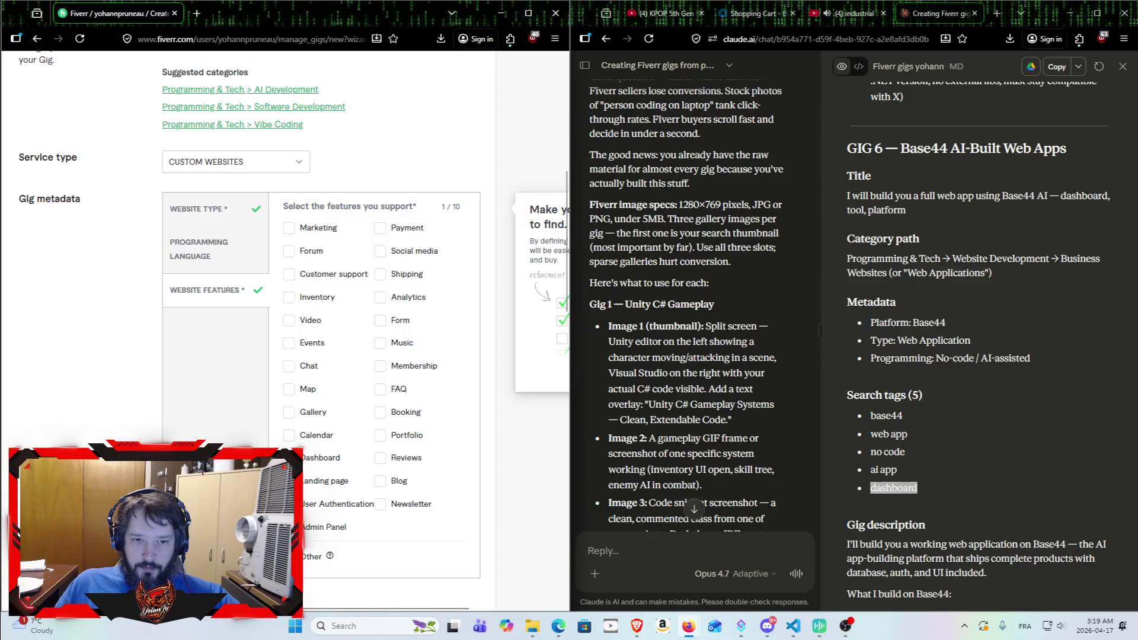
# - Mark Blog, Portfolio, Membership and Inventory as supported features and save the overview to reach pricing
pyautogui.click(381, 481)
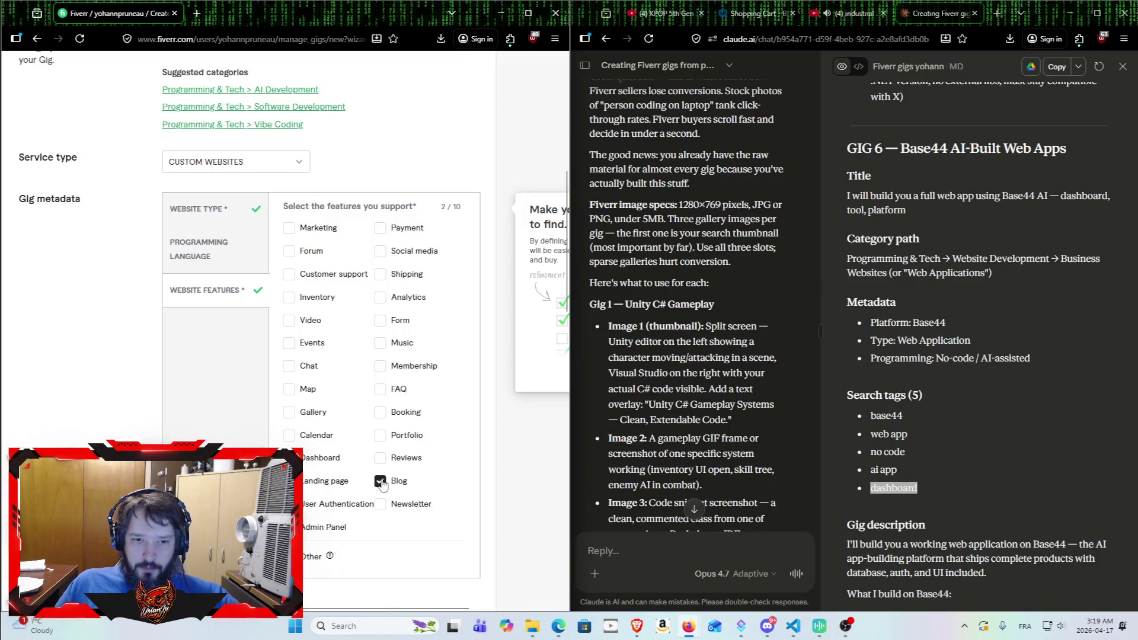
pyautogui.click(381, 434)
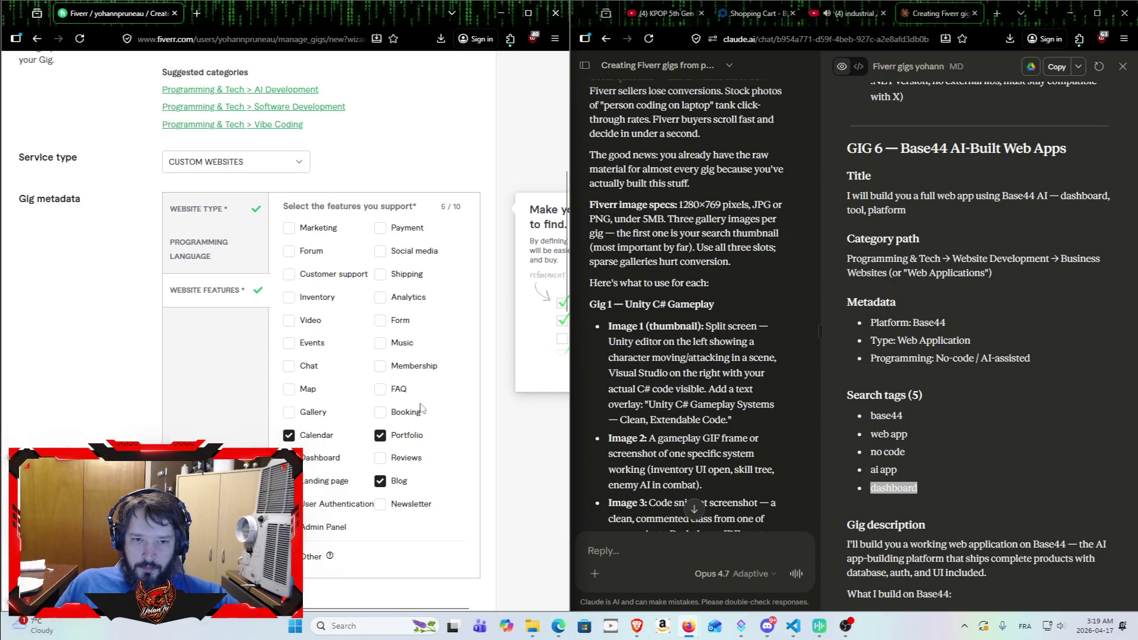
pyautogui.click(381, 365)
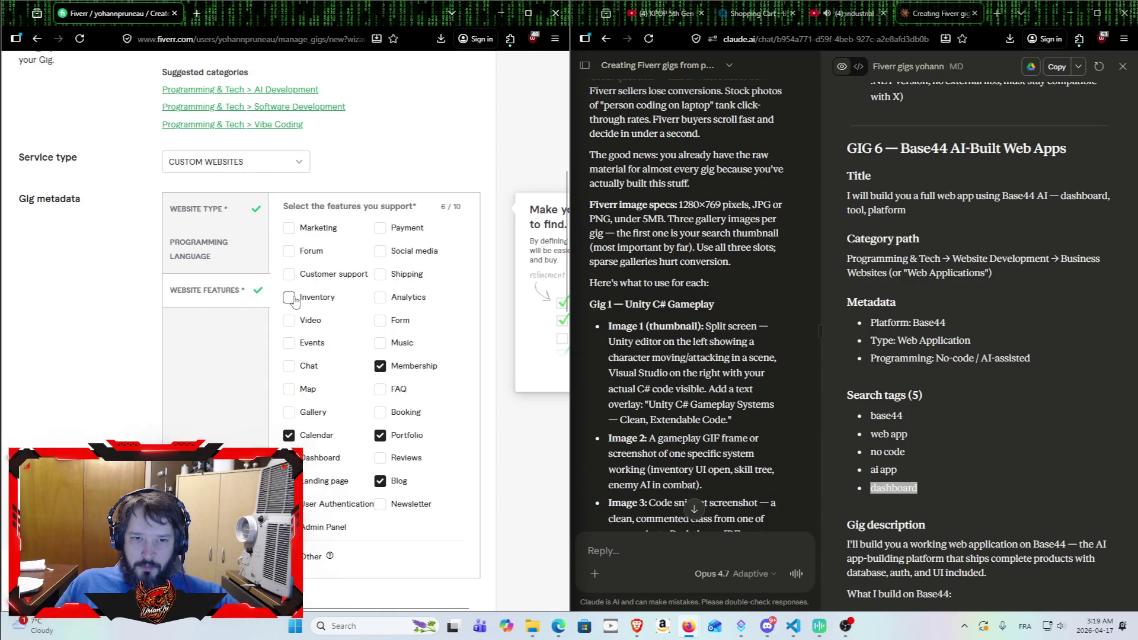
pyautogui.click(315, 299)
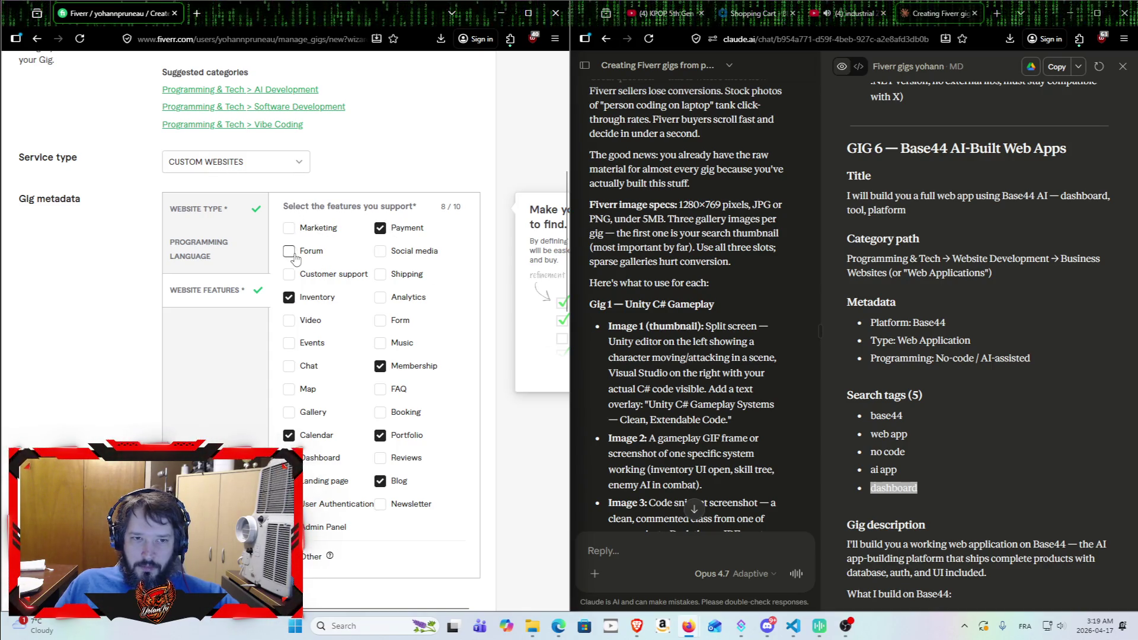
pyautogui.scroll(-3, 441, 420)
pyautogui.scroll(-3, 442, 420)
pyautogui.click(429, 329)
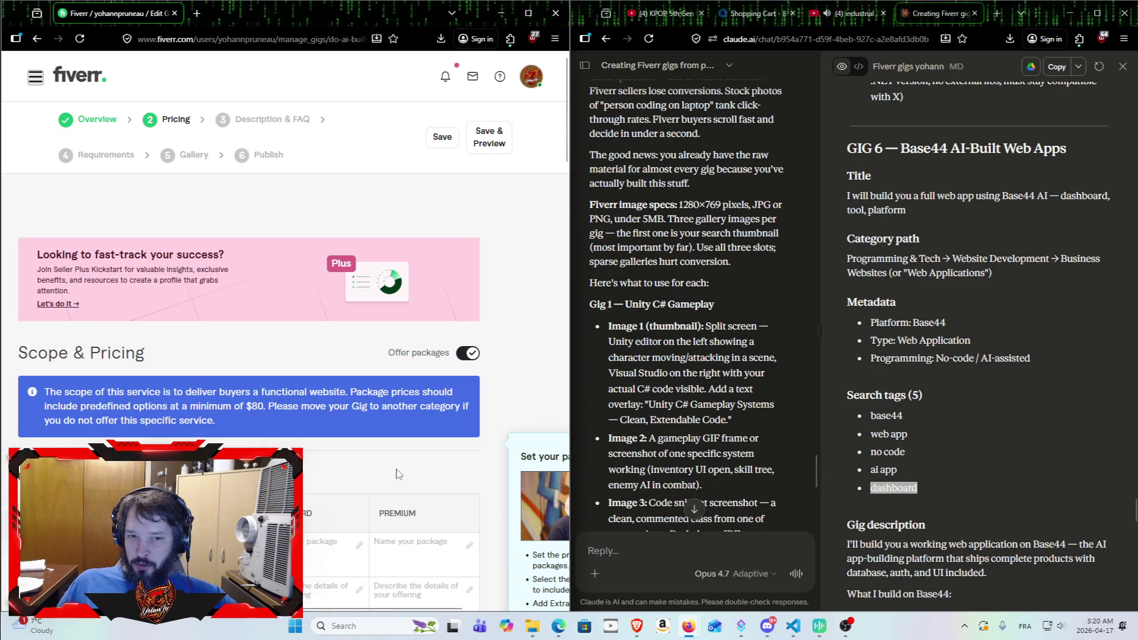
pyautogui.scroll(-2, 476, 495)
pyautogui.scroll(-1, 477, 494)
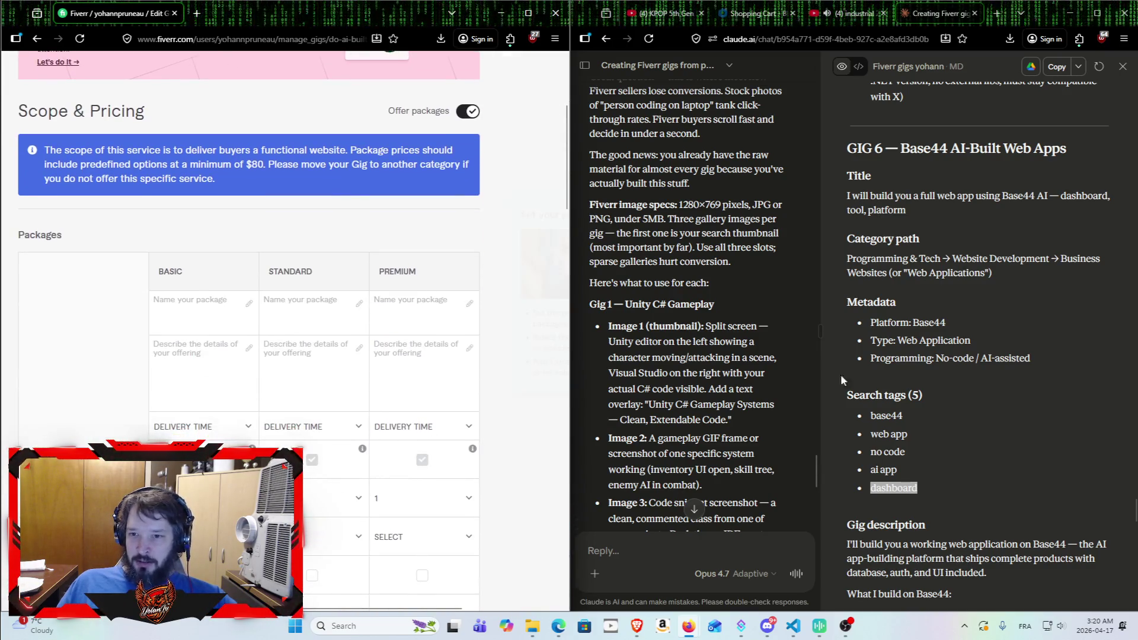
pyautogui.scroll(-2, 982, 313)
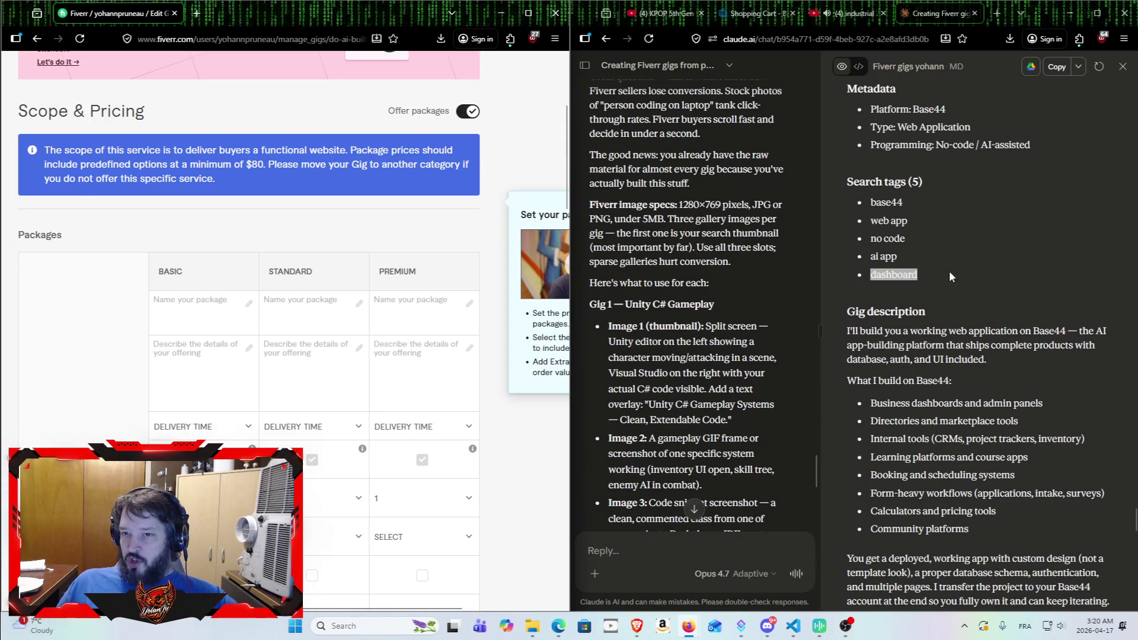
pyautogui.scroll(2, 977, 308)
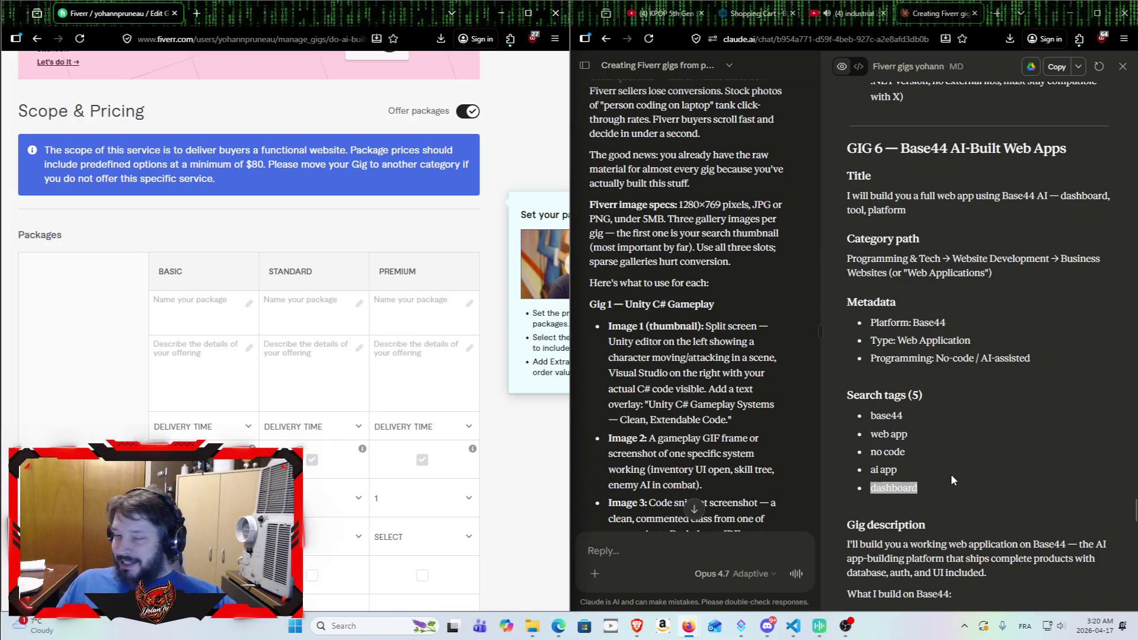
pyautogui.scroll(-1, 942, 409)
# - Review the plan and peek at the Basic package number choices without choosing one
pyautogui.click(963, 430)
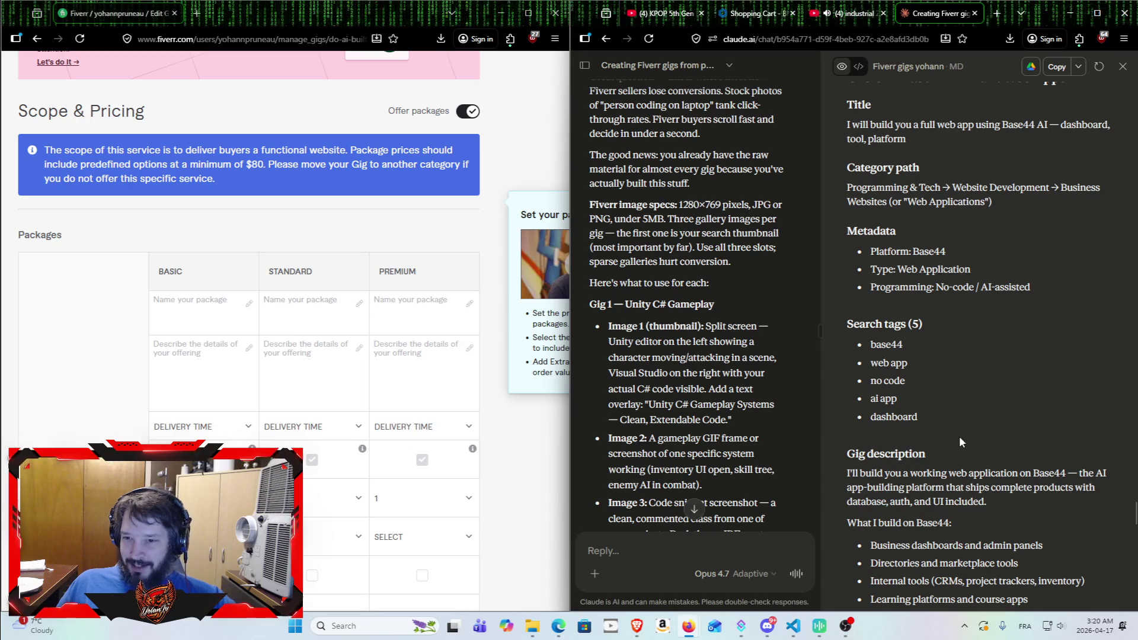
pyautogui.scroll(-1, 959, 436)
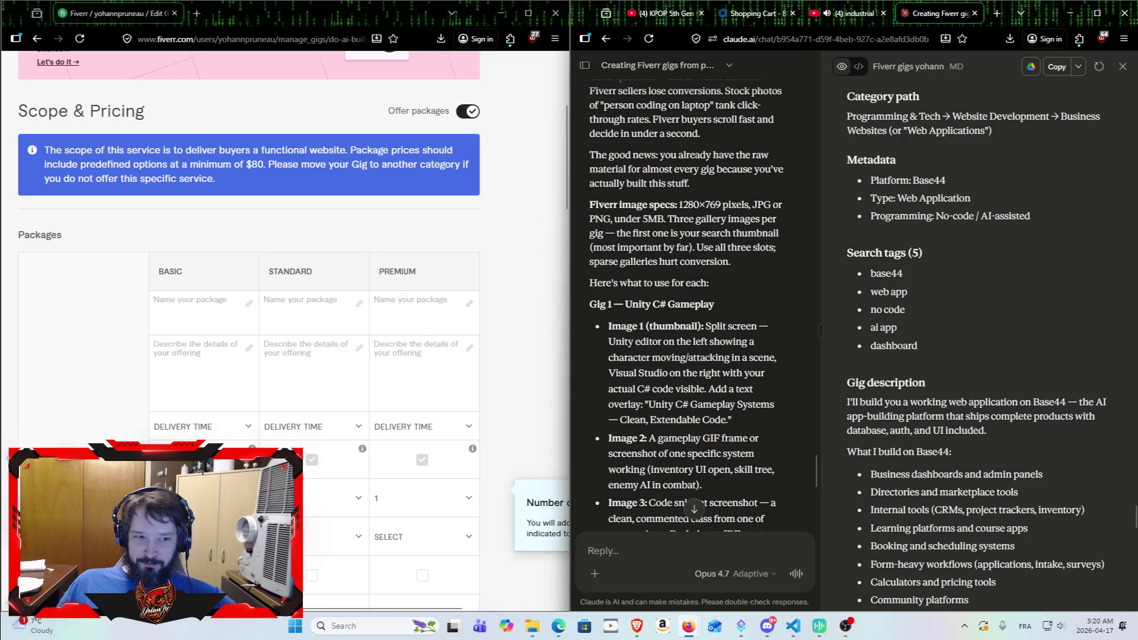
pyautogui.click(213, 498)
pyautogui.click(695, 507)
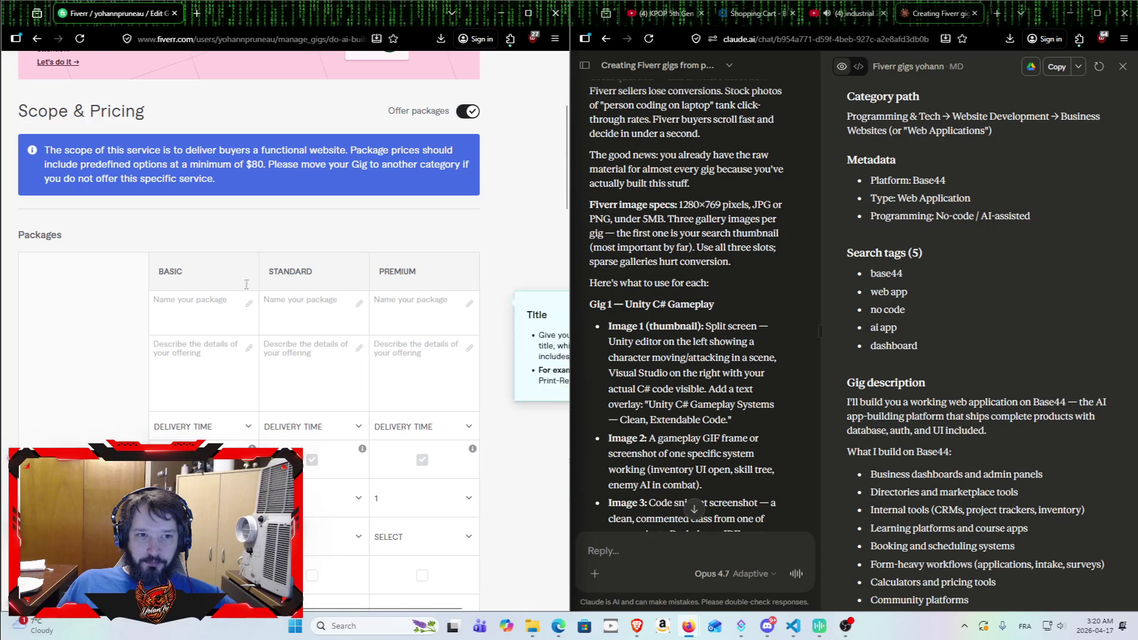
pyautogui.scroll(1, 1016, 345)
pyautogui.scroll(3, 1016, 345)
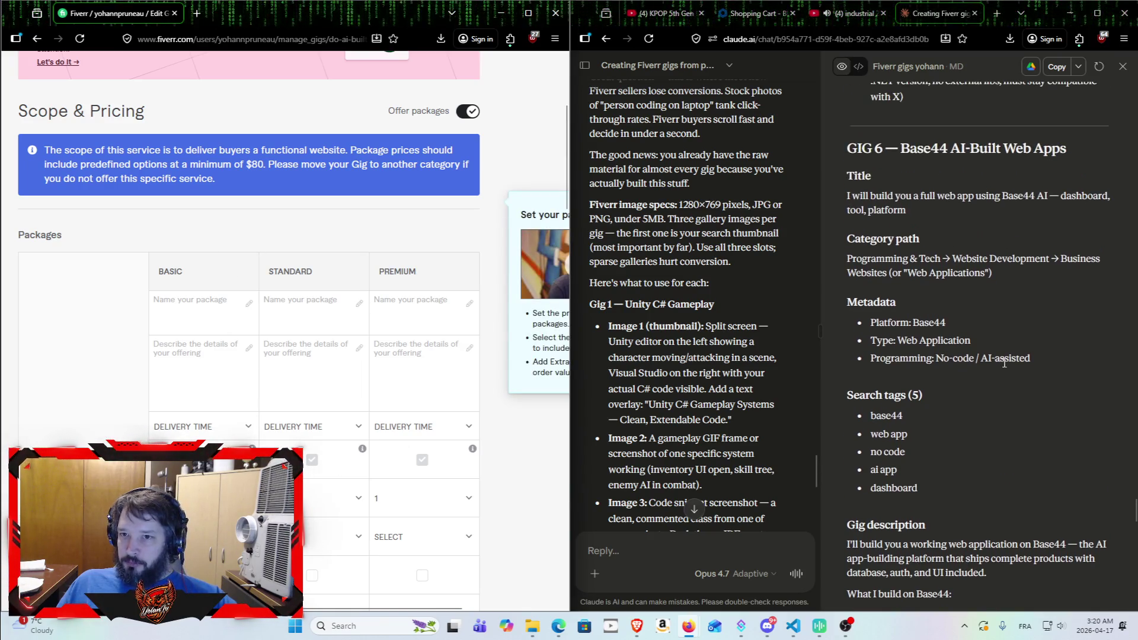
pyautogui.scroll(-2, 943, 375)
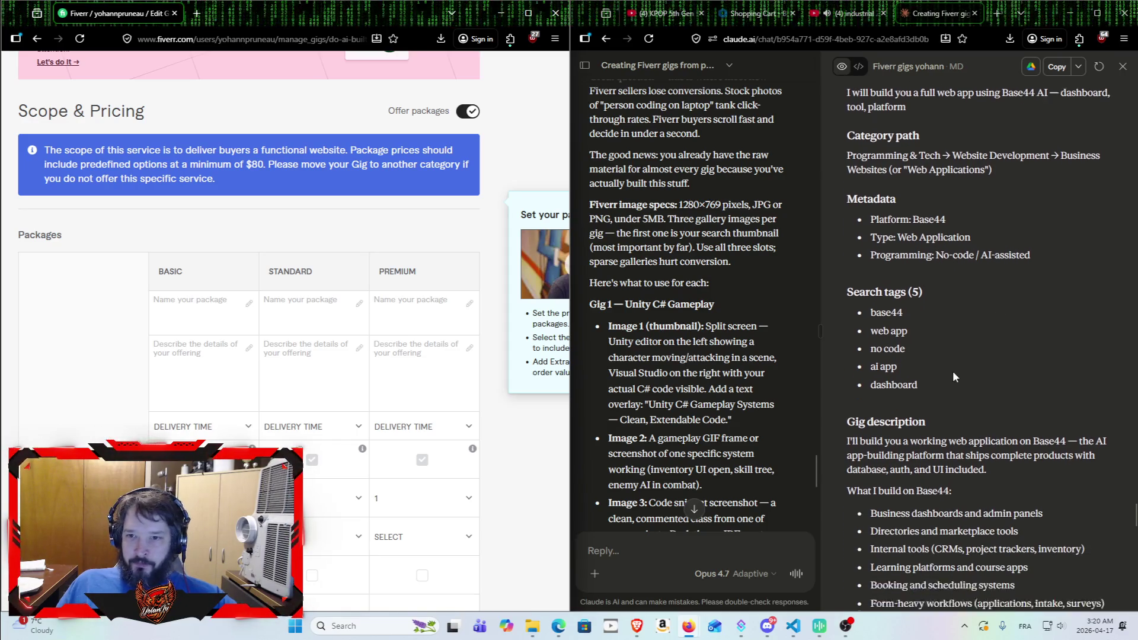
pyautogui.scroll(-5, 954, 377)
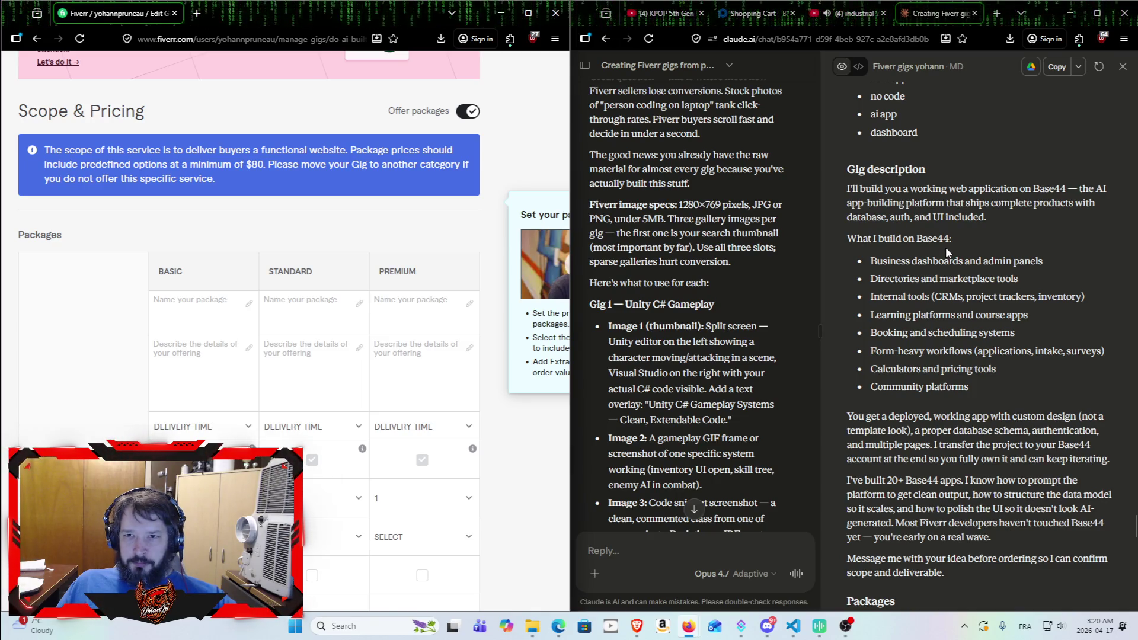
pyautogui.scroll(-5, 947, 250)
pyautogui.scroll(-2, 949, 252)
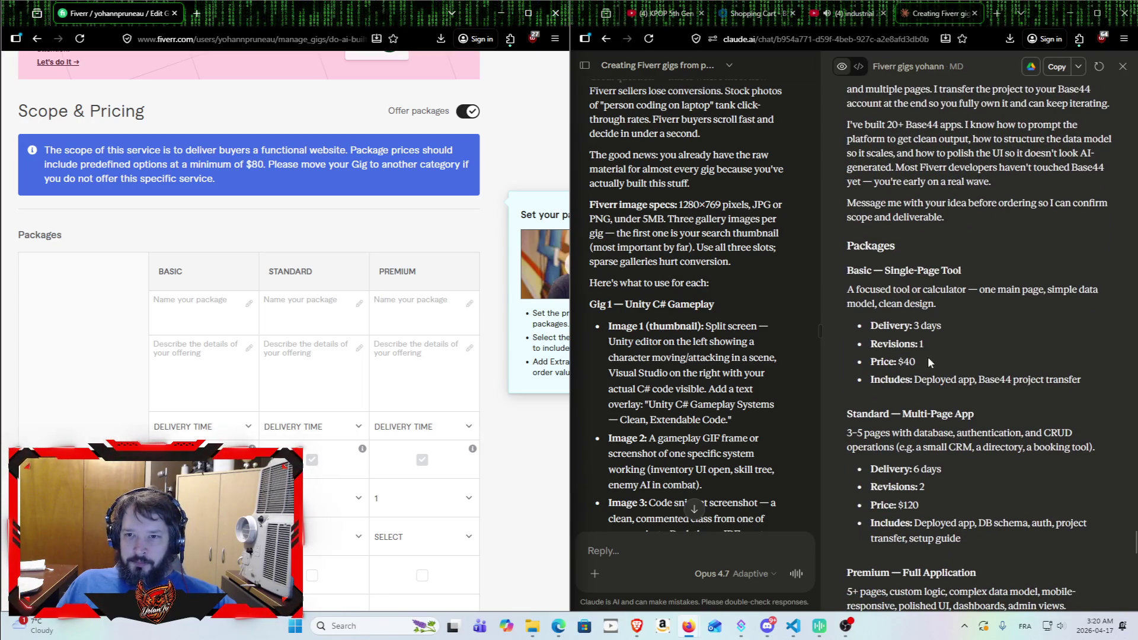
pyautogui.scroll(-1, 924, 338)
pyautogui.scroll(-1, 916, 303)
pyautogui.scroll(1, 934, 299)
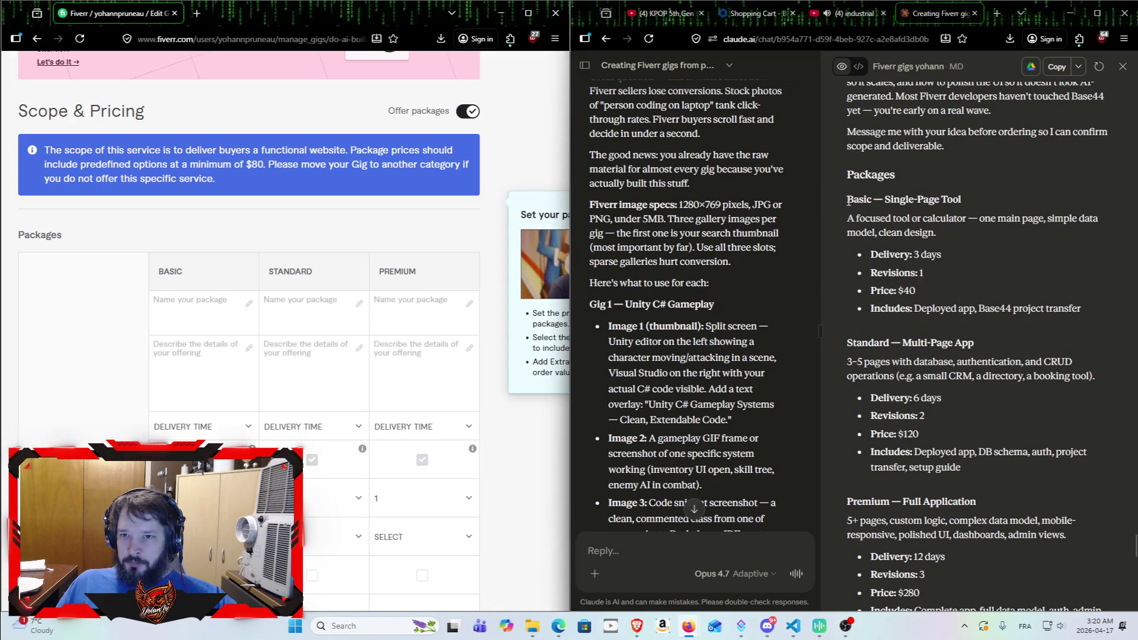
# - Name the Basic package 'Single-Page Tool' and paste its description from the Claude plan
pyautogui.moveTo(845, 199); pyautogui.dragTo(991, 199)
pyautogui.hotkey('ctrl', 'c')
pyautogui.click(195, 301)
pyautogui.hotkey('ctrl', 'v')
pyautogui.click(192, 277)
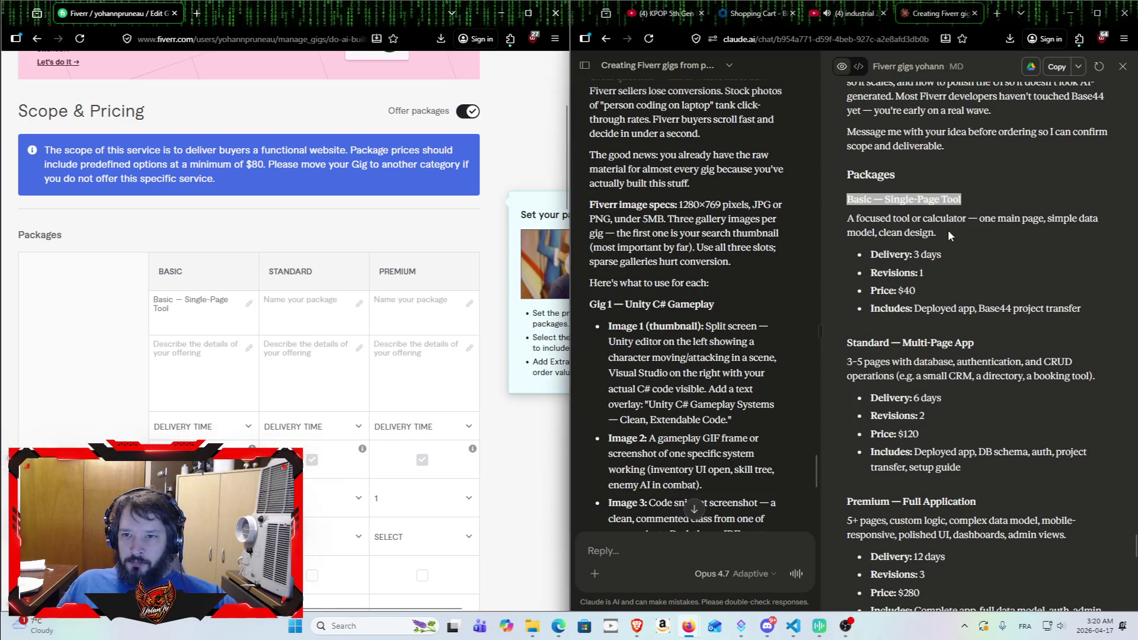
pyautogui.moveTo(937, 232); pyautogui.dragTo(842, 213)
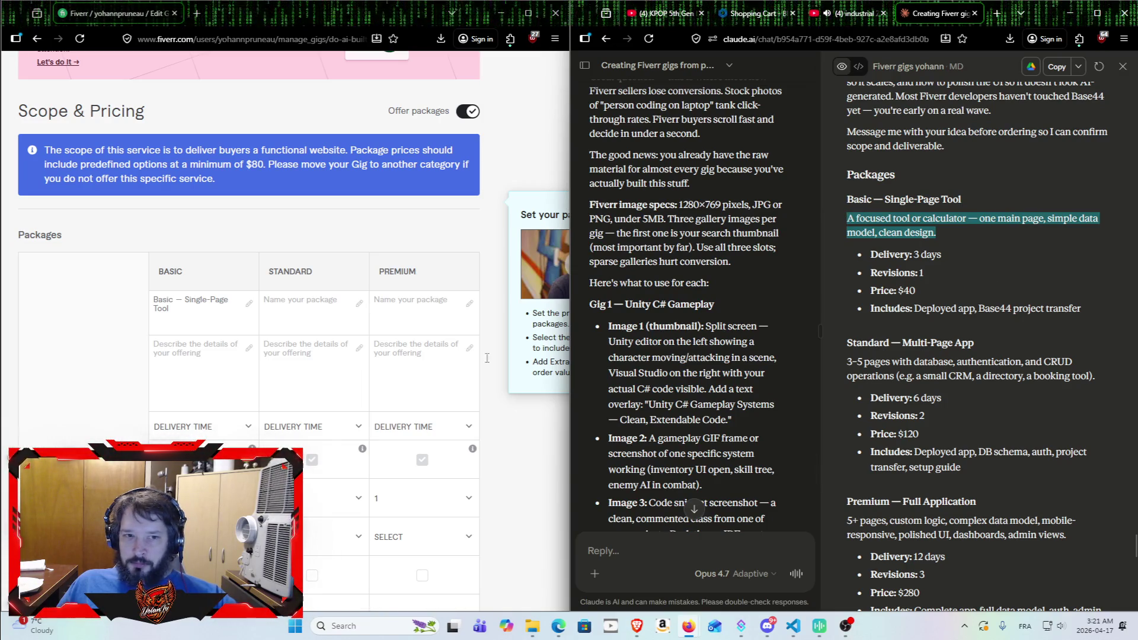
pyautogui.click(203, 369)
pyautogui.hotkey('ctrl', 'v')
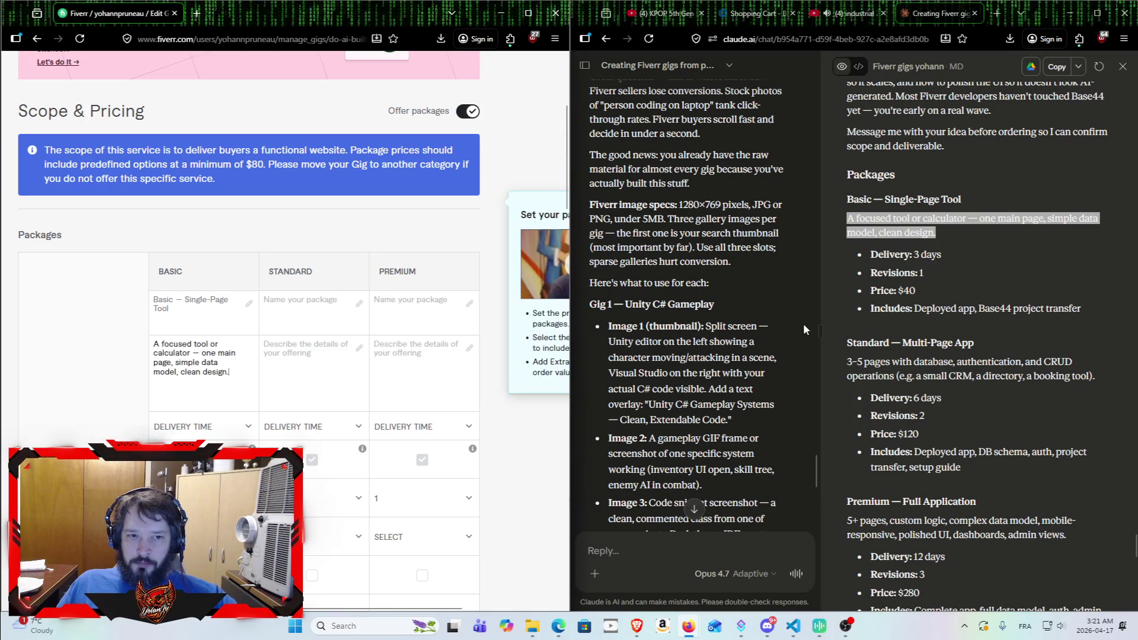
# - Name the Standard package 'Multi-Page App' and paste its description from the plan
pyautogui.moveTo(972, 342); pyautogui.dragTo(847, 342)
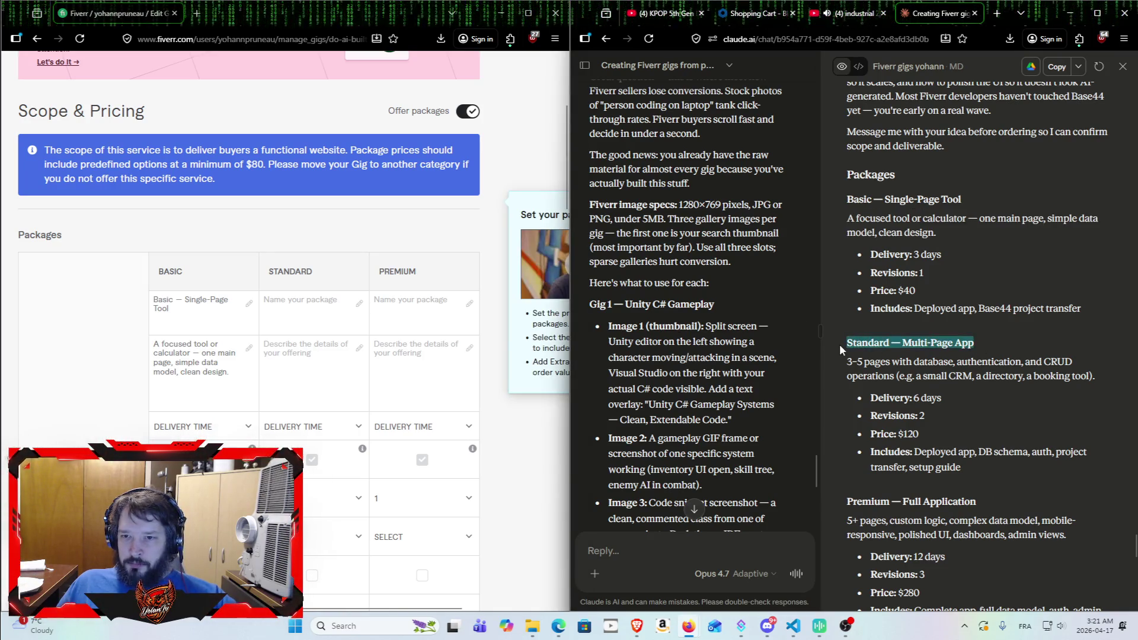
pyautogui.hotkey('ctrl', 'c')
pyautogui.click(302, 302)
pyautogui.hotkey('ctrl', 'v')
pyautogui.click(999, 409)
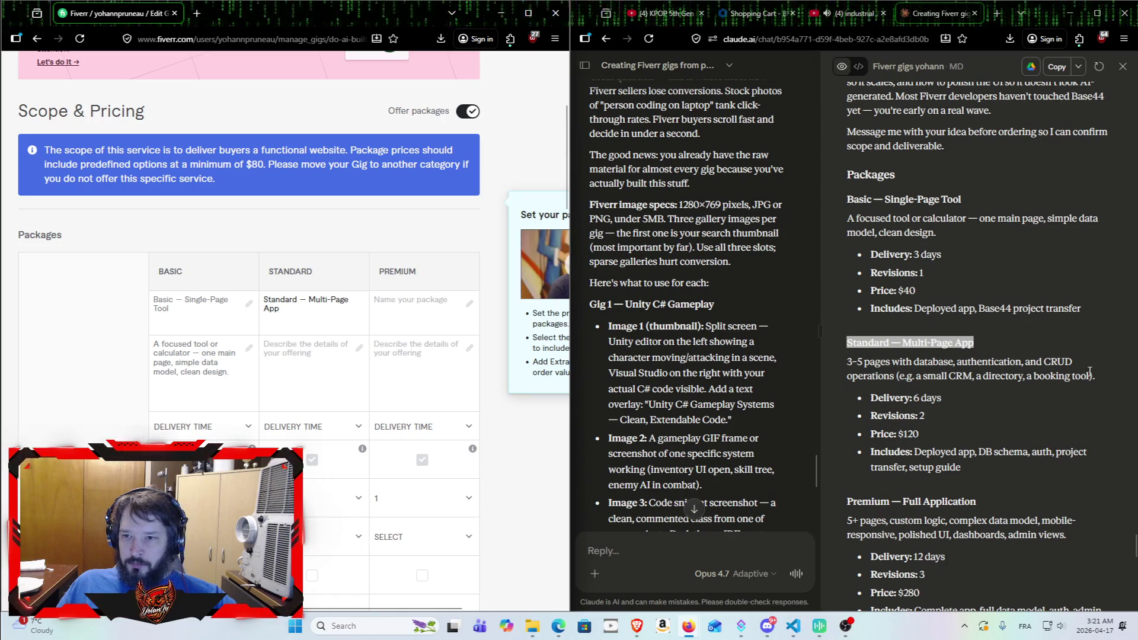
pyautogui.moveTo(1093, 375); pyautogui.dragTo(847, 361)
pyautogui.hotkey('ctrl', 'c')
pyautogui.click(307, 355)
pyautogui.hotkey('ctrl', 'v')
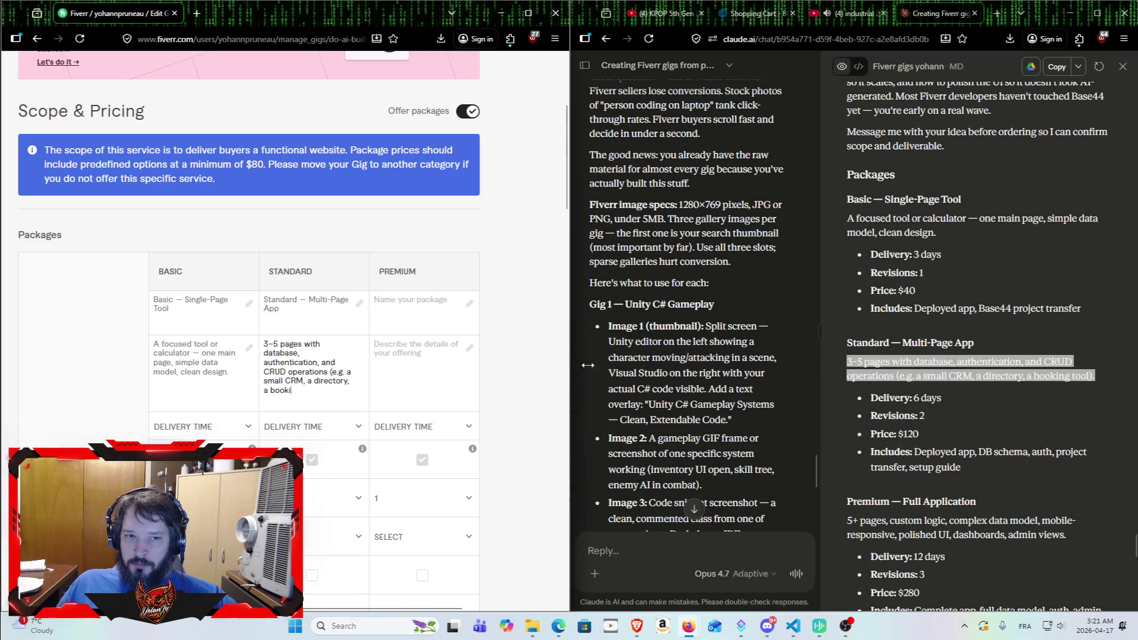
pyautogui.click(587, 365)
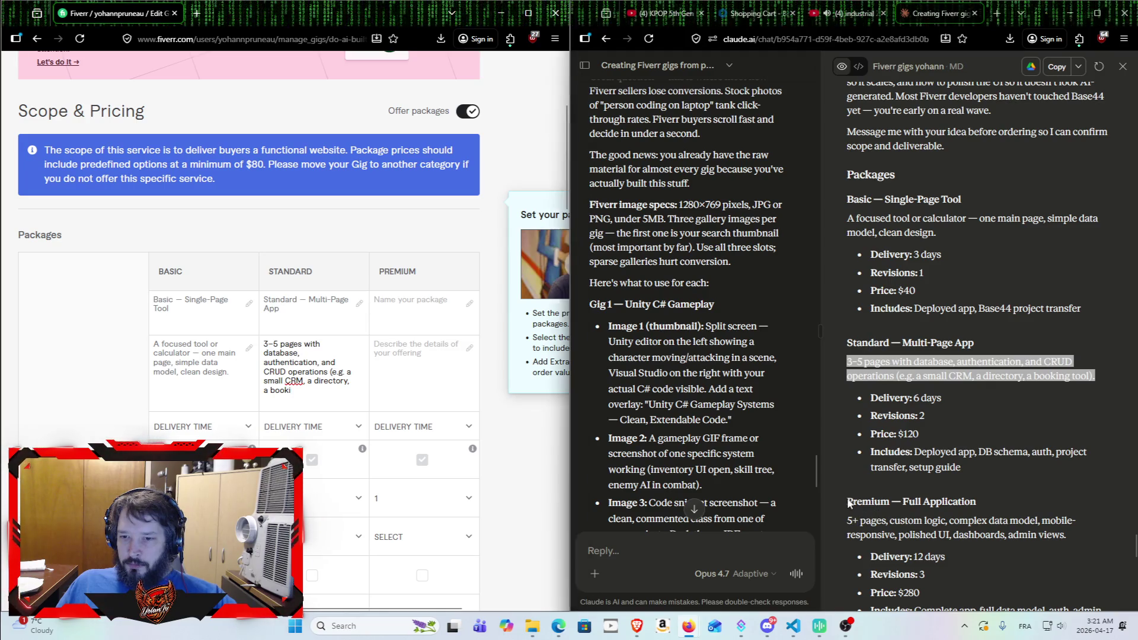
# - Name the Premium package 'Full Application' and paste its description from the plan
pyautogui.moveTo(849, 503); pyautogui.dragTo(976, 503)
pyautogui.hotkey('ctrl', 'c')
pyautogui.click(409, 302)
pyautogui.hotkey('ctrl', 'v')
pyautogui.click(1070, 534)
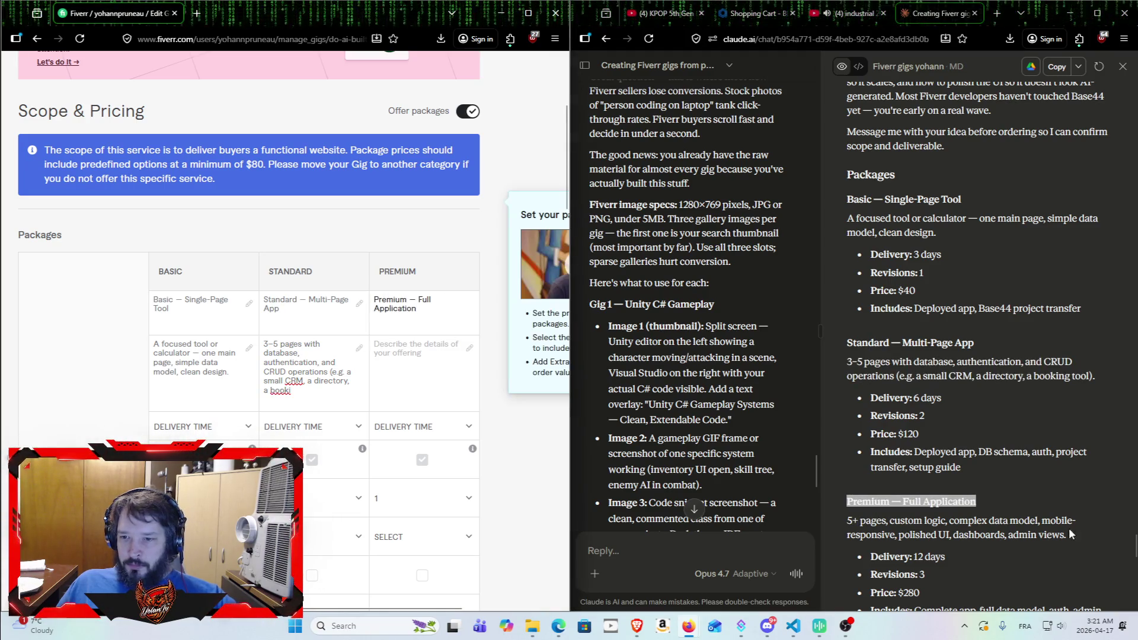
pyautogui.moveTo(1071, 533); pyautogui.dragTo(847, 521)
pyautogui.hotkey('ctrl', 'c')
pyautogui.click(405, 381)
pyautogui.hotkey('ctrl', 'v')
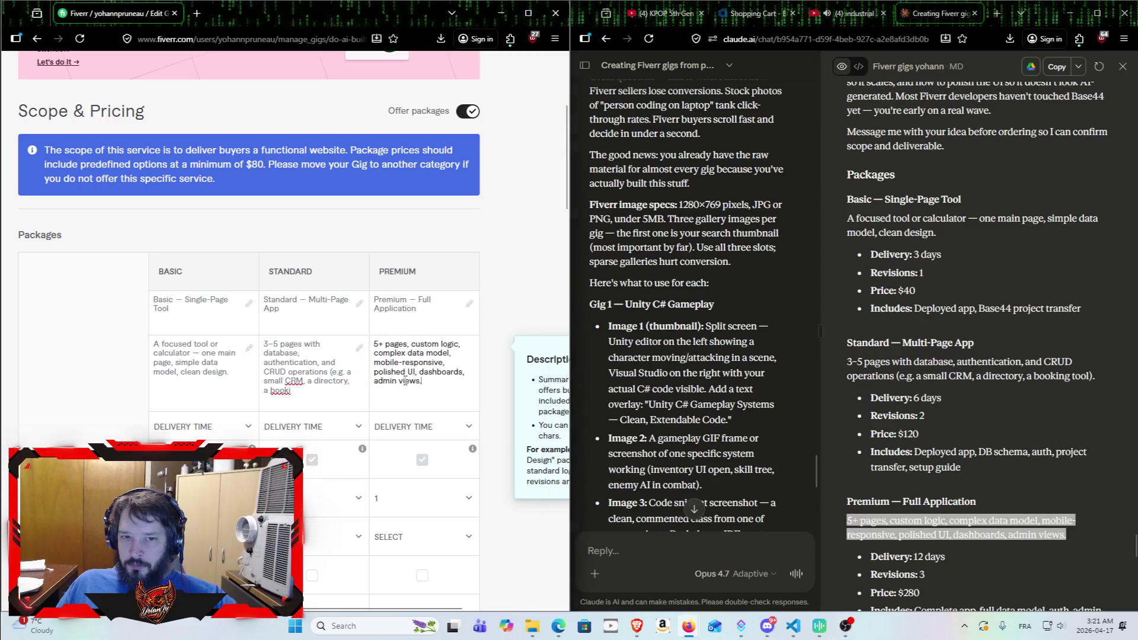
pyautogui.scroll(-1, 925, 388)
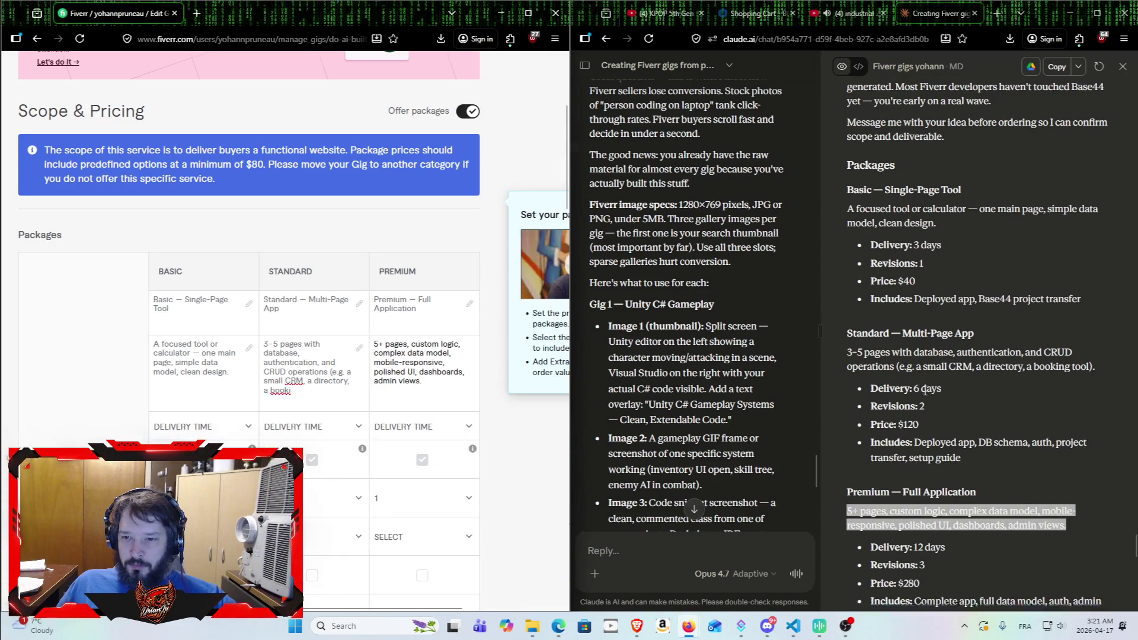
pyautogui.scroll(-2, 925, 389)
# - Set delivery time to 1 day for Basic and 6 days for Standard
pyautogui.click(238, 433)
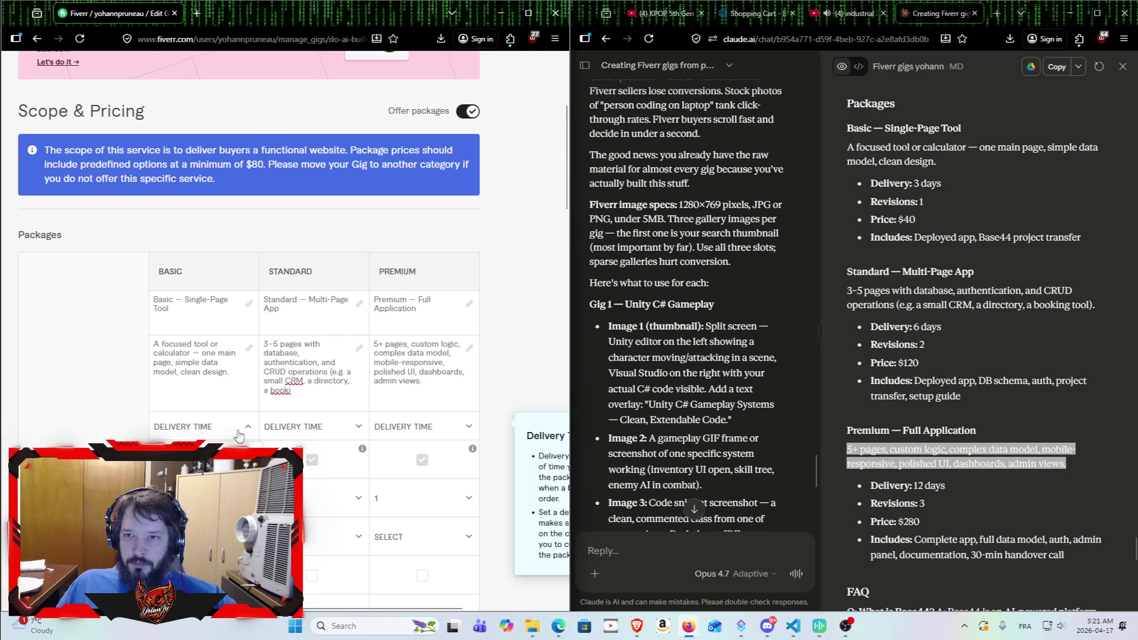
pyautogui.click(196, 458)
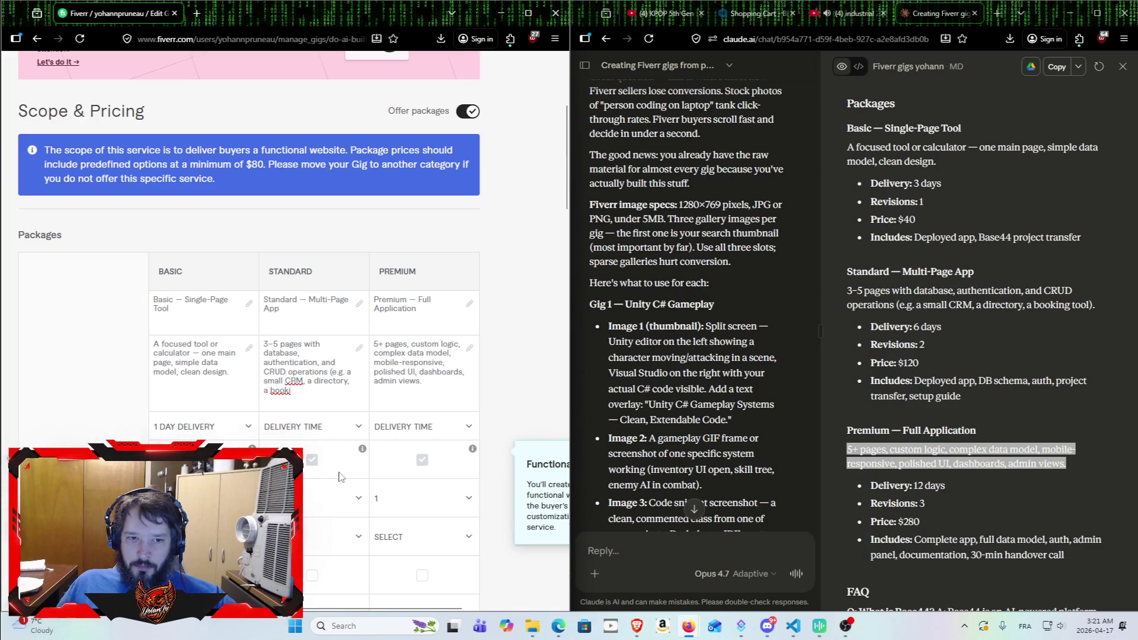
pyautogui.click(353, 429)
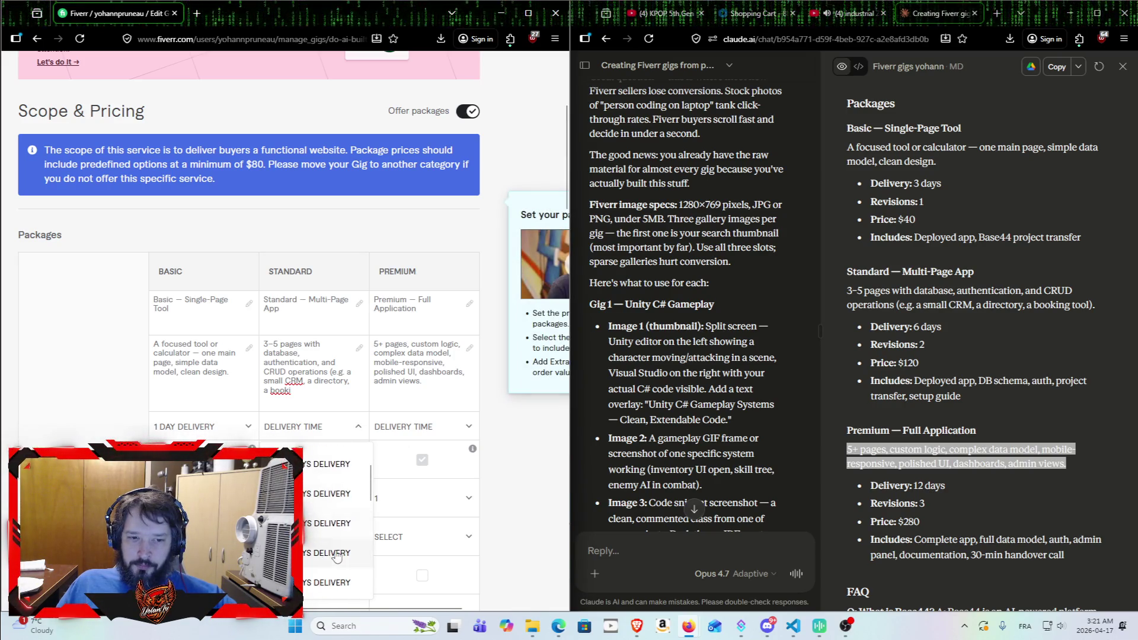
pyautogui.scroll(-2, 338, 542)
pyautogui.click(334, 532)
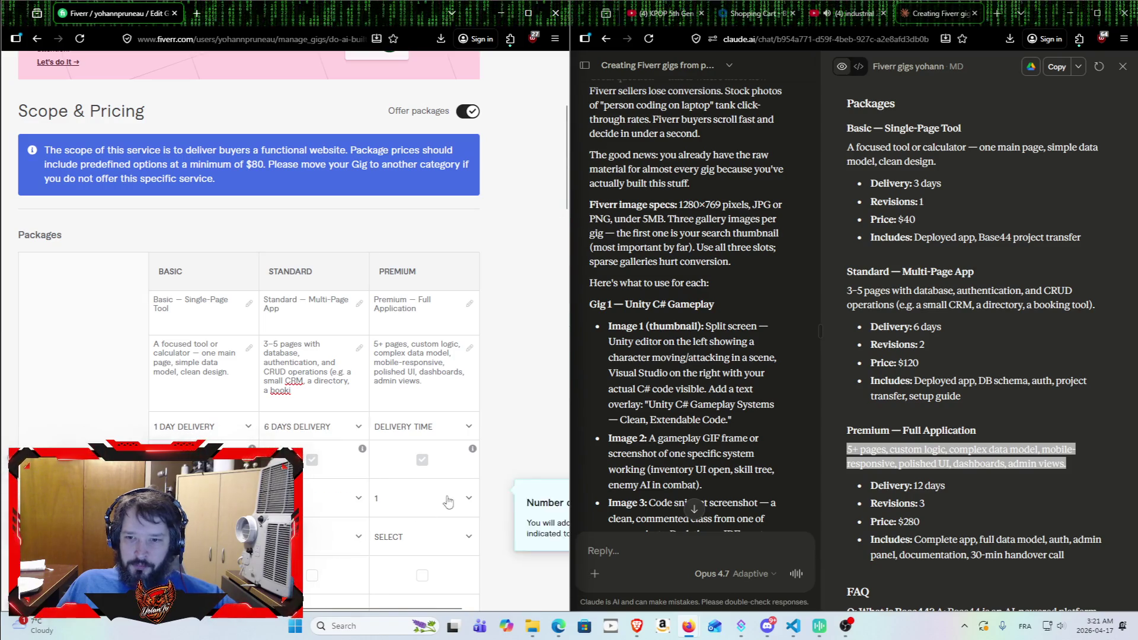
# - Set Premium delivery time to 14 days, leaving the page-count choices unchanged for now
pyautogui.click(461, 500)
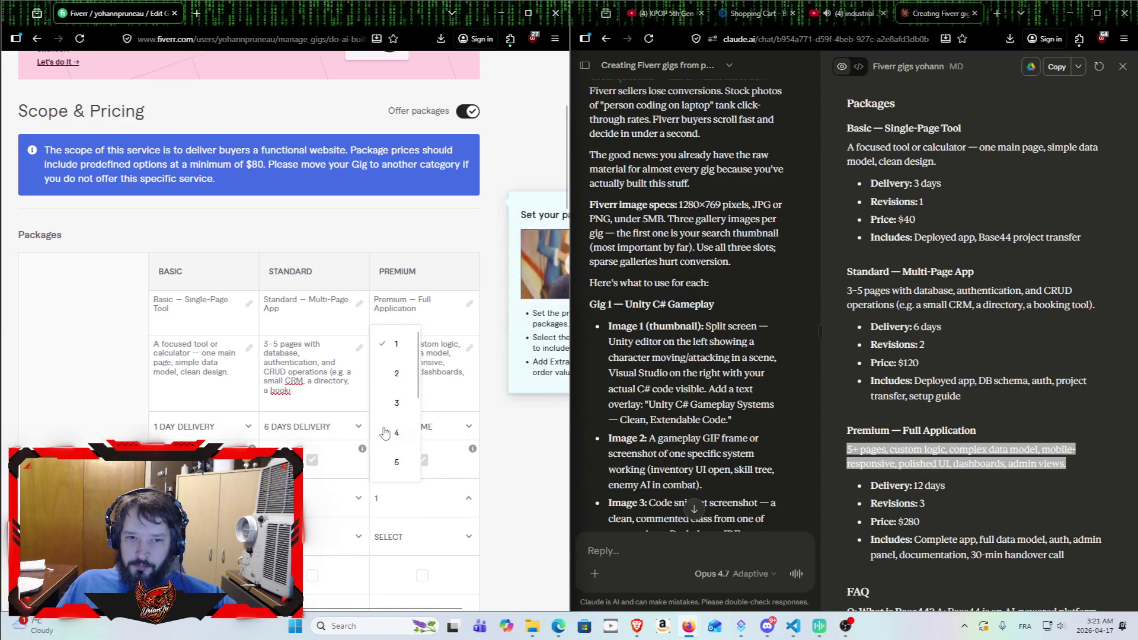
pyautogui.scroll(-2, 487, 469)
pyautogui.click(487, 469)
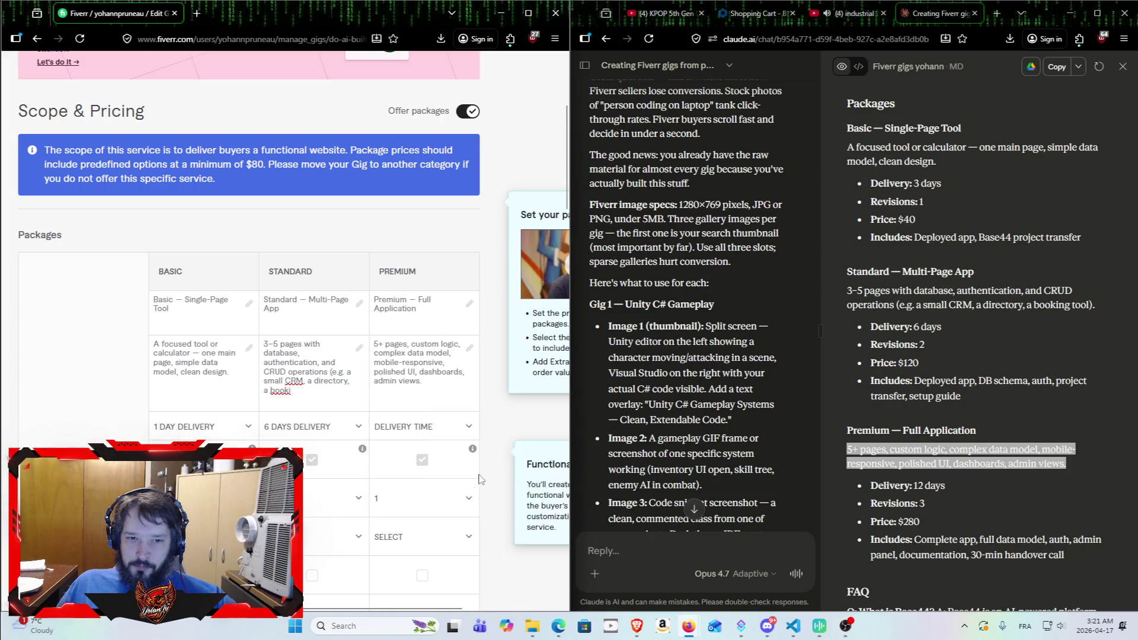
pyautogui.click(462, 430)
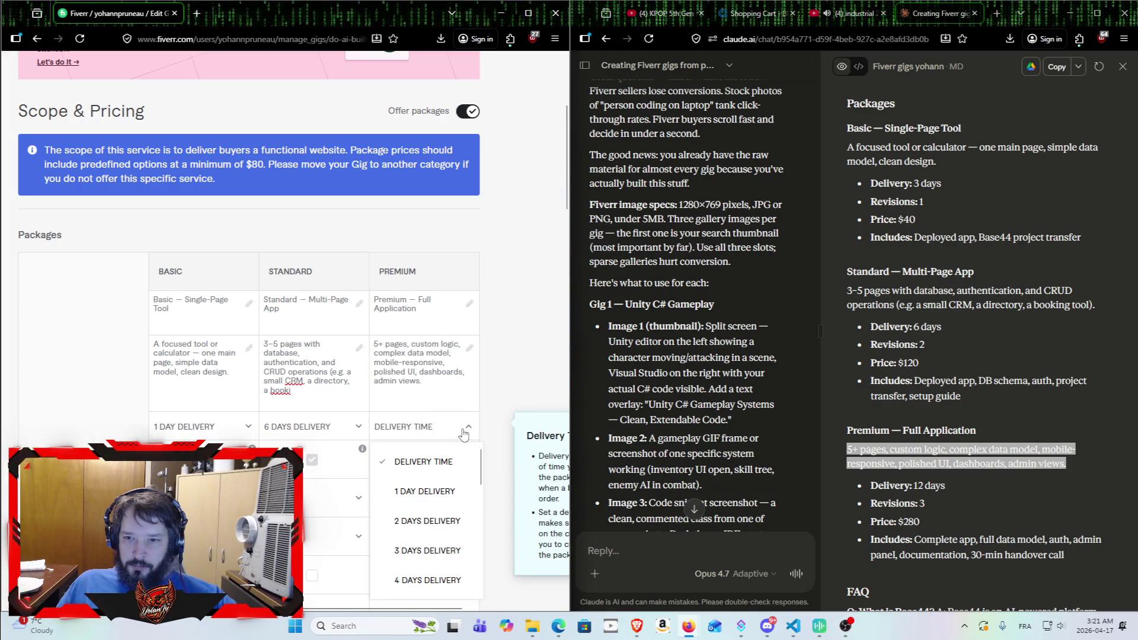
pyautogui.scroll(-1, 449, 494)
pyautogui.scroll(-1, 445, 507)
pyautogui.scroll(-2, 441, 523)
pyautogui.scroll(-2, 441, 524)
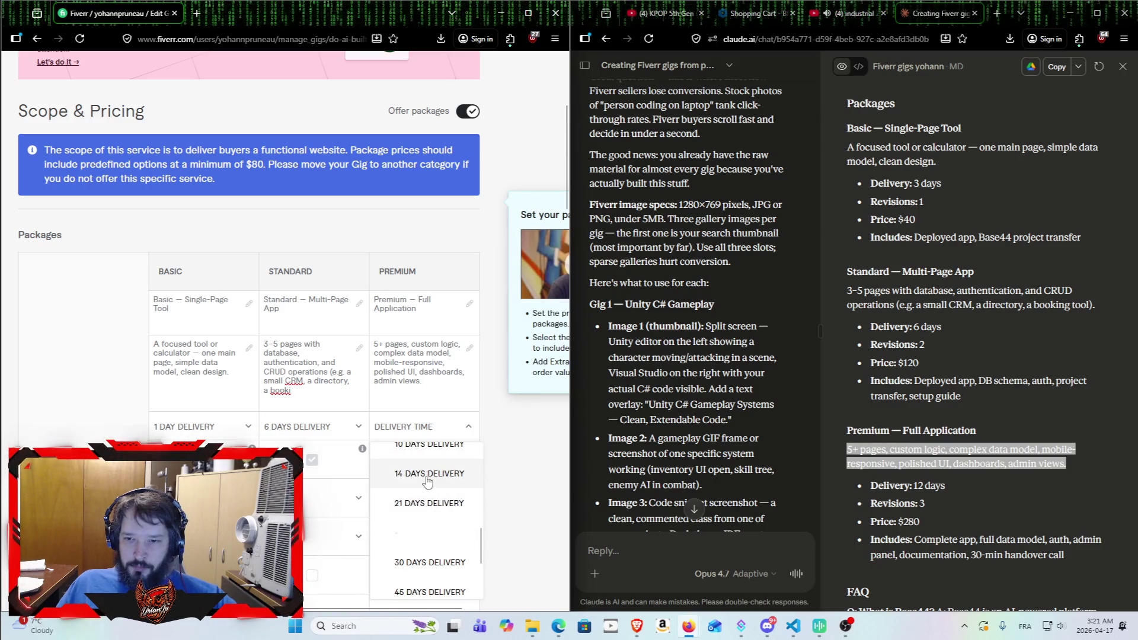
pyautogui.click(427, 478)
pyautogui.click(205, 498)
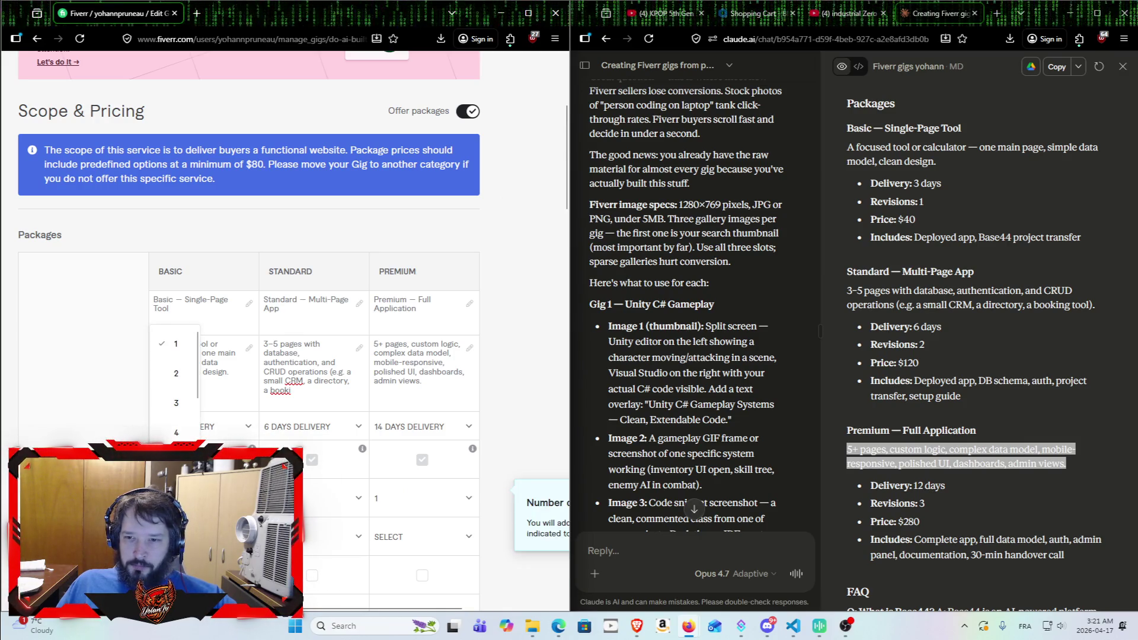
pyautogui.click(174, 343)
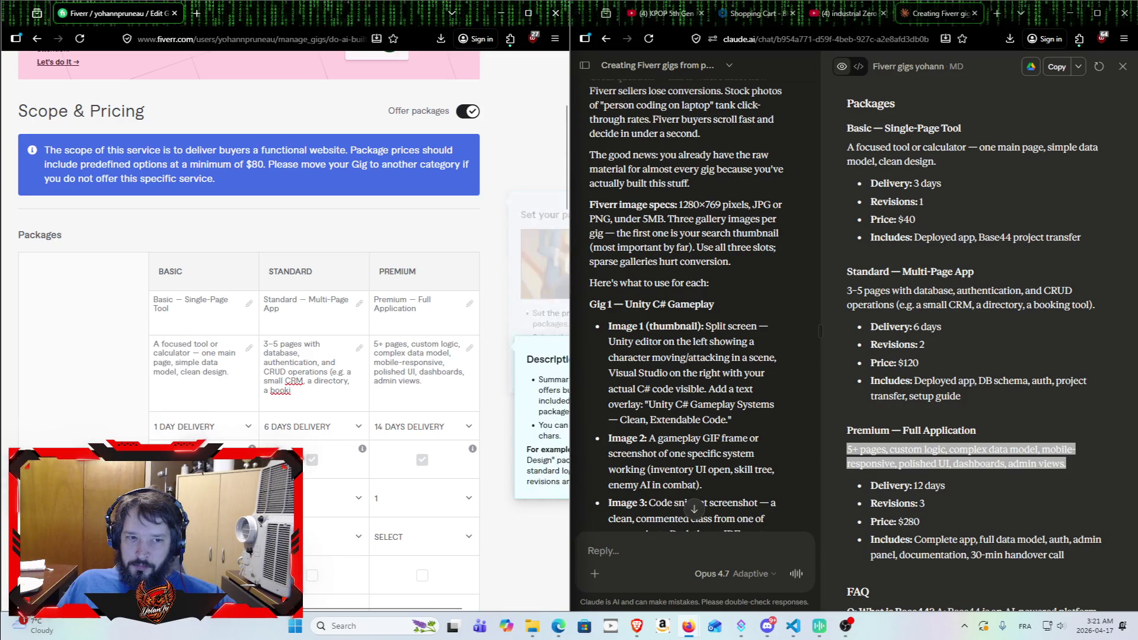
pyautogui.click(353, 504)
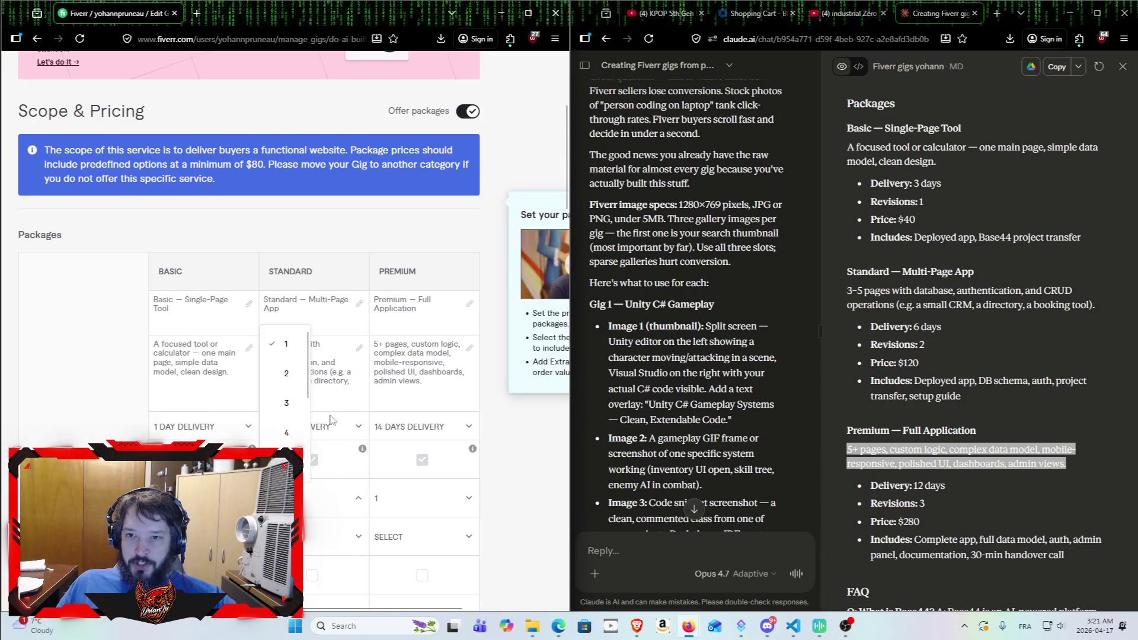
pyautogui.click(286, 409)
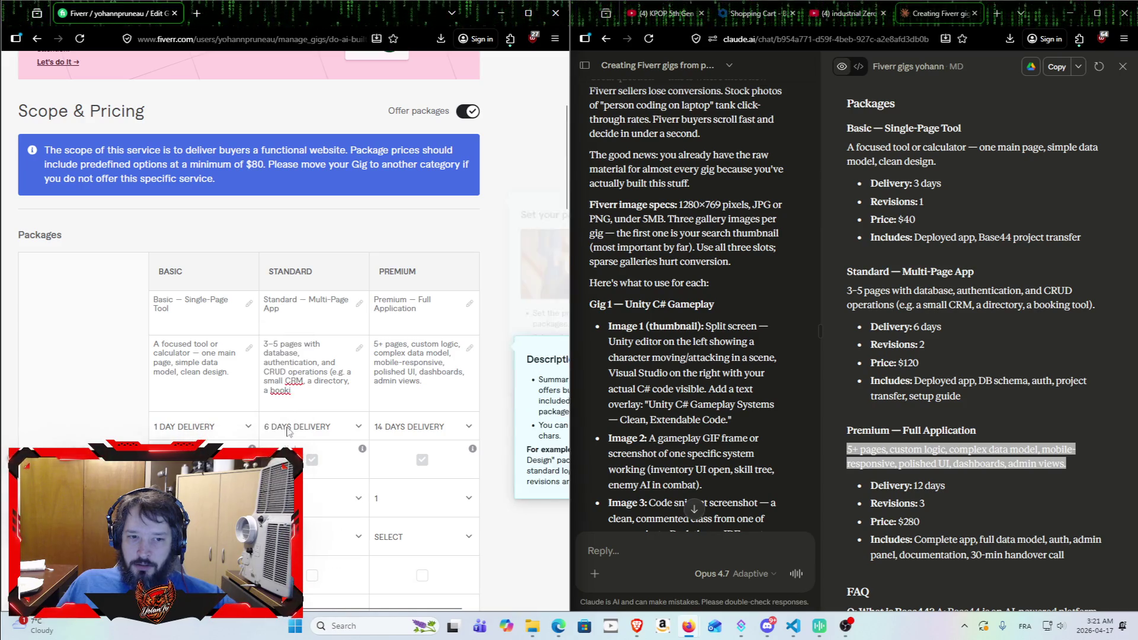
pyautogui.scroll(-1, 253, 442)
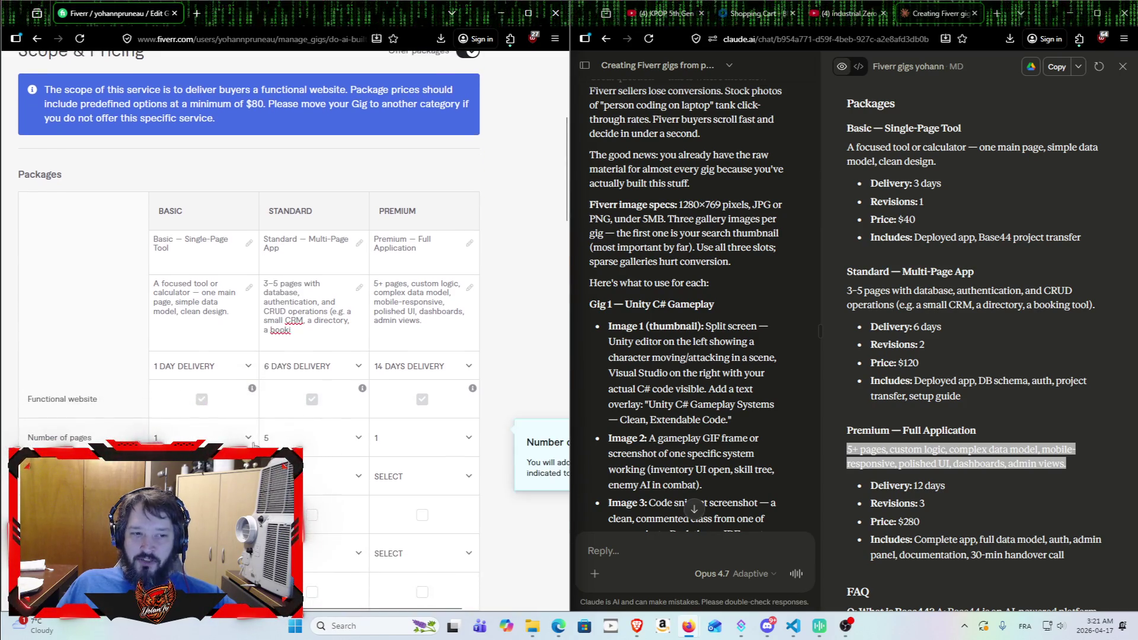
# - Keep Basic at 1 page and set the Premium package to 10 pages after checking the plan notes
pyautogui.click(244, 439)
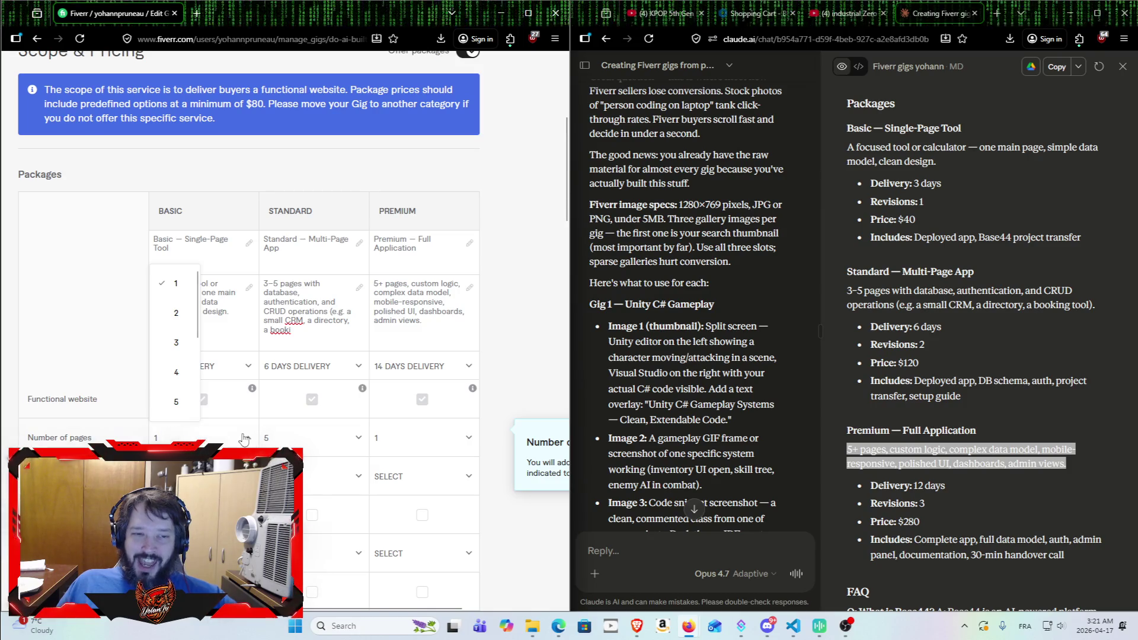
pyautogui.click(244, 439)
pyautogui.scroll(-1, 178, 342)
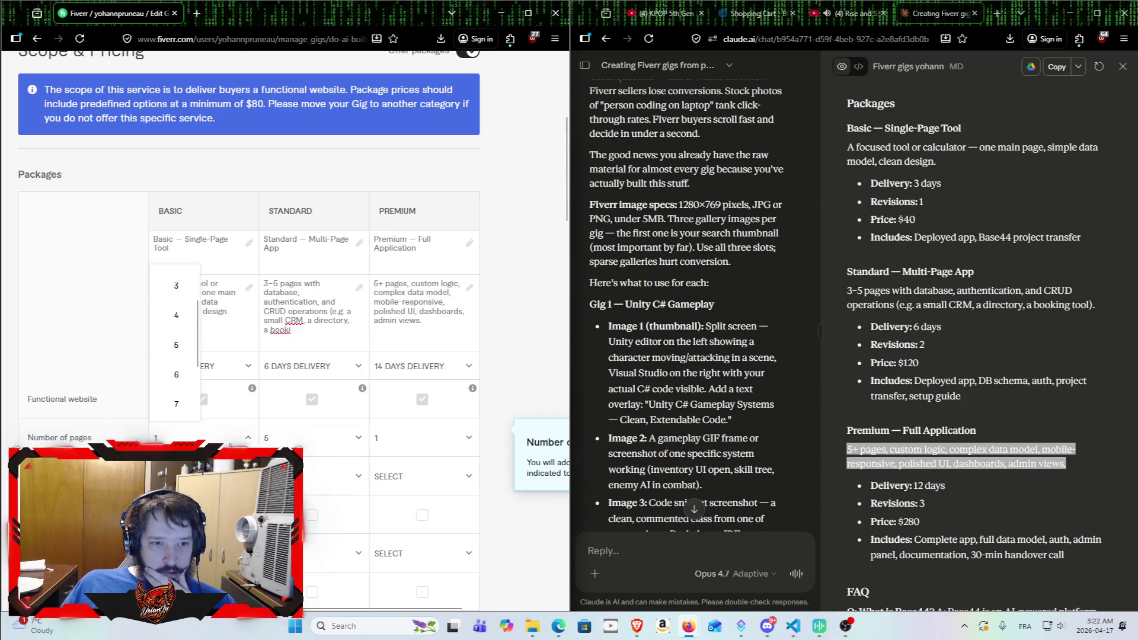
pyautogui.click(218, 442)
pyautogui.click(391, 438)
pyautogui.scroll(-2, 396, 364)
pyautogui.scroll(-1, 396, 363)
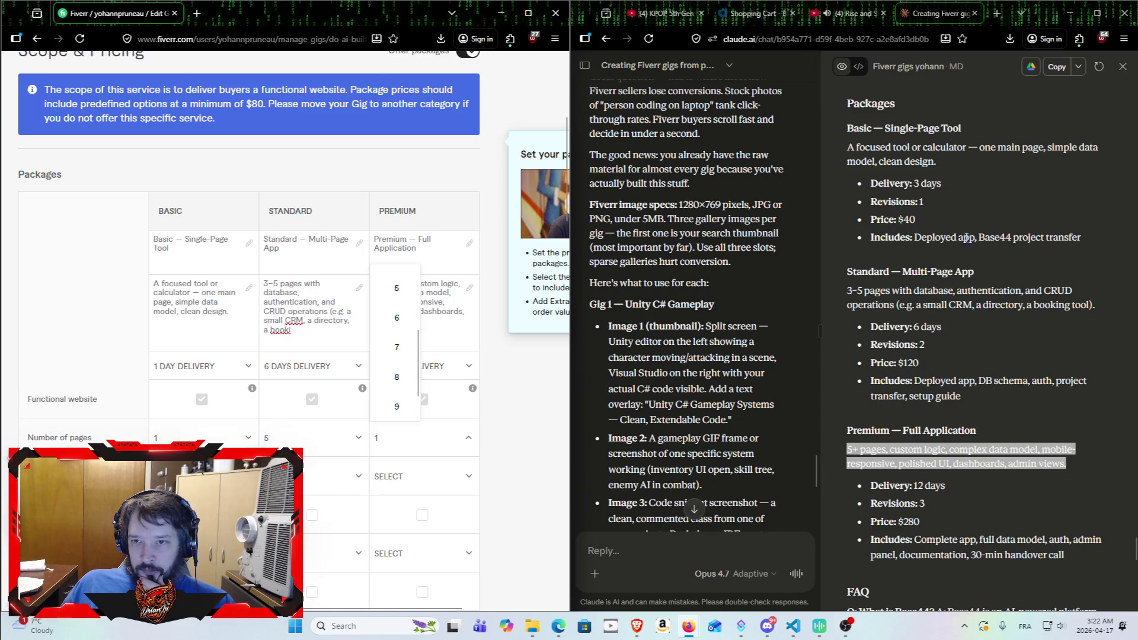
pyautogui.scroll(-2, 993, 310)
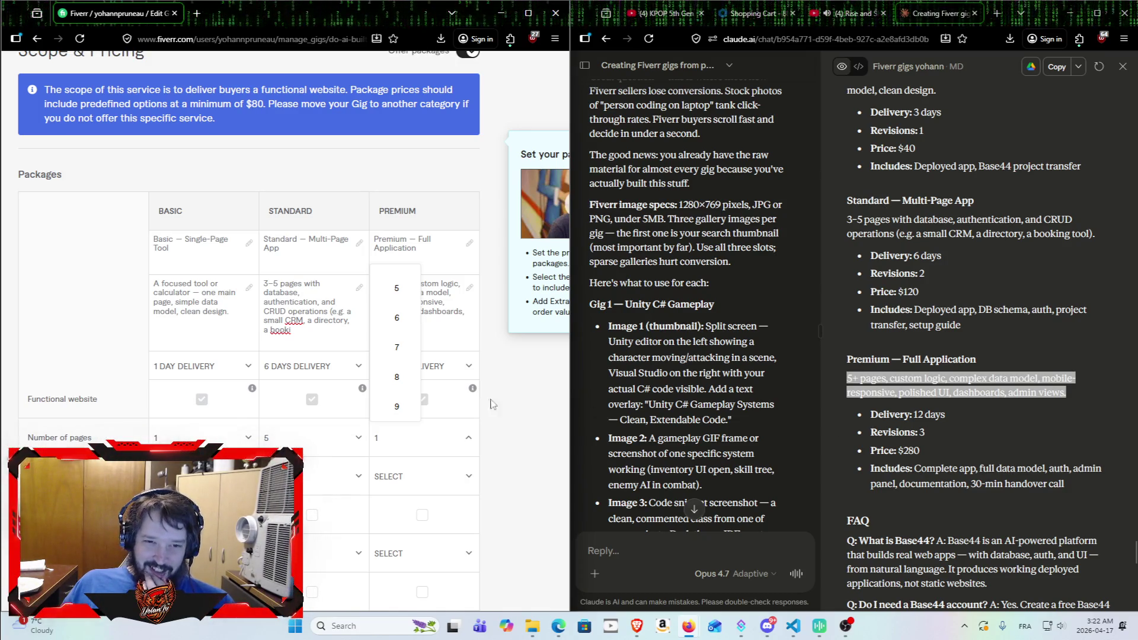
pyautogui.scroll(-1, 402, 331)
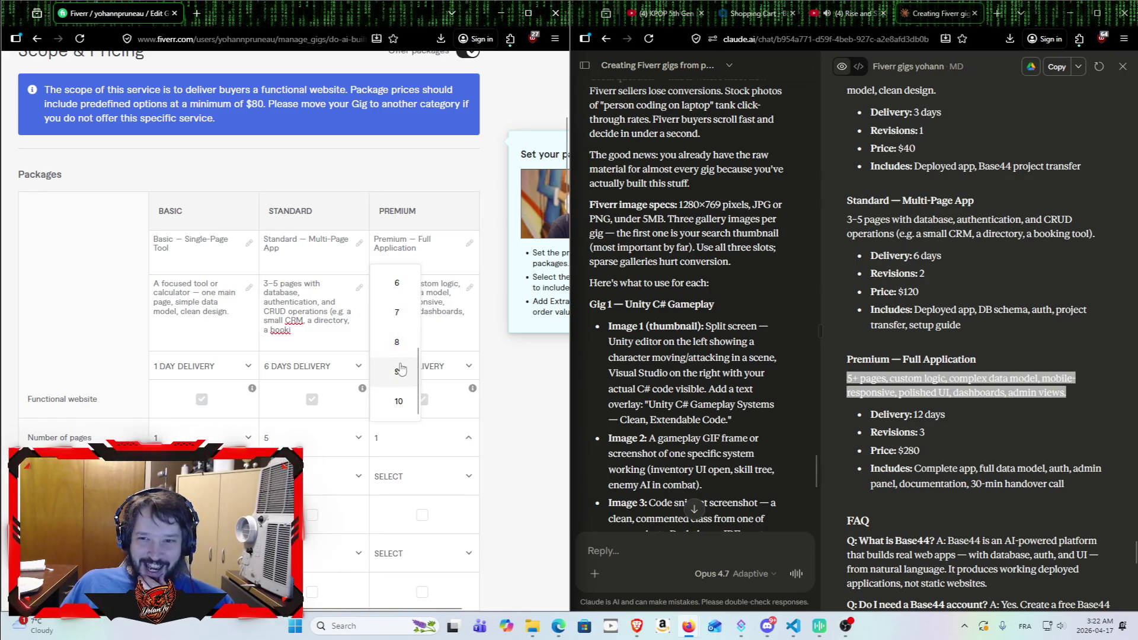
pyautogui.scroll(-1, 406, 360)
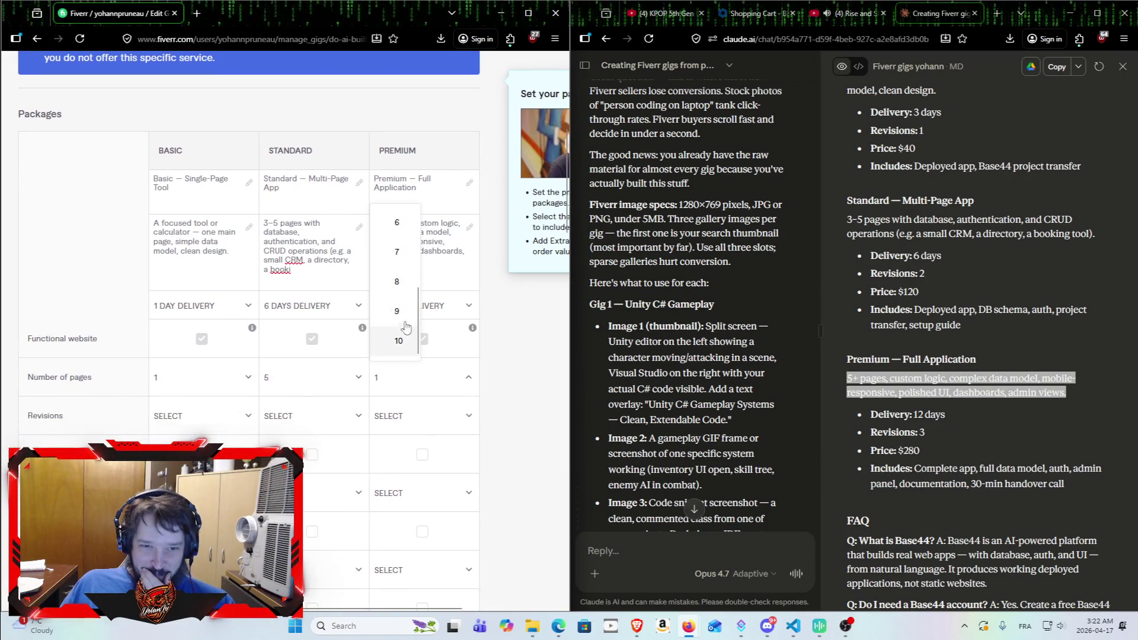
pyautogui.click(458, 383)
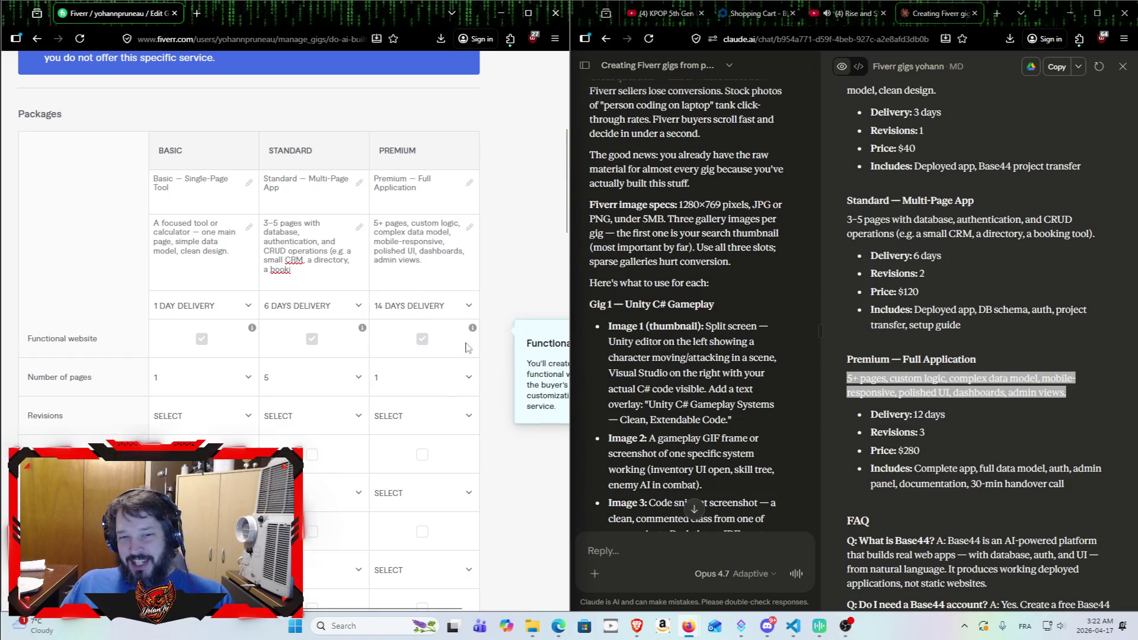
pyautogui.moveTo(62, 337)
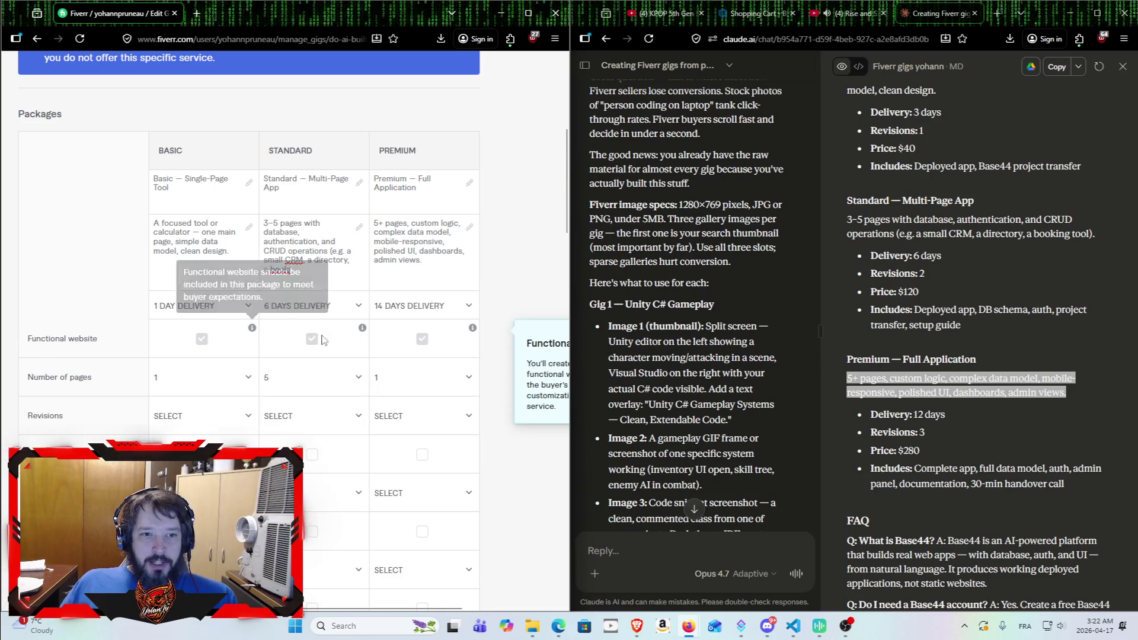
pyautogui.click(862, 360)
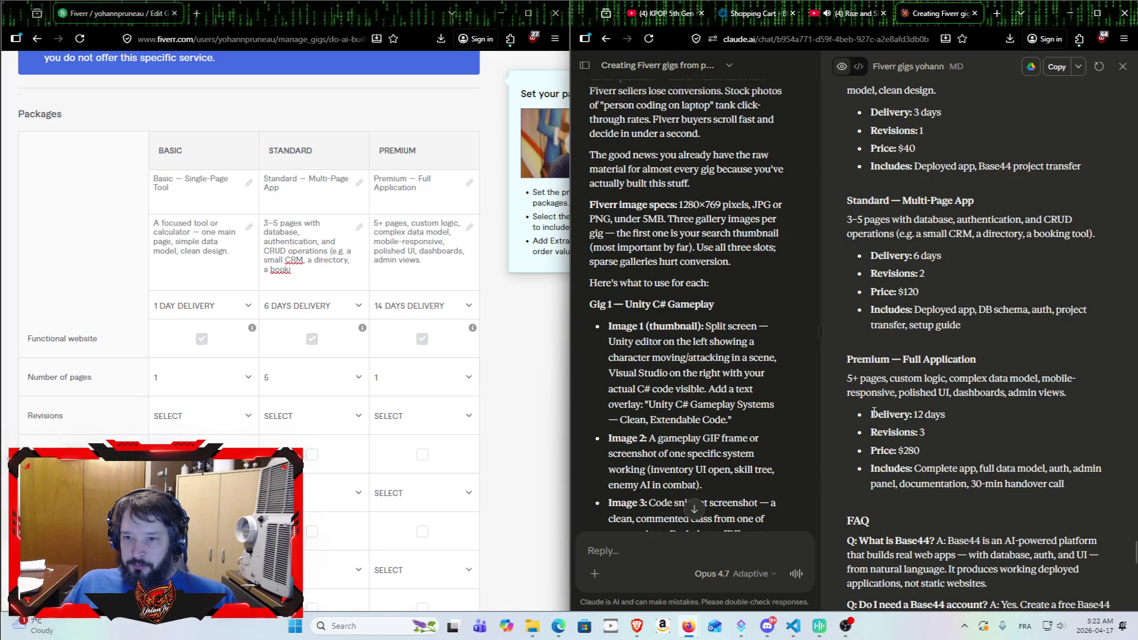
pyautogui.click(460, 387)
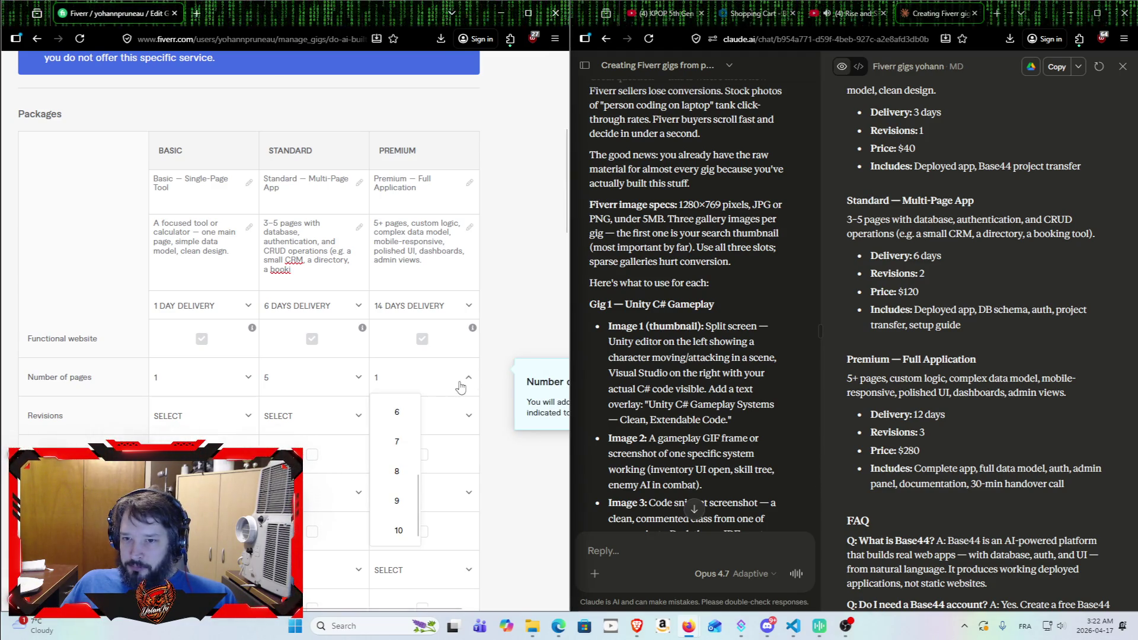
pyautogui.click(398, 533)
pyautogui.scroll(-1, 253, 431)
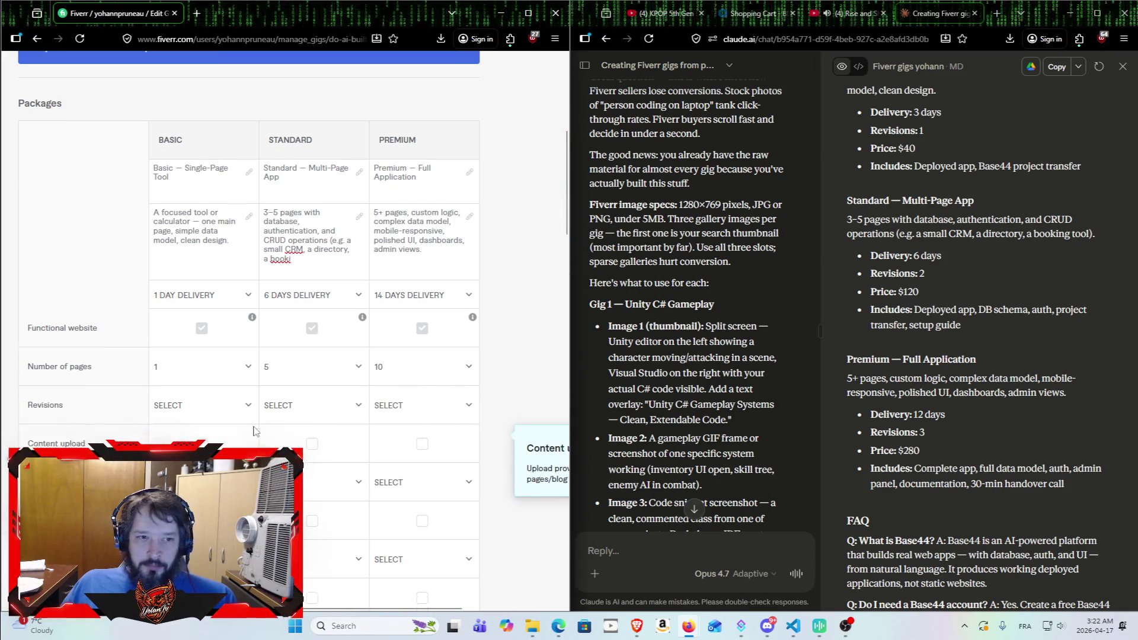
# - Set revisions to 1, 2 and 3 for Basic, Standard and Premium, leaving product counts unchanged
pyautogui.click(246, 356)
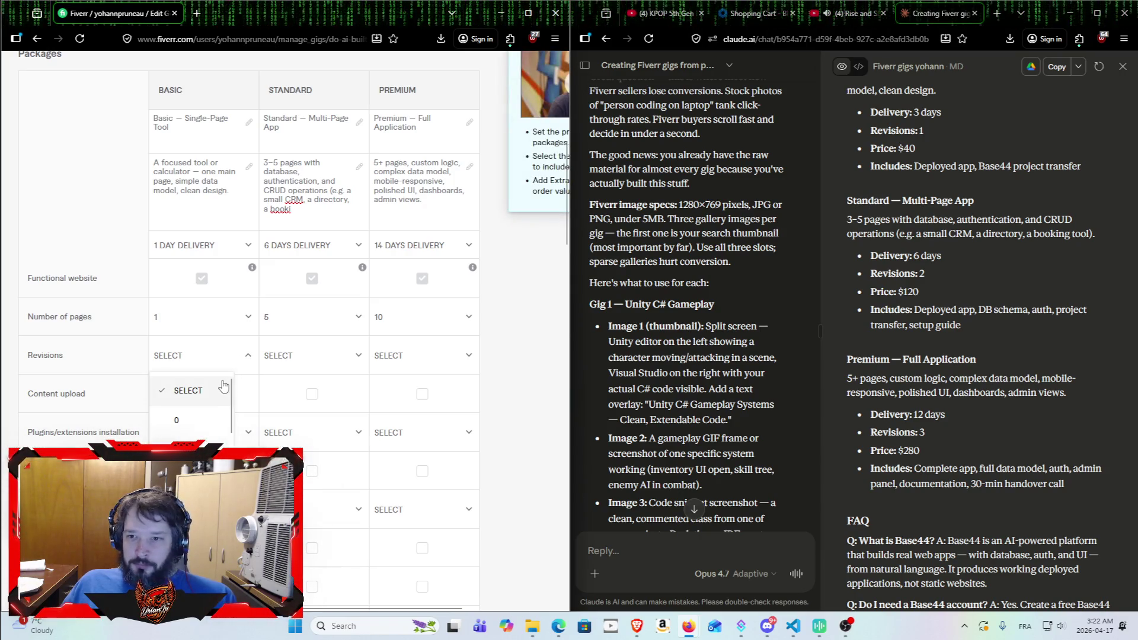
pyautogui.click(188, 418)
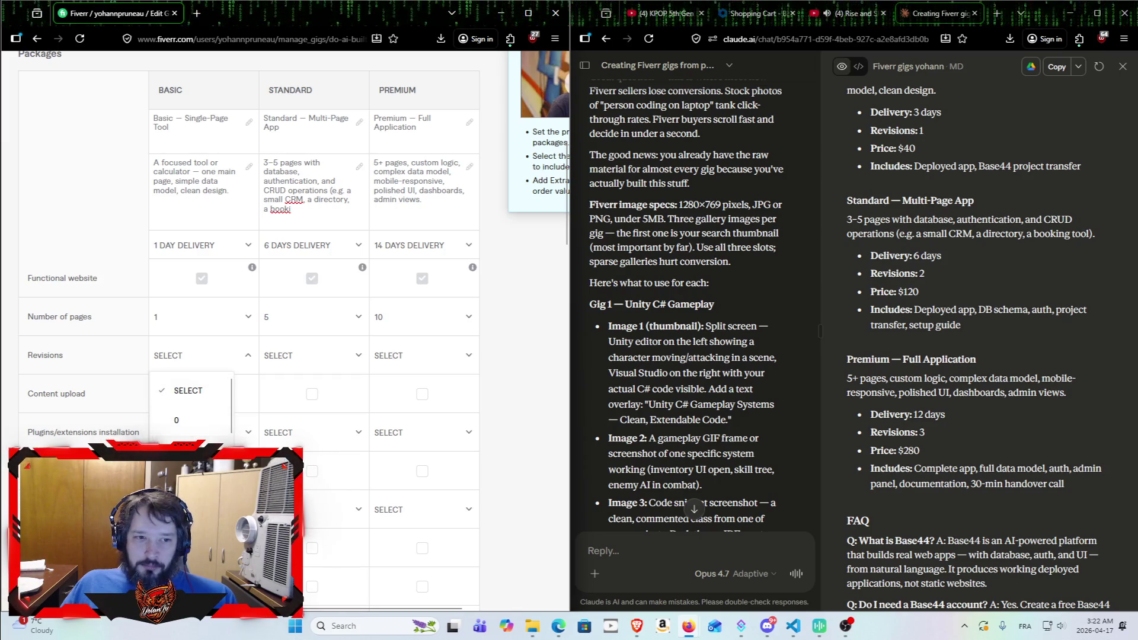
pyautogui.click(311, 356)
pyautogui.click(320, 480)
pyautogui.click(418, 355)
pyautogui.scroll(-1, 418, 452)
pyautogui.click(396, 453)
pyautogui.scroll(-1, 177, 356)
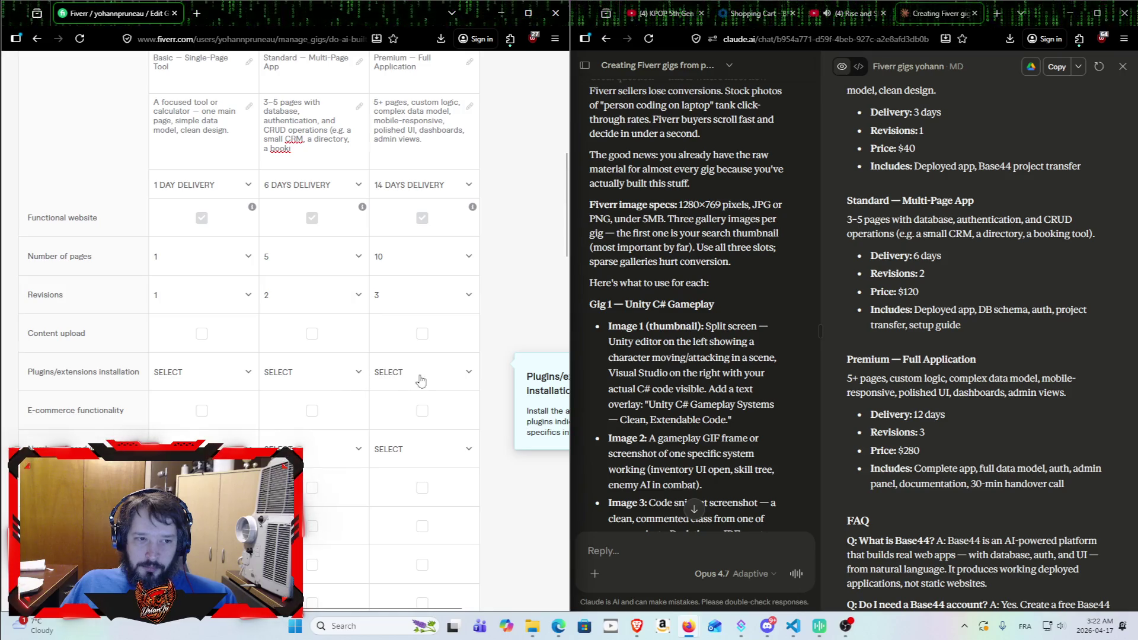
pyautogui.scroll(-1, 133, 394)
pyautogui.scroll(-1, 178, 357)
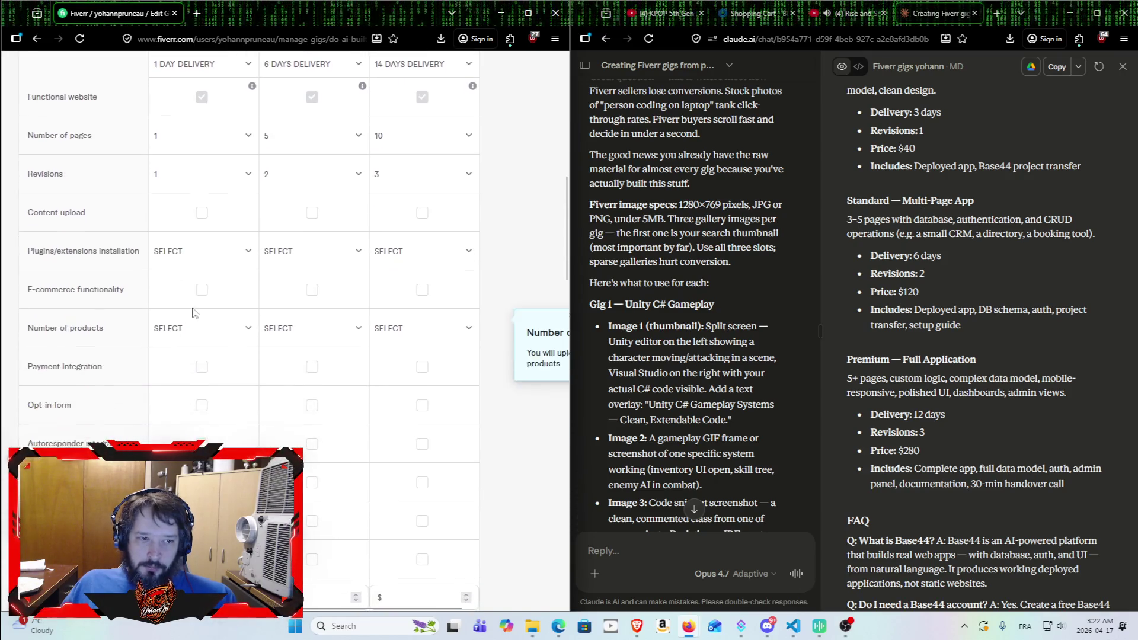
pyautogui.click(235, 330)
pyautogui.click(234, 331)
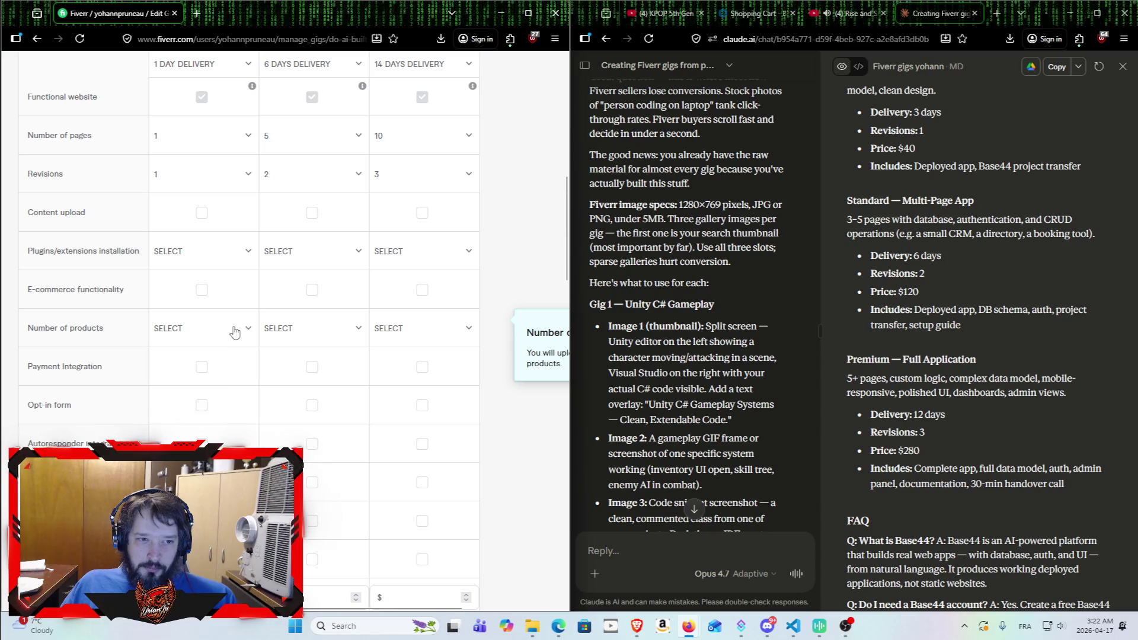
pyautogui.click(231, 327)
pyautogui.scroll(-1, 288, 438)
pyautogui.scroll(-1, 289, 437)
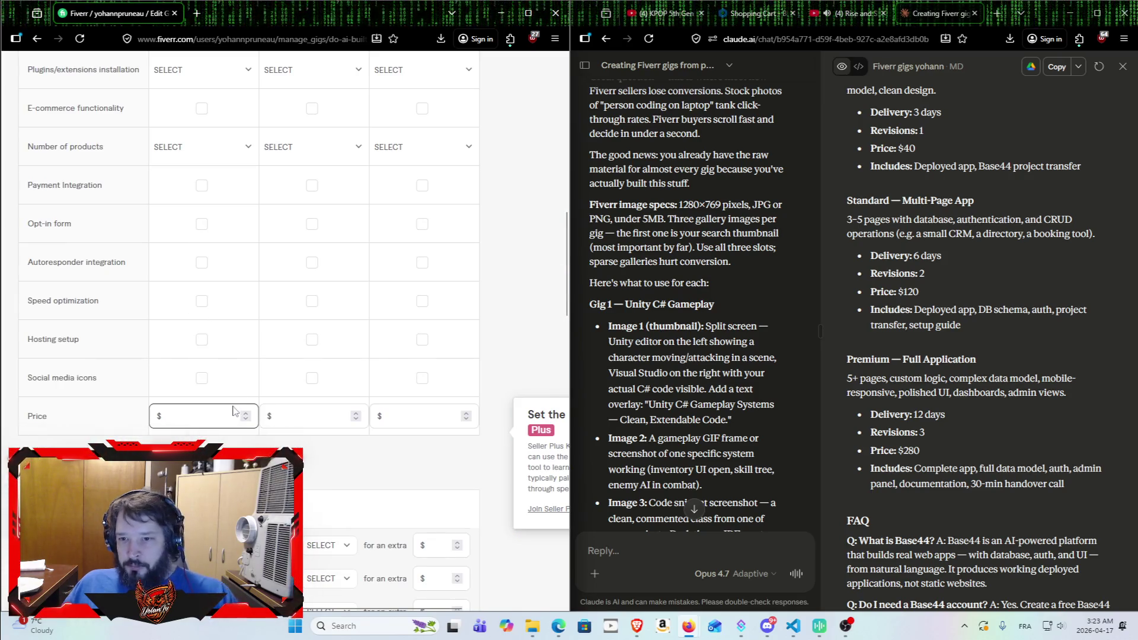
pyautogui.write('40')
pyautogui.click(296, 414)
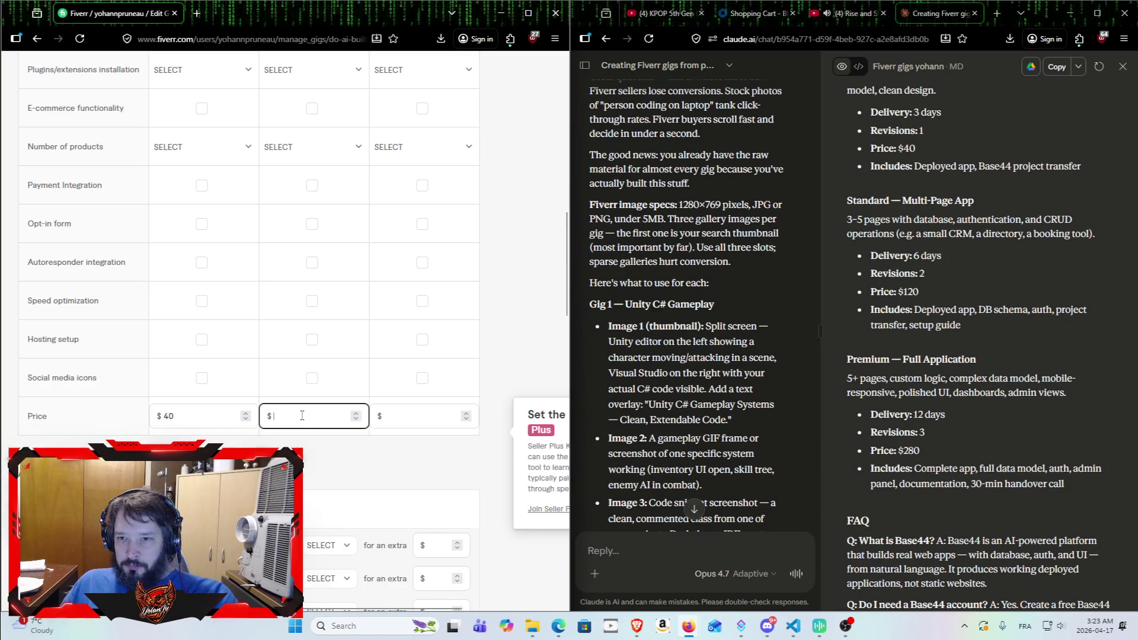
pyautogui.write('0')
pyautogui.click(401, 417)
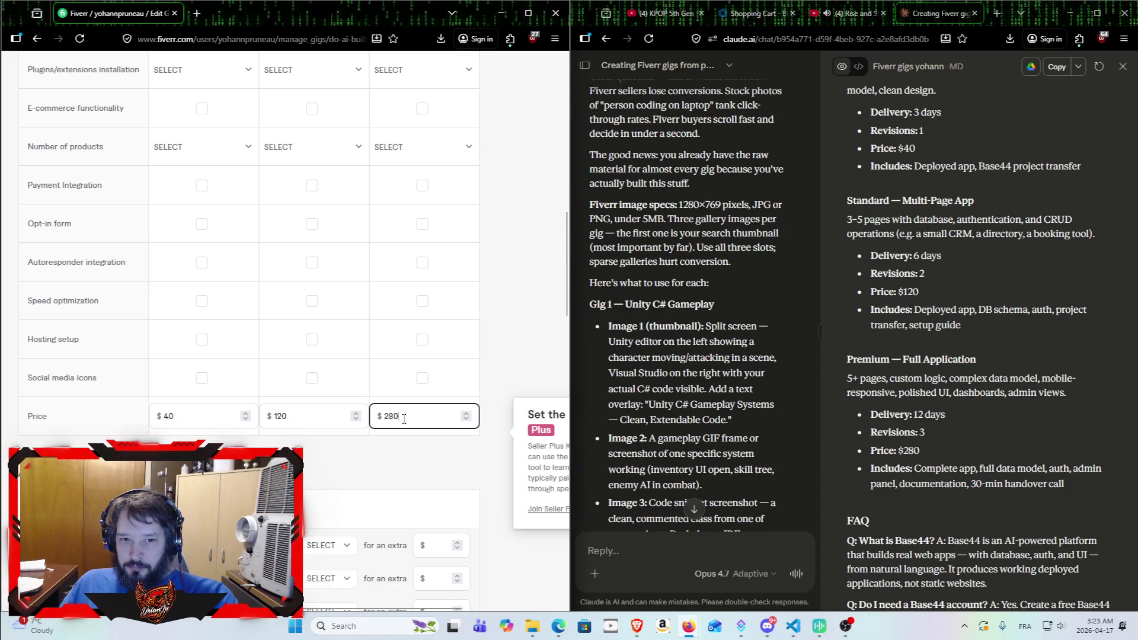
pyautogui.scroll(-3, 404, 419)
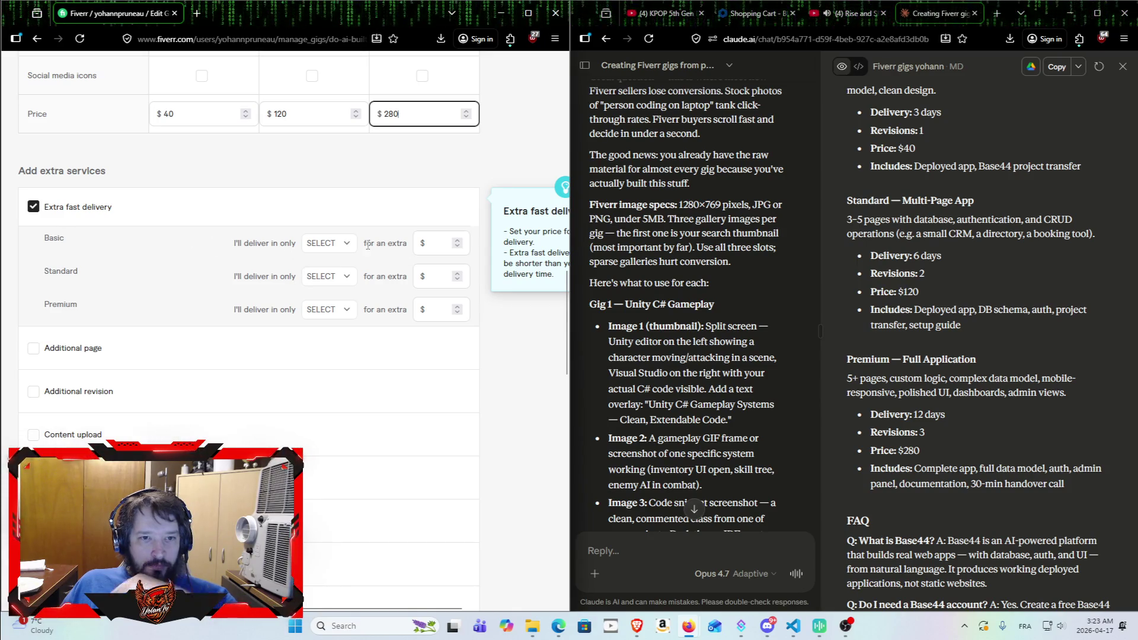
pyautogui.scroll(1, 342, 394)
pyautogui.scroll(1, 343, 393)
pyautogui.scroll(2, 343, 394)
pyautogui.scroll(2, 345, 393)
pyautogui.scroll(1, 347, 392)
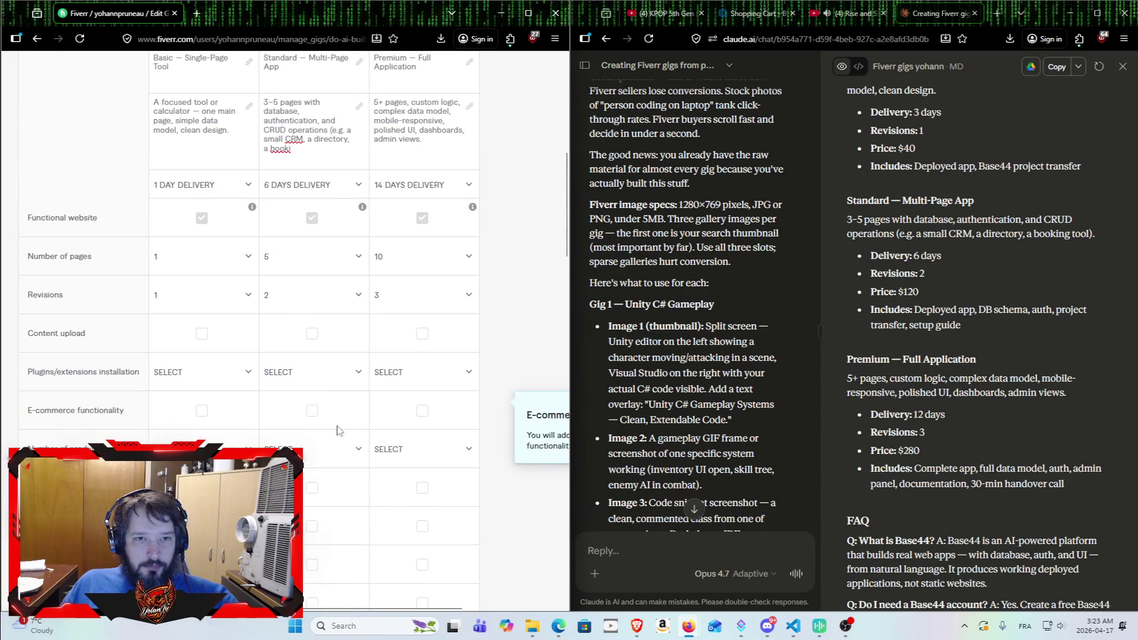
pyautogui.scroll(2, 334, 436)
pyautogui.scroll(-2, 330, 438)
pyautogui.scroll(-4, 327, 442)
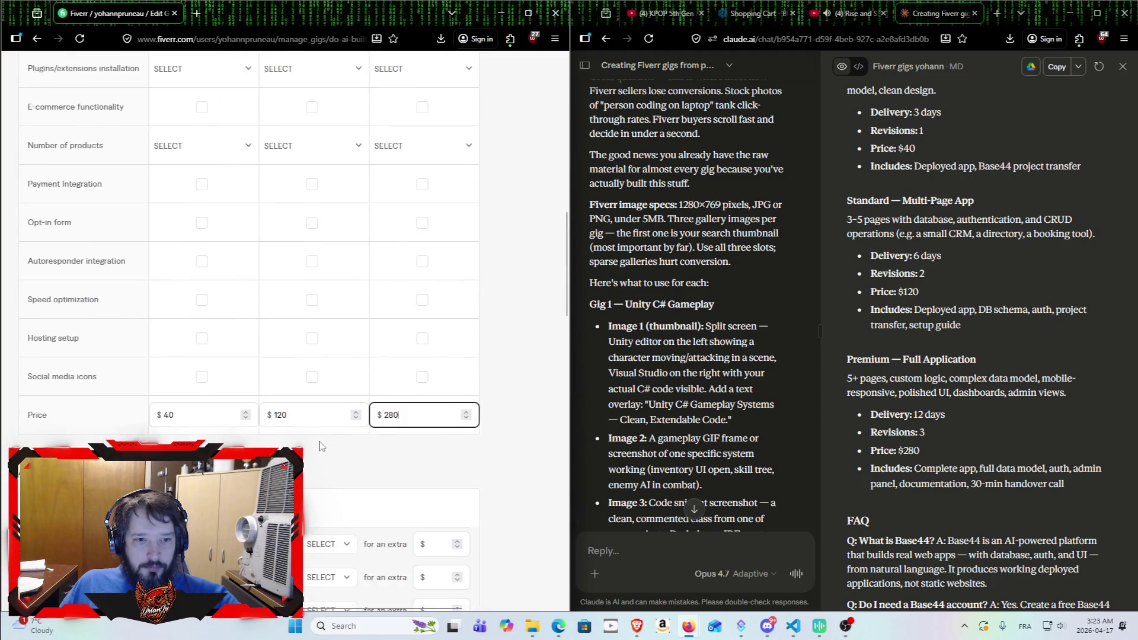
pyautogui.scroll(-1, 311, 427)
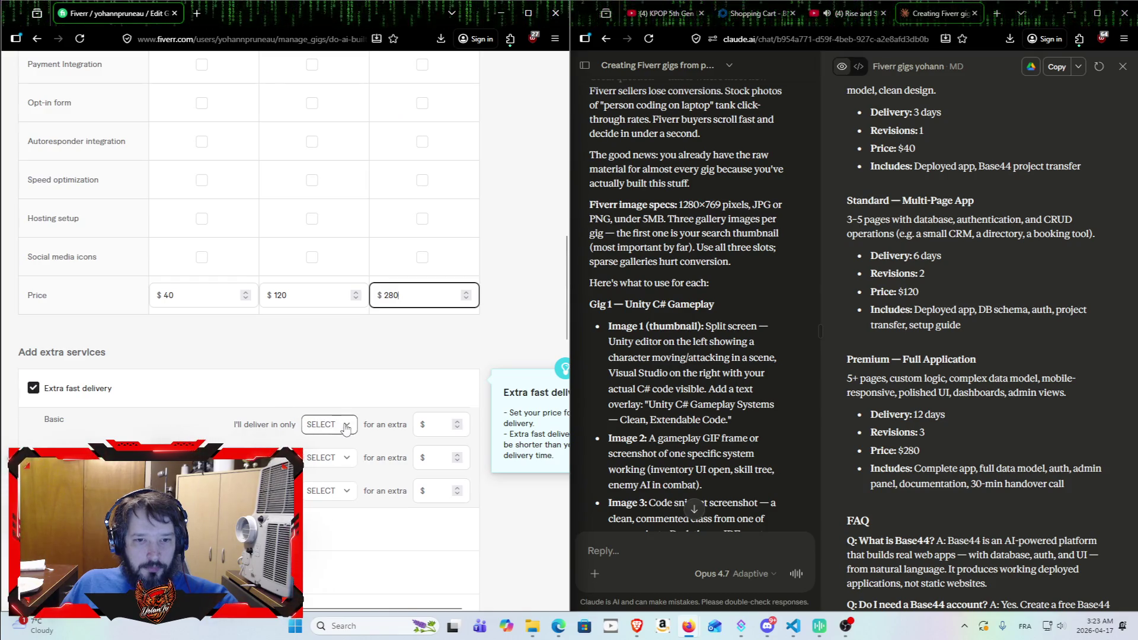
# - Set extra-fast delivery to 3 days at $60 for Standard and 7 days at $120 for Premium
pyautogui.click(349, 459)
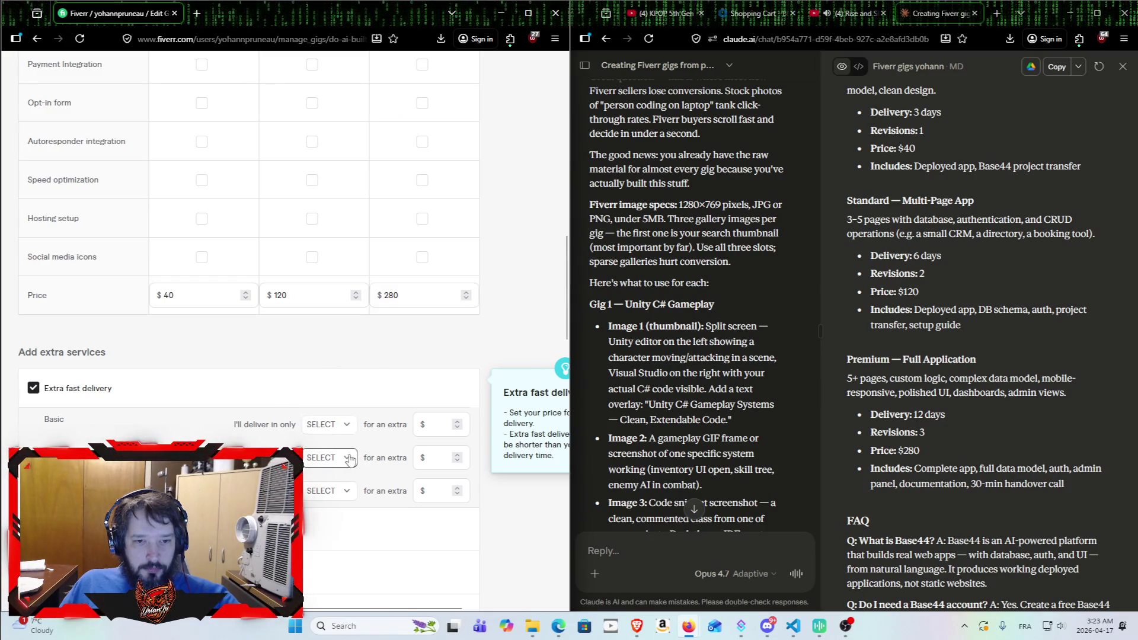
pyautogui.scroll(2, 427, 355)
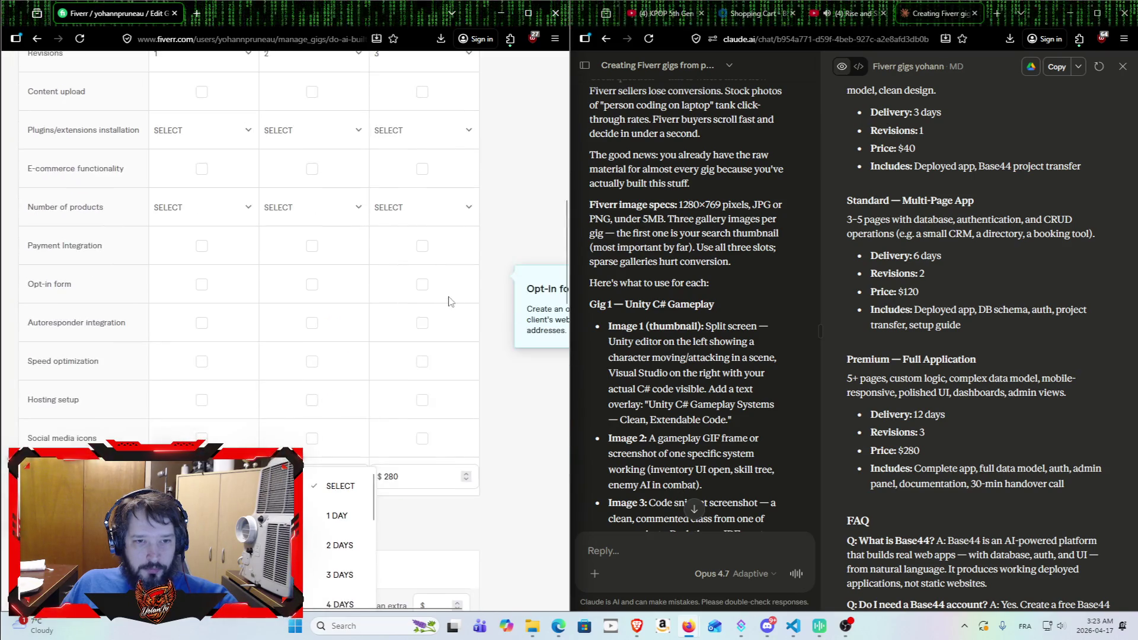
pyautogui.scroll(2, 441, 331)
pyautogui.scroll(2, 392, 373)
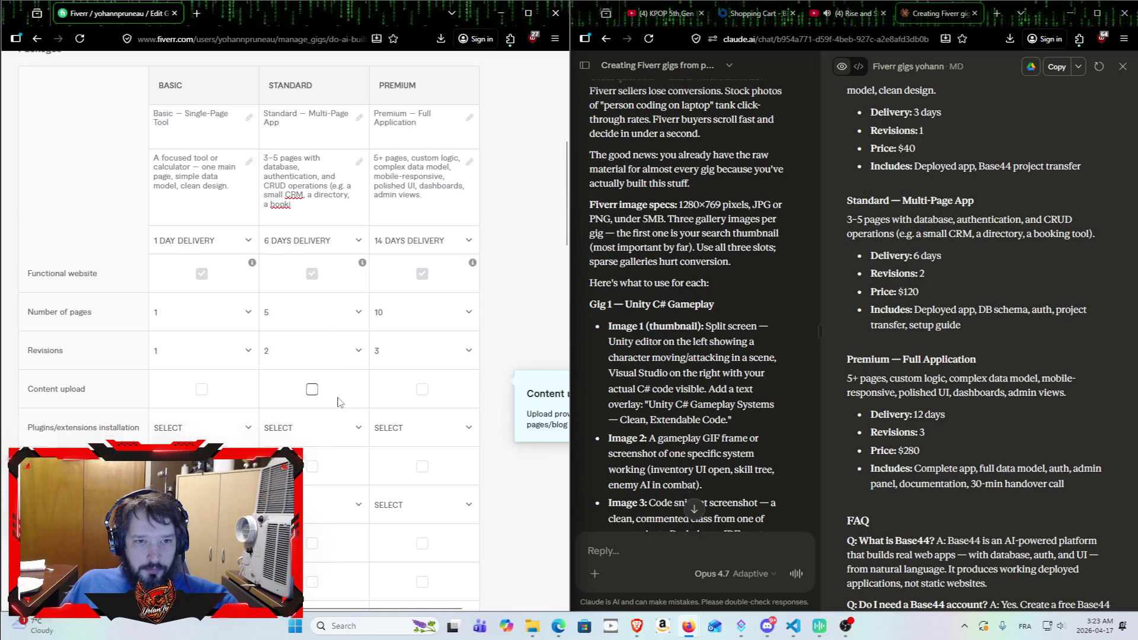
pyautogui.scroll(-4, 311, 445)
pyautogui.scroll(-1, 338, 472)
pyautogui.scroll(1, 339, 472)
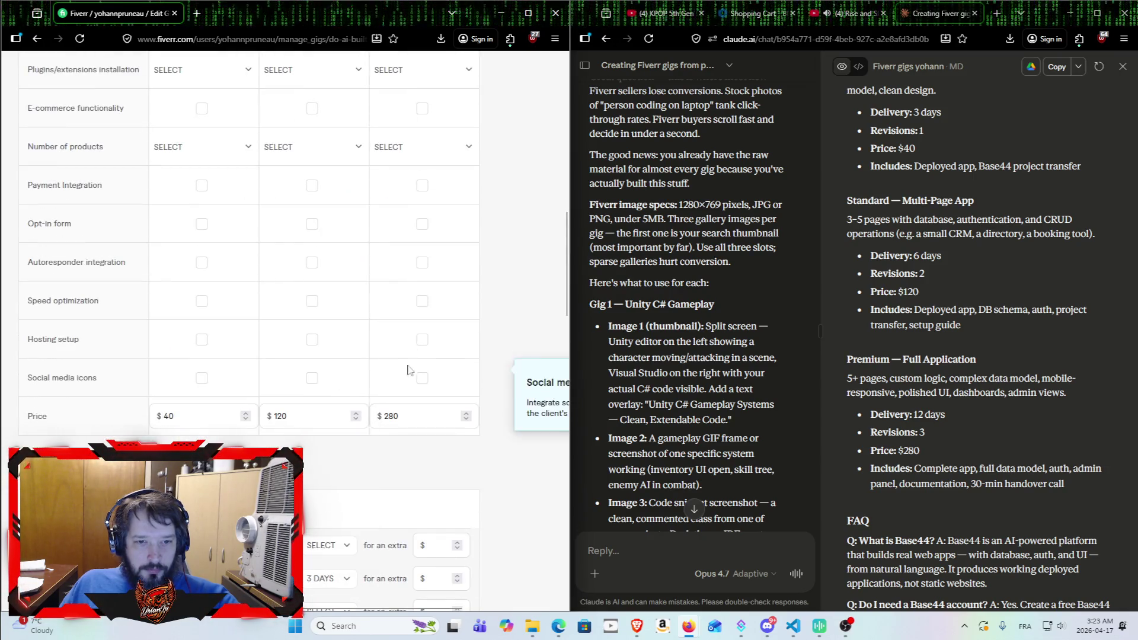
pyautogui.scroll(3, 312, 383)
pyautogui.scroll(2, 280, 283)
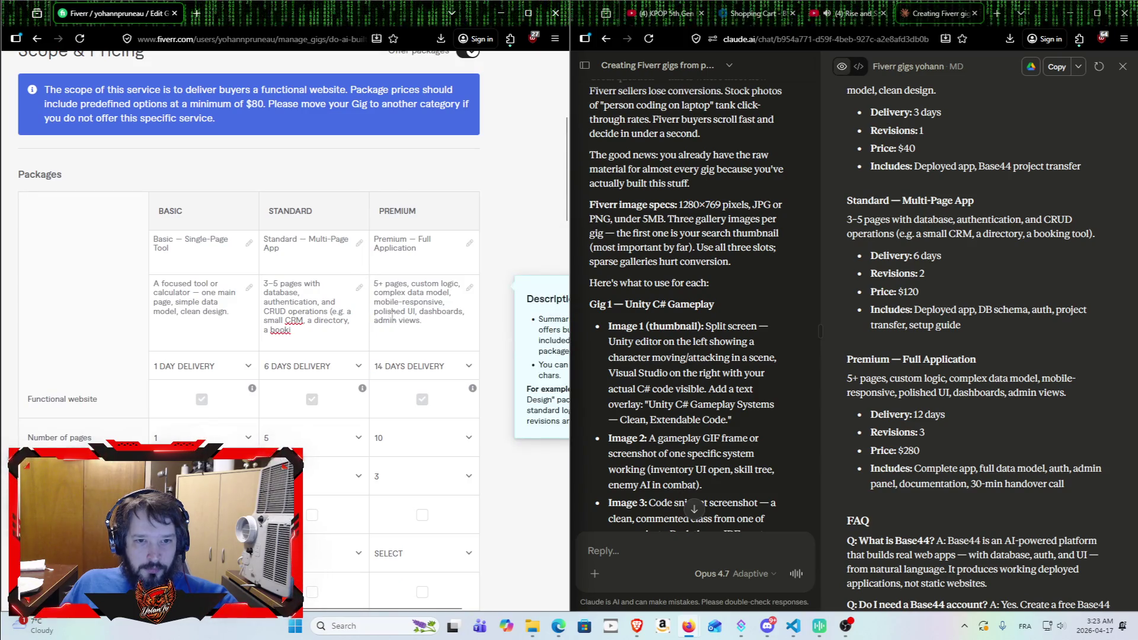
pyautogui.scroll(-4, 374, 267)
pyautogui.scroll(-3, 444, 254)
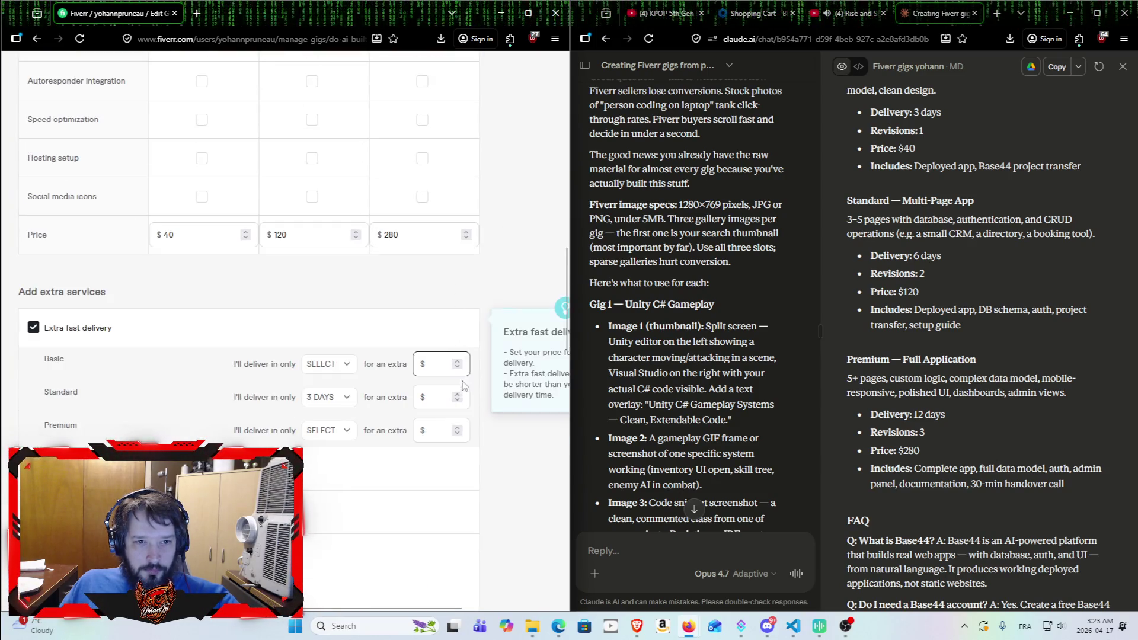
pyautogui.click(346, 433)
pyautogui.scroll(-1, 339, 551)
pyautogui.scroll(-1, 342, 559)
pyautogui.click(343, 559)
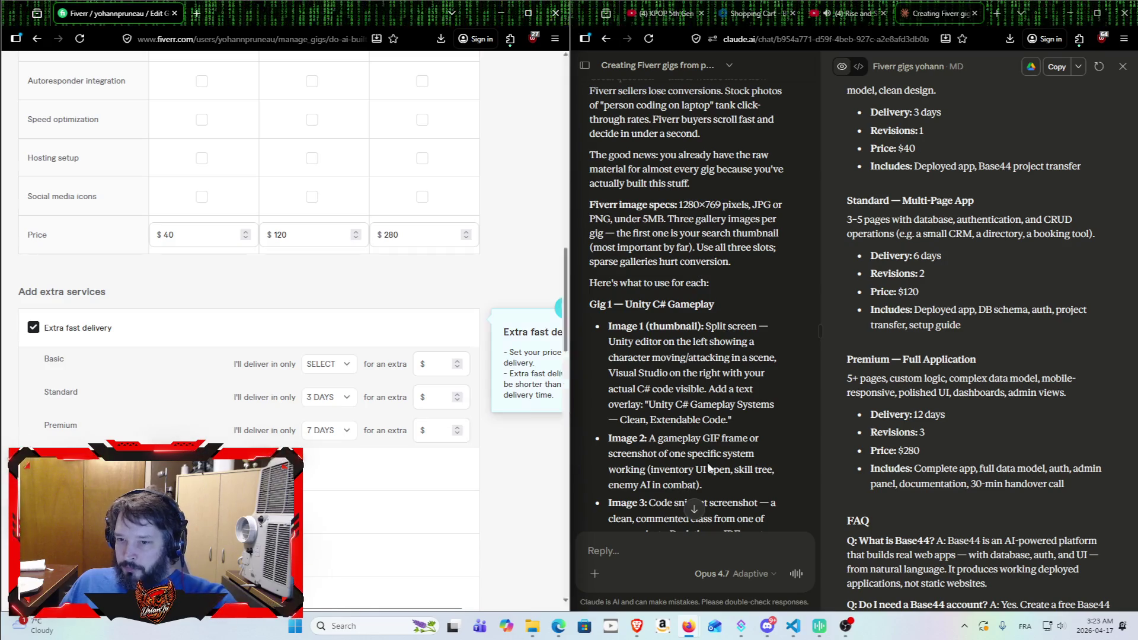
pyautogui.click(427, 402)
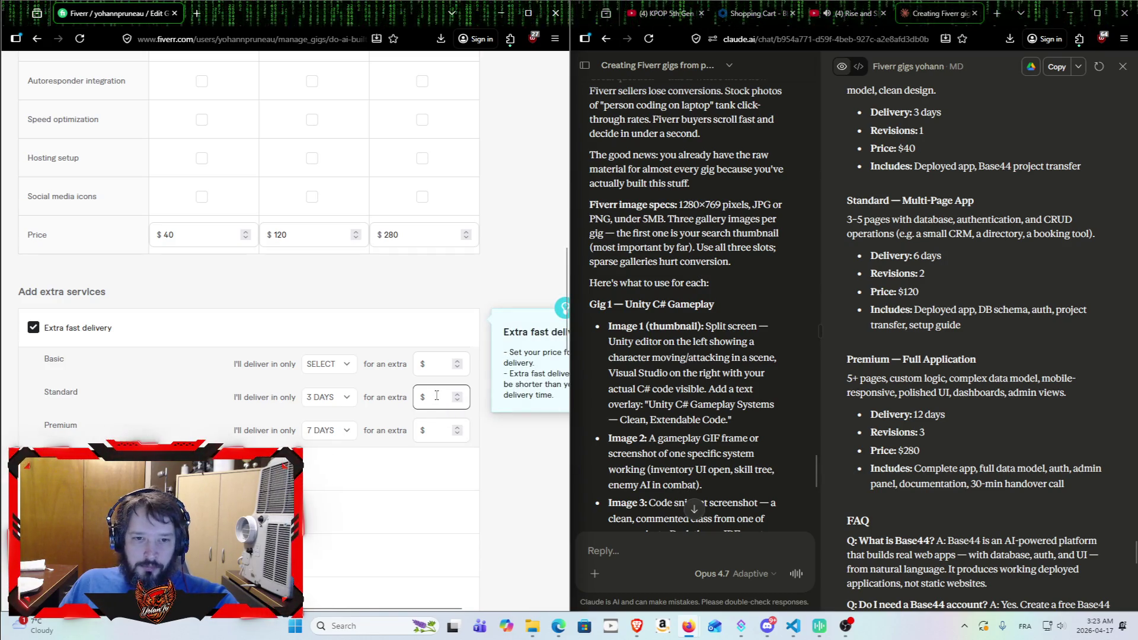
pyautogui.click(430, 397)
pyautogui.write('60')
pyautogui.click(435, 430)
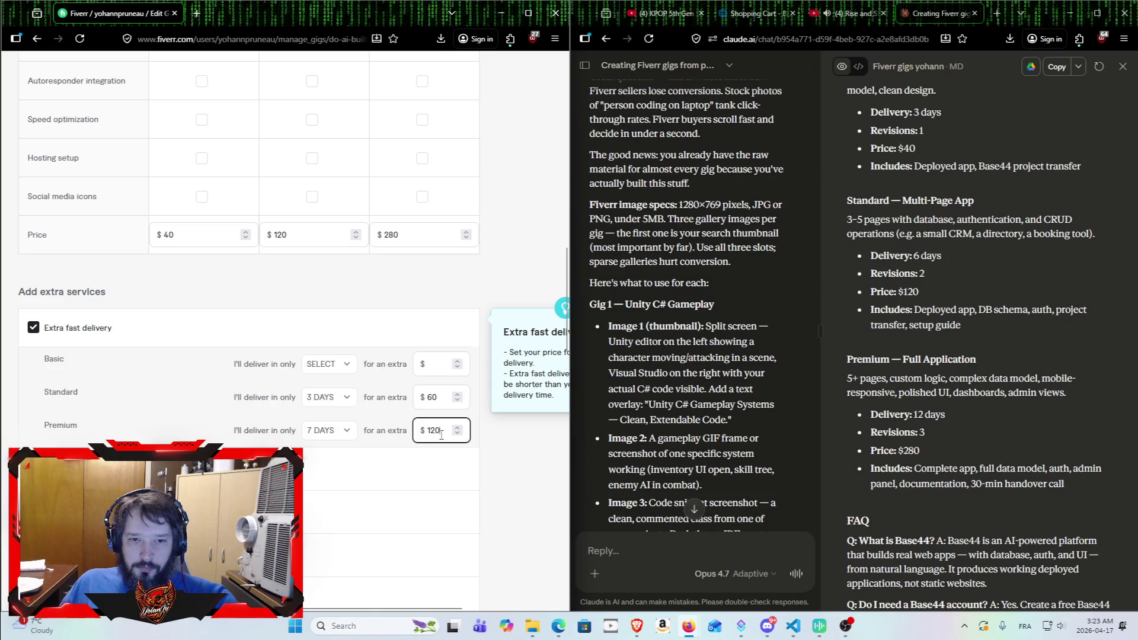
pyautogui.scroll(-2, 395, 441)
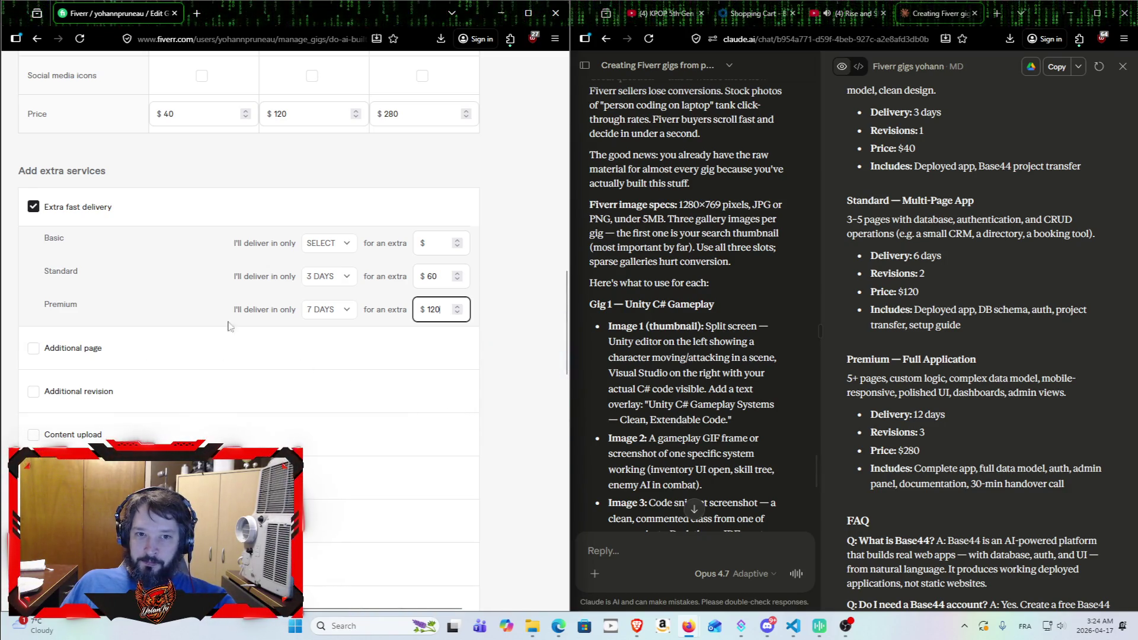
pyautogui.scroll(-2, 228, 320)
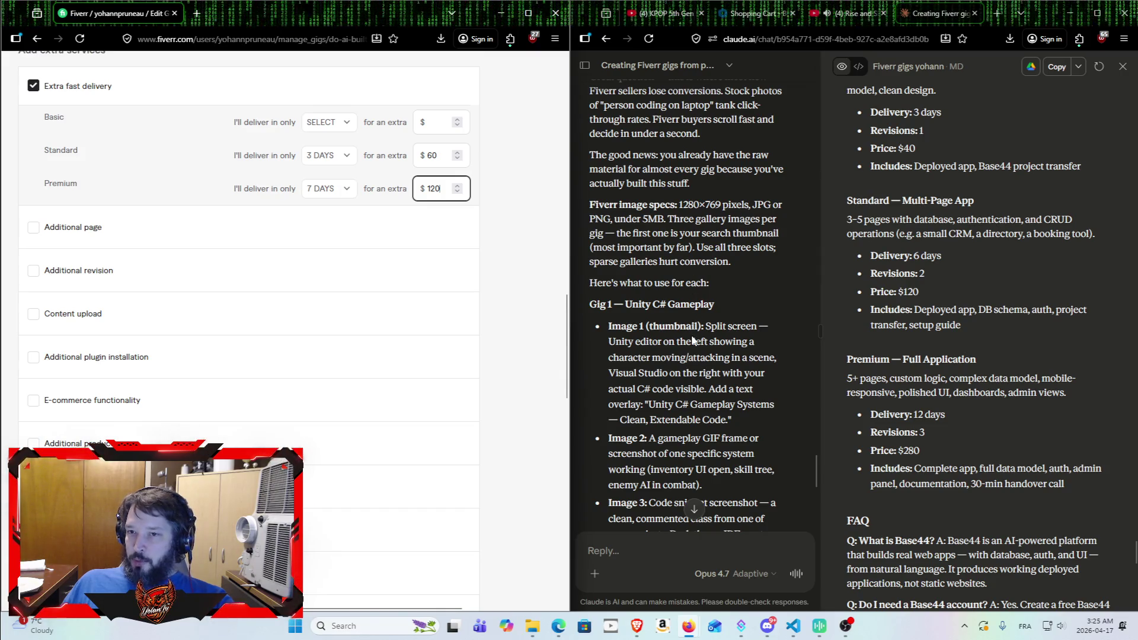
pyautogui.scroll(2, 702, 328)
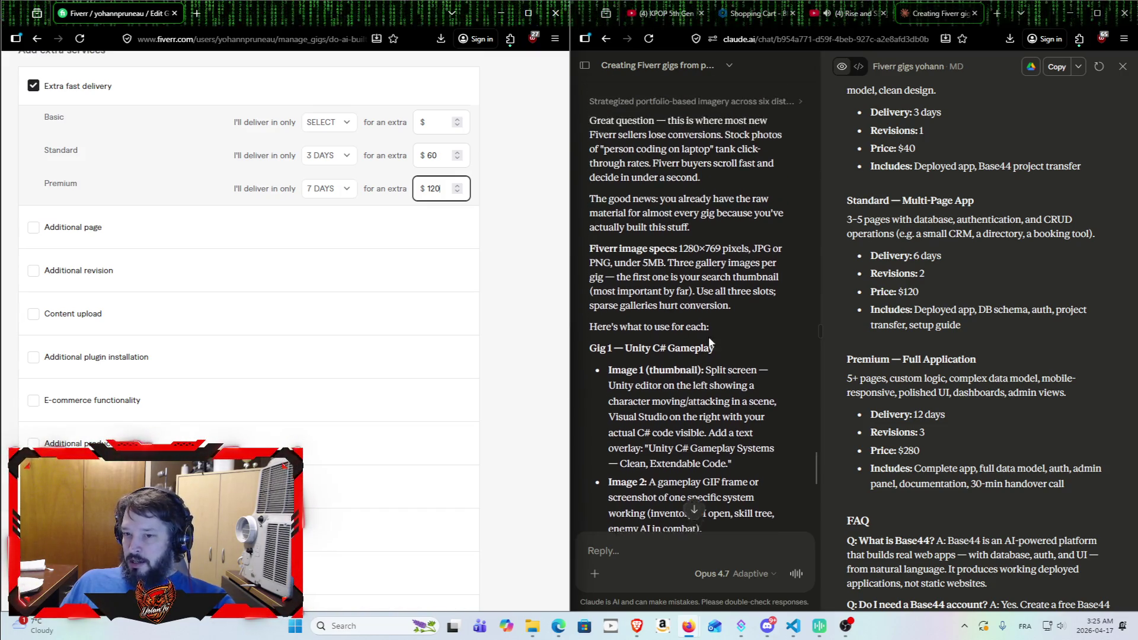
pyautogui.scroll(-3, 740, 369)
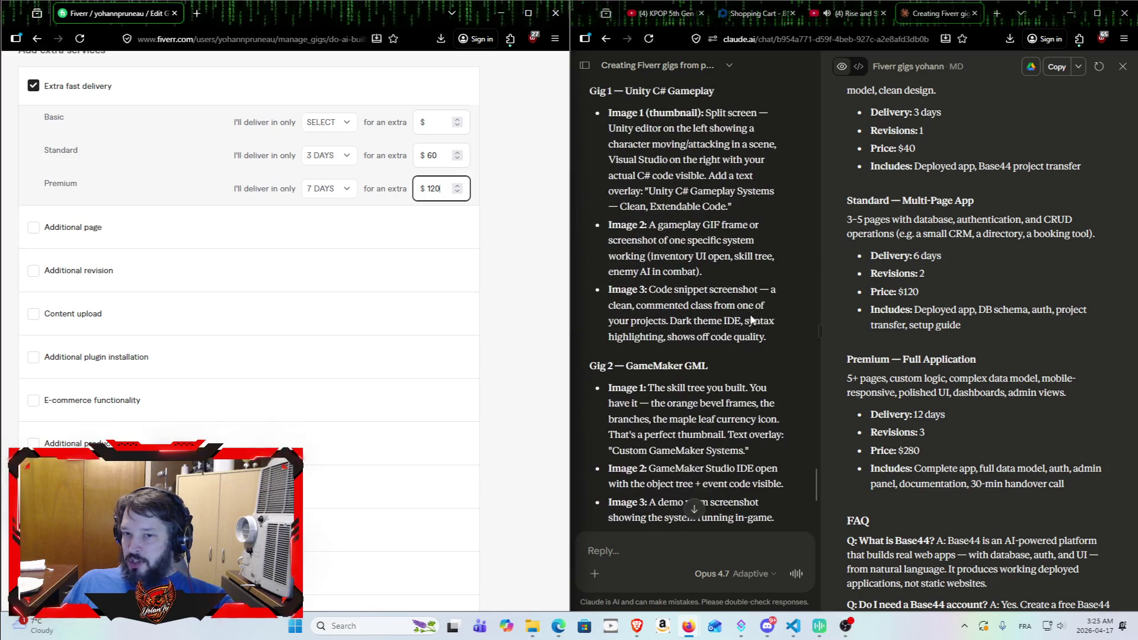
pyautogui.scroll(-4, 659, 381)
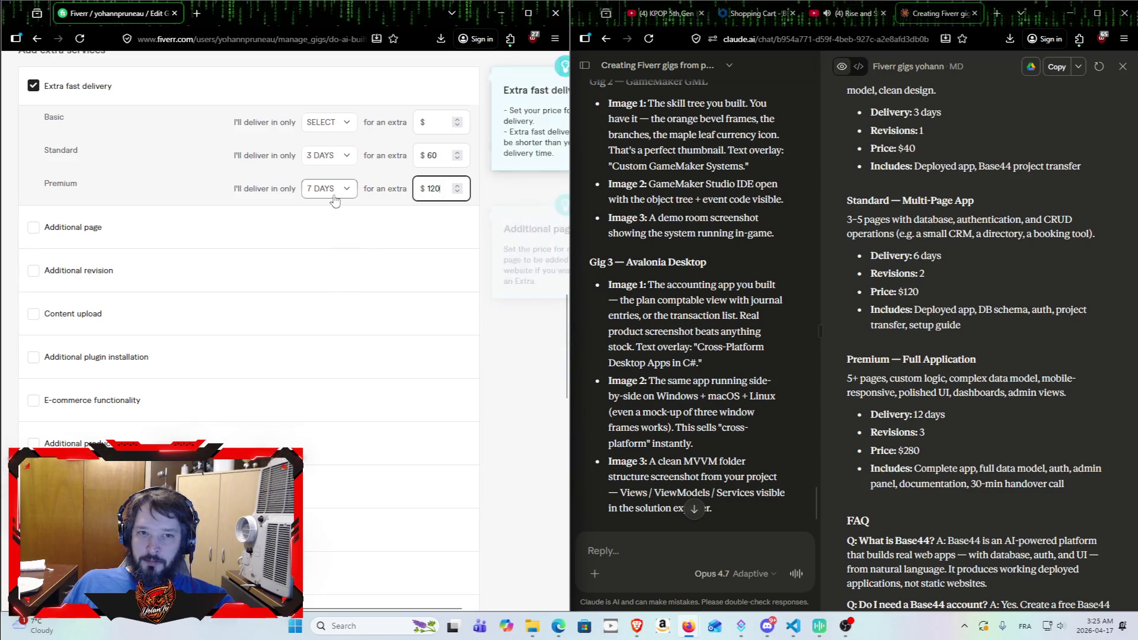
pyautogui.scroll(1, 313, 233)
pyautogui.scroll(-5, 325, 355)
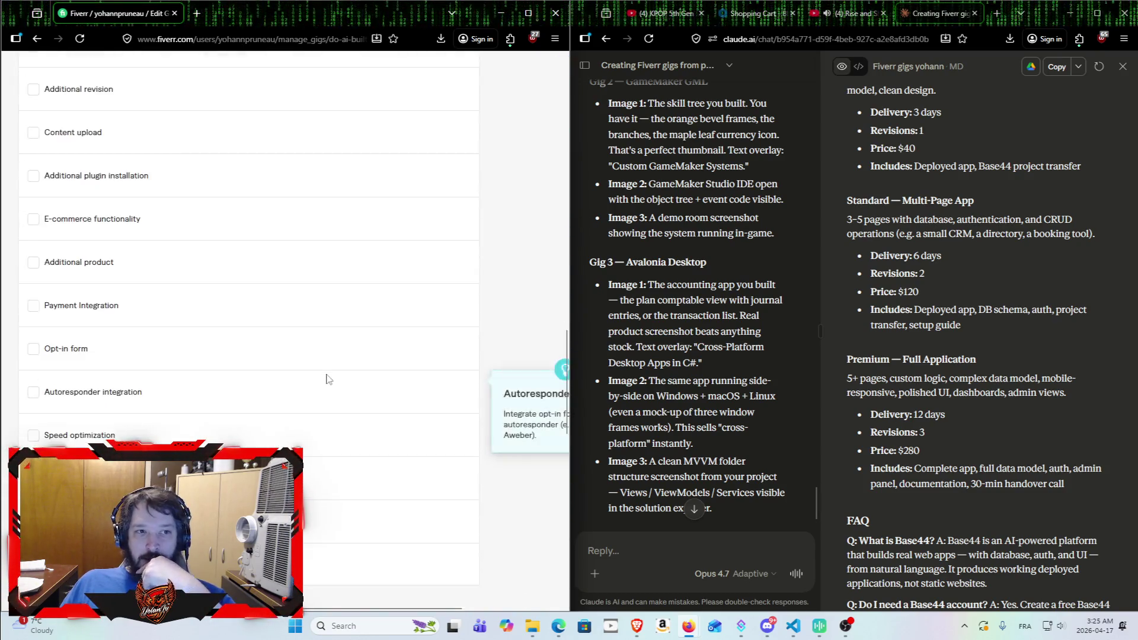
pyautogui.scroll(2, 343, 307)
pyautogui.scroll(2, 346, 320)
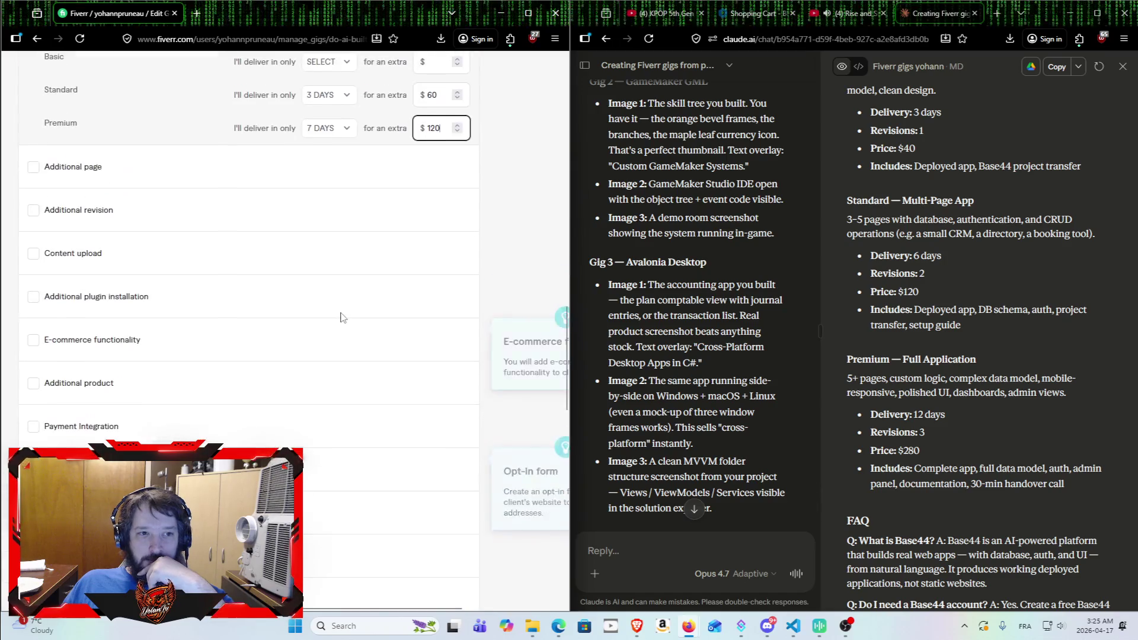
pyautogui.scroll(-2, 347, 332)
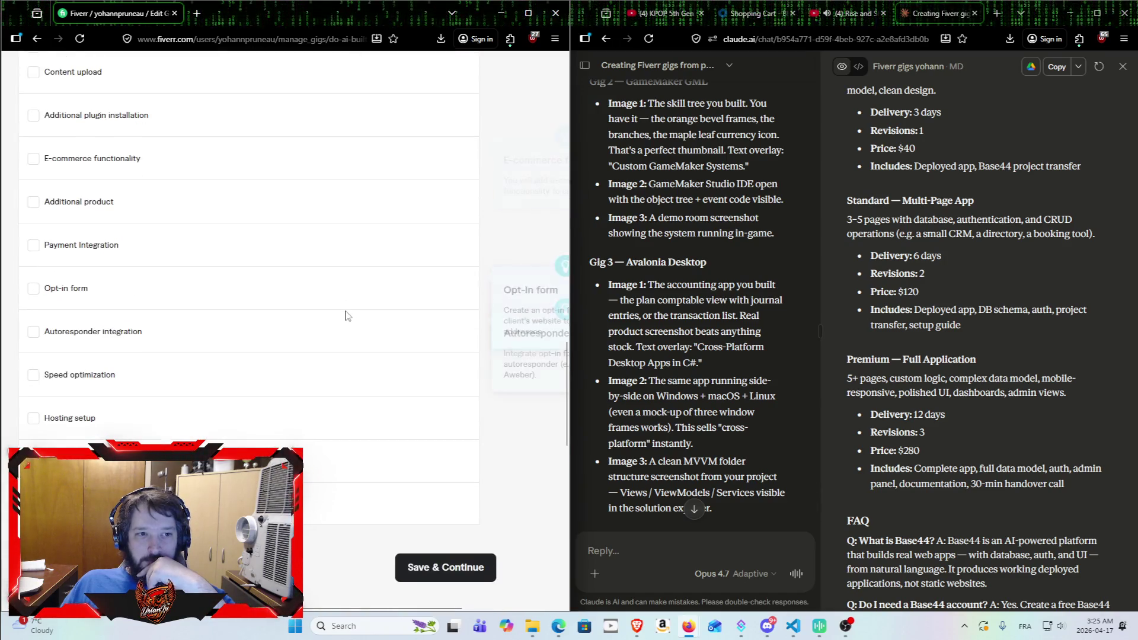
# - Toggle the Hosting setup extra off again and save pricing, which flags the $40 Basic price as too low
pyautogui.click(33, 419)
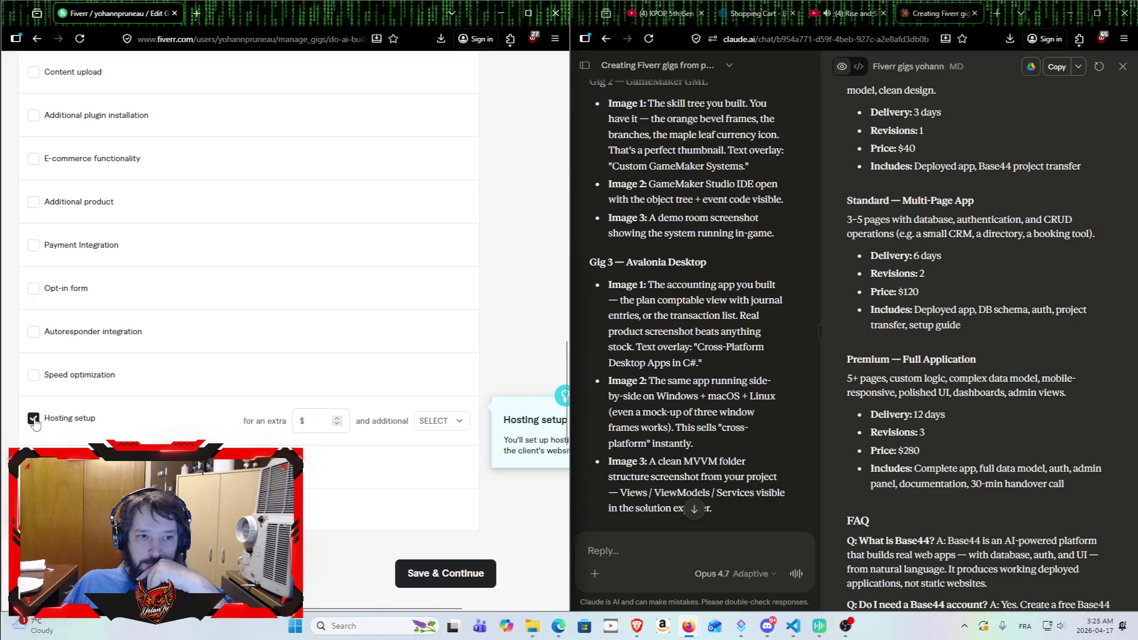
pyautogui.click(34, 419)
pyautogui.scroll(-2, 475, 491)
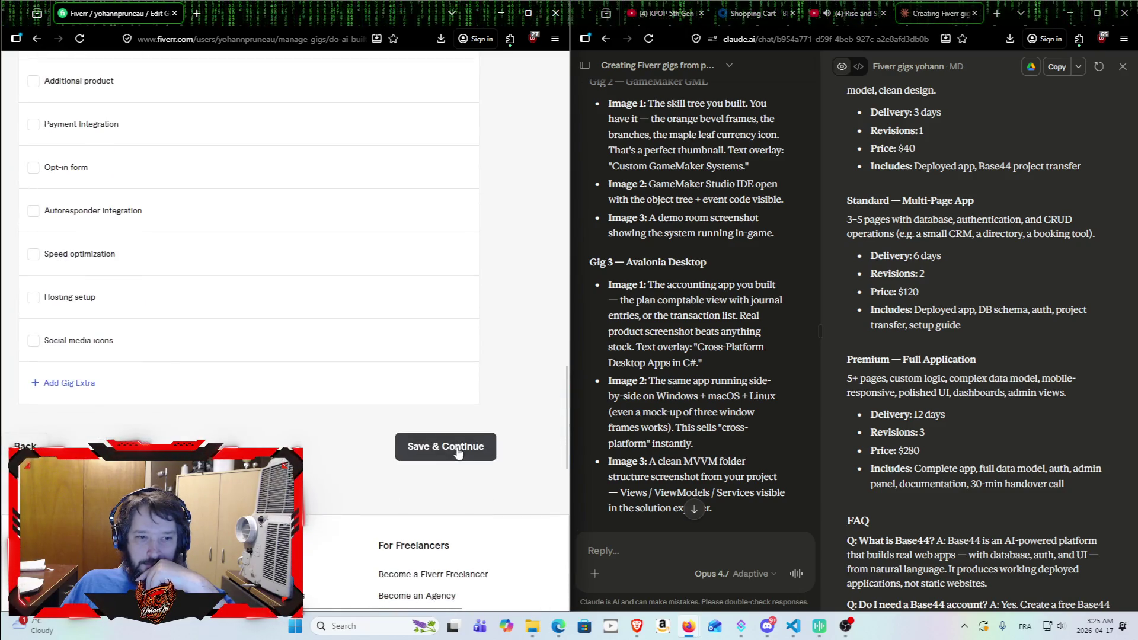
pyautogui.click(452, 456)
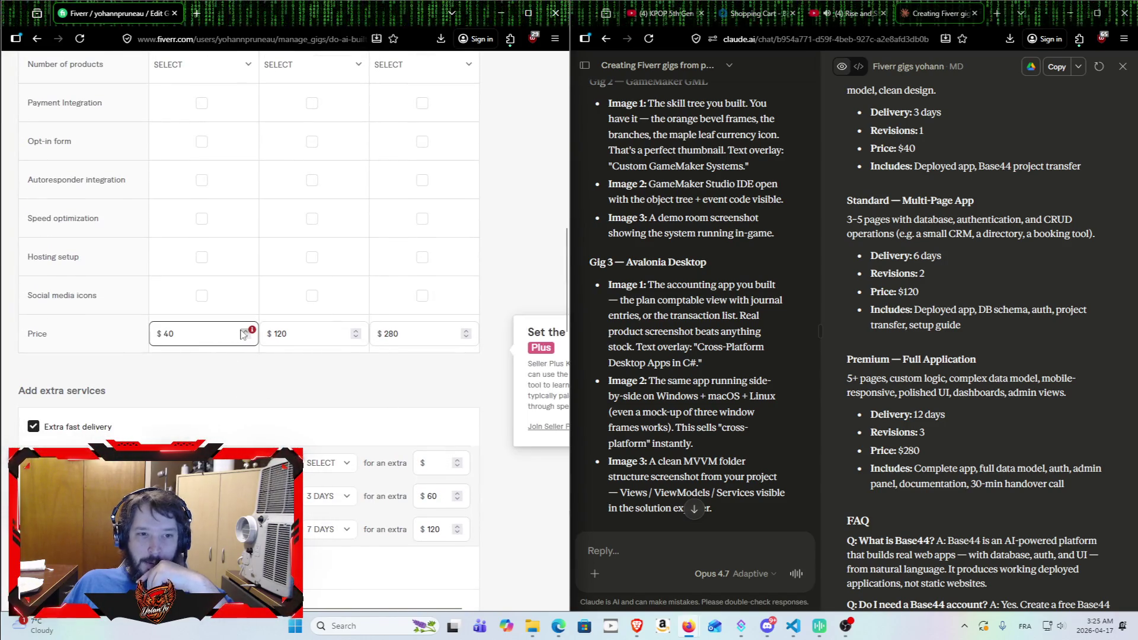
pyautogui.scroll(-1, 255, 346)
pyautogui.click(527, 12)
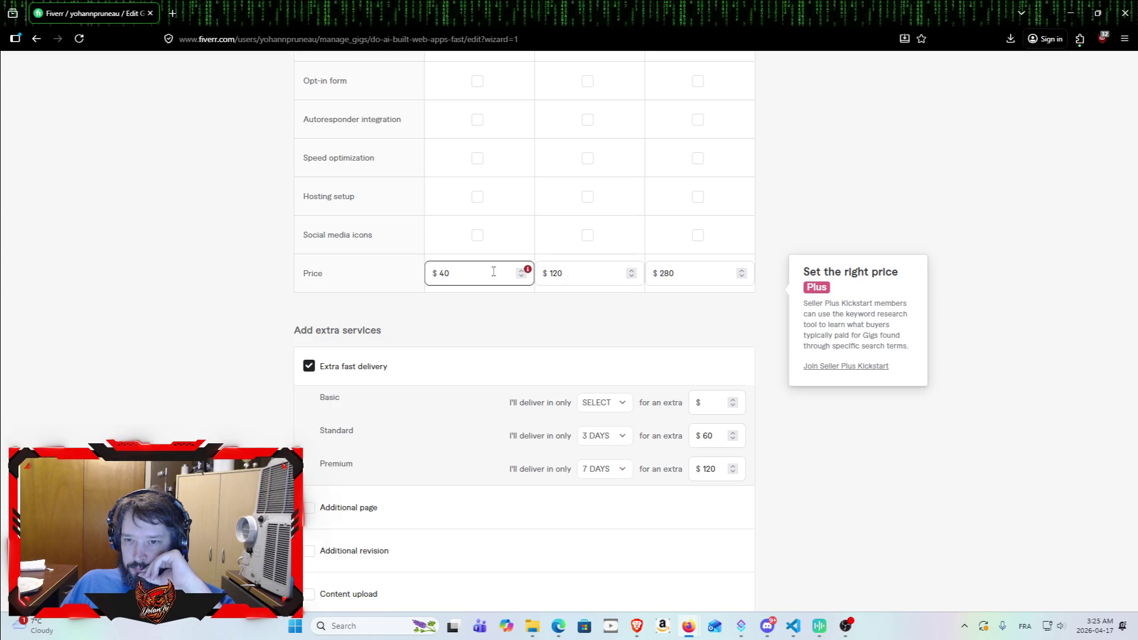
# - Raise the Basic price to $80 and Standard to $140, and select the Premium price for re-entry
pyautogui.click(526, 267)
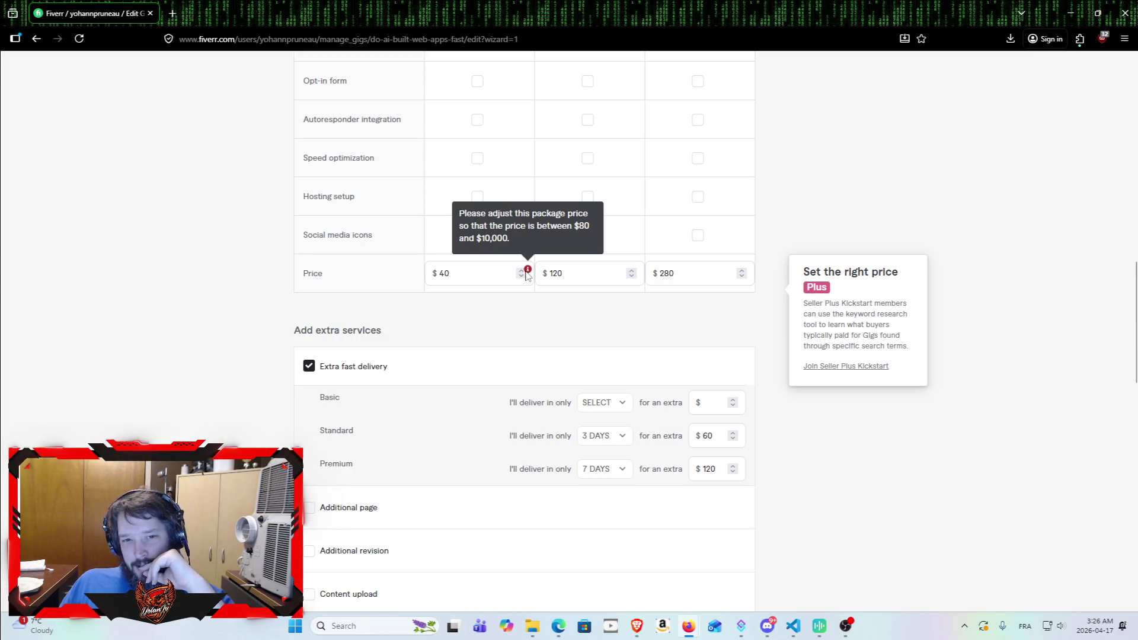
pyautogui.moveTo(527, 269)
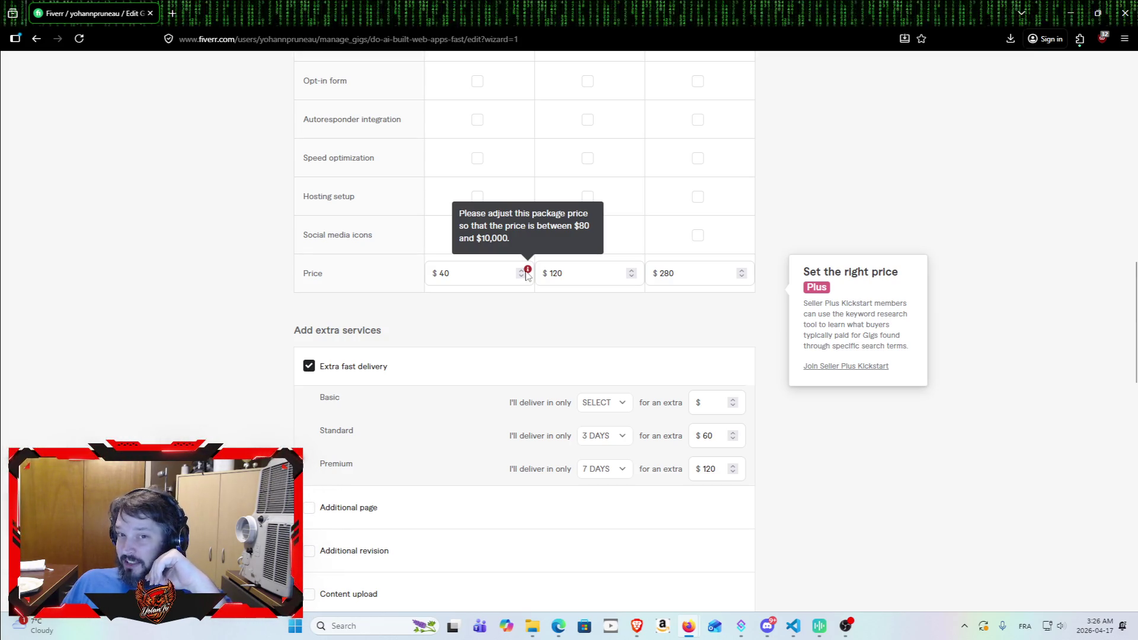
pyautogui.click(518, 276)
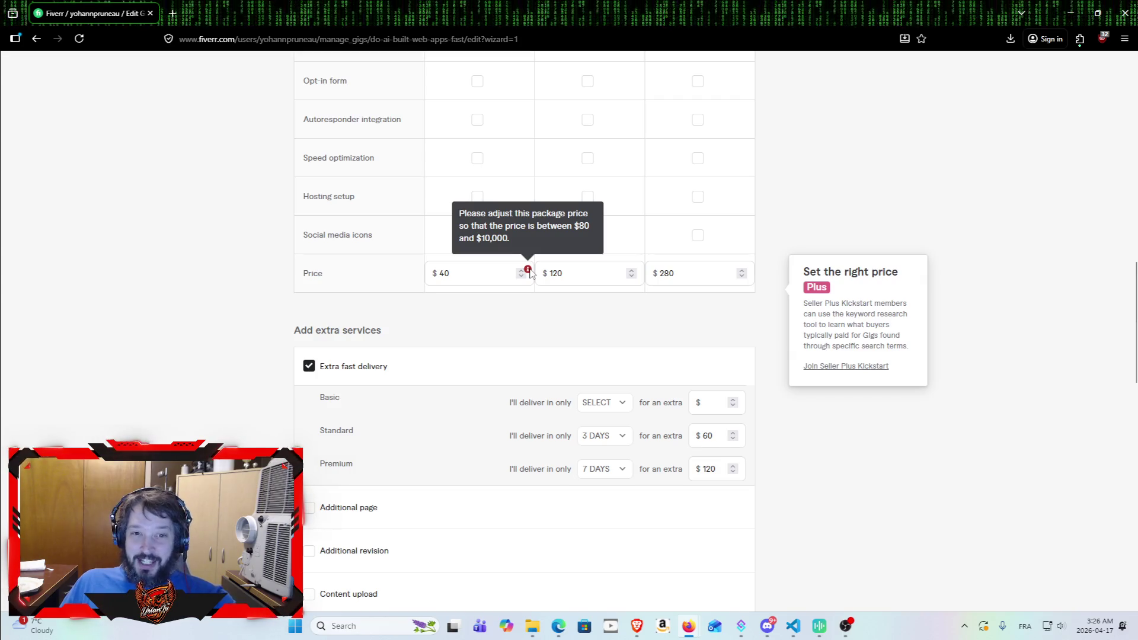
pyautogui.click(524, 275)
pyautogui.hotkey('ctrl', 'a')
pyautogui.write('0')
pyautogui.doubleClick(552, 273)
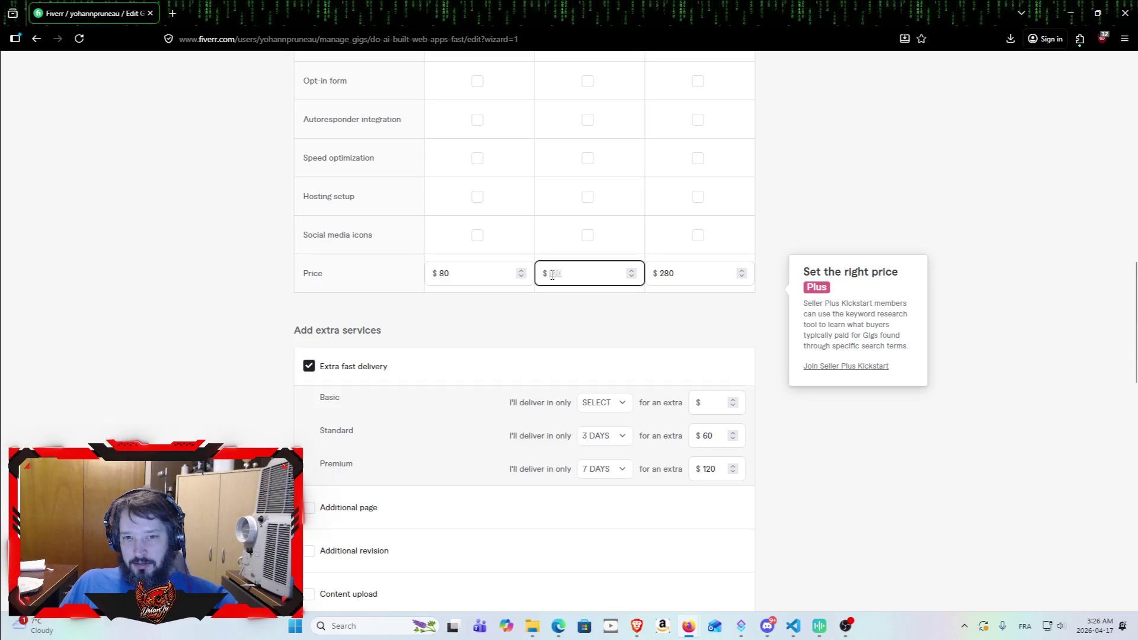
pyautogui.write('0')
pyautogui.doubleClick(650, 273)
pyautogui.write('3')
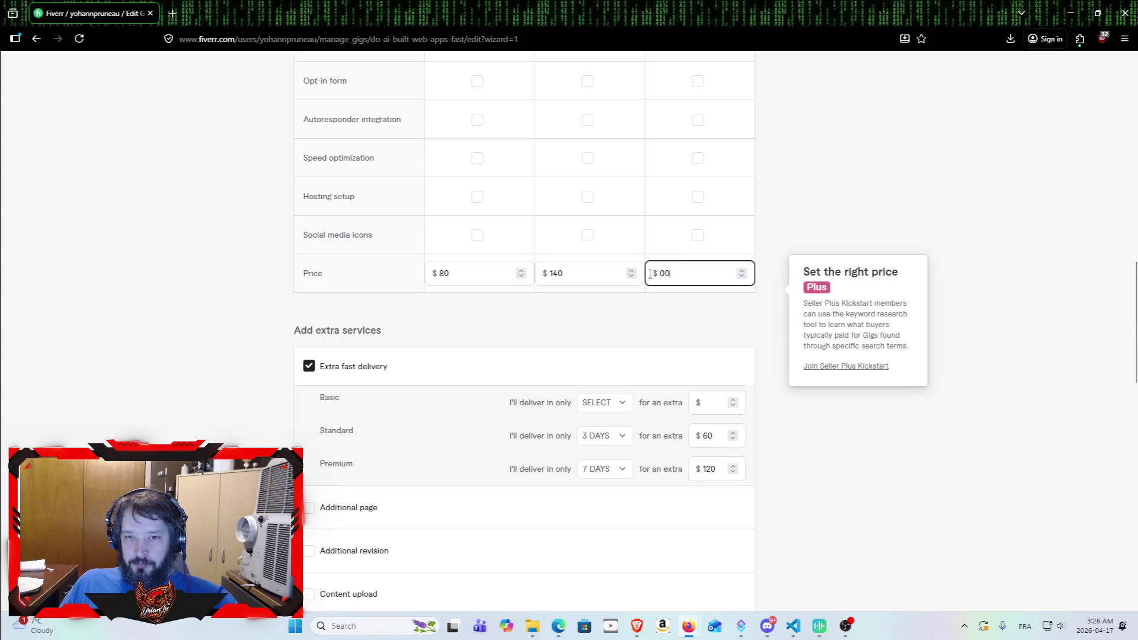
pyautogui.scroll(-3, 687, 290)
pyautogui.scroll(-3, 683, 293)
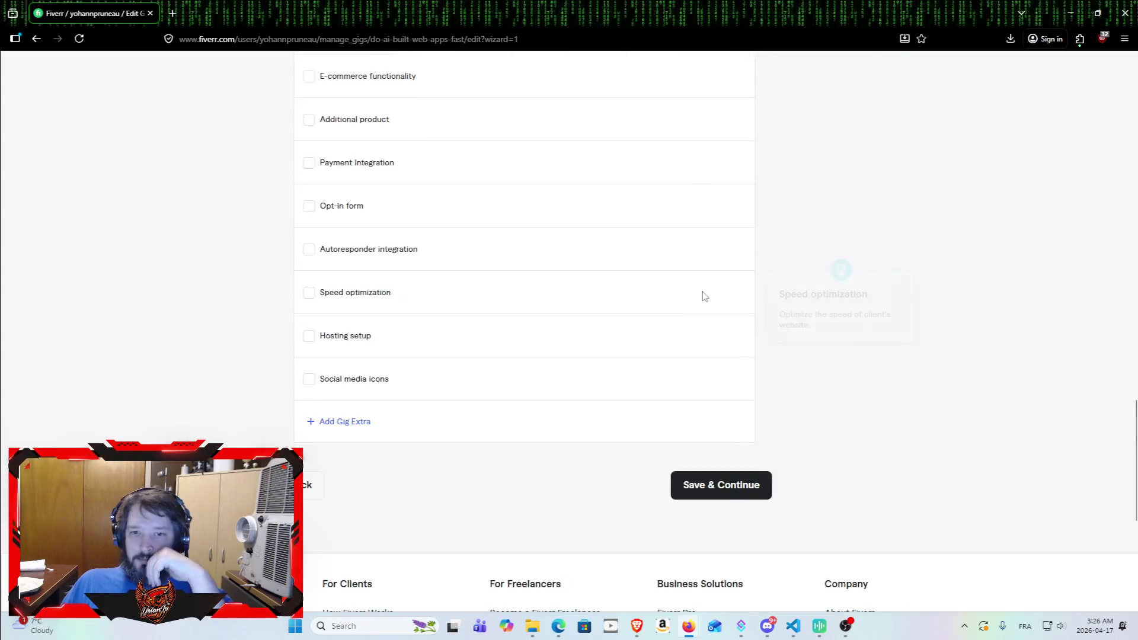
pyautogui.scroll(-4, 702, 294)
# - Save pricing to reach Description & FAQ and snap the browser to the left half beside Claude
pyautogui.click(711, 128)
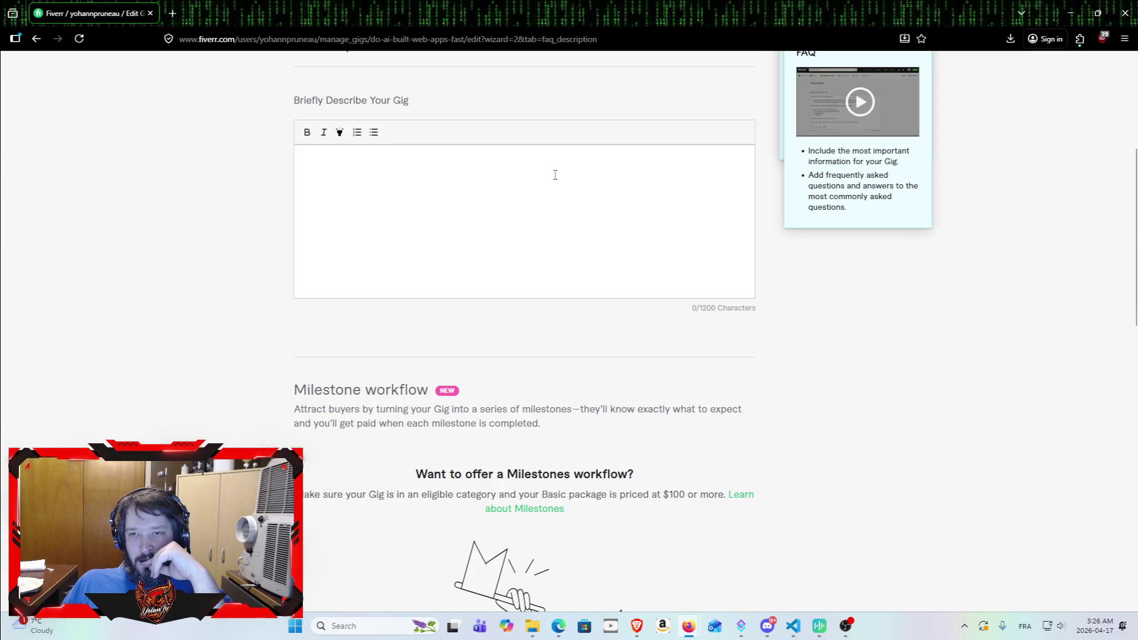
pyautogui.scroll(2, 569, 266)
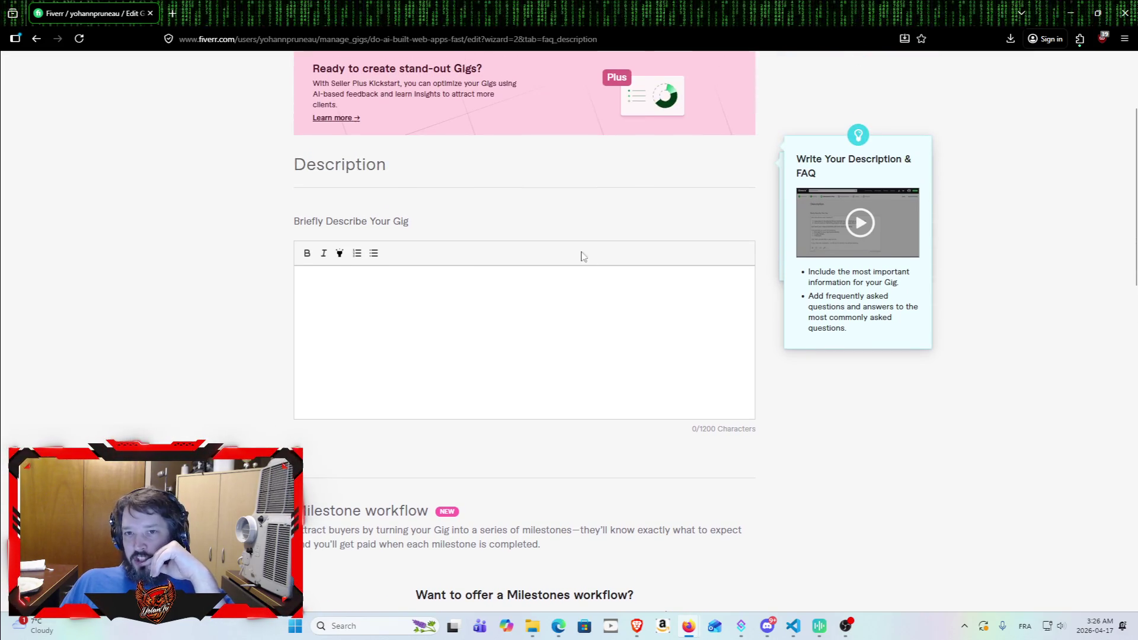
pyautogui.scroll(2, 539, 310)
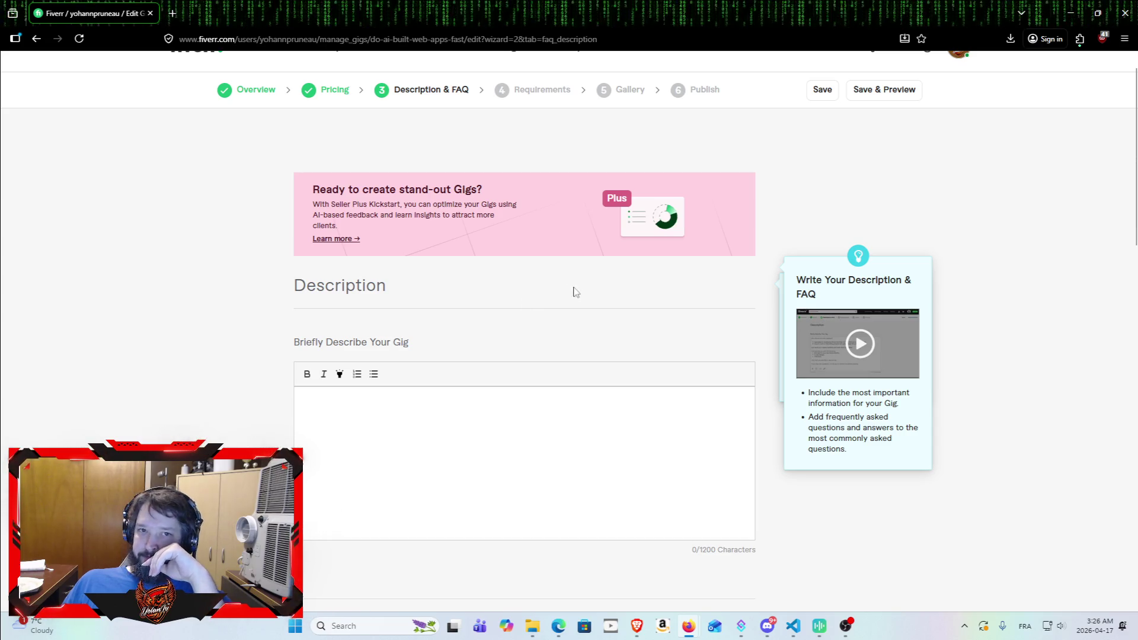
pyautogui.moveTo(742, 13); pyautogui.dragTo(742, 70)
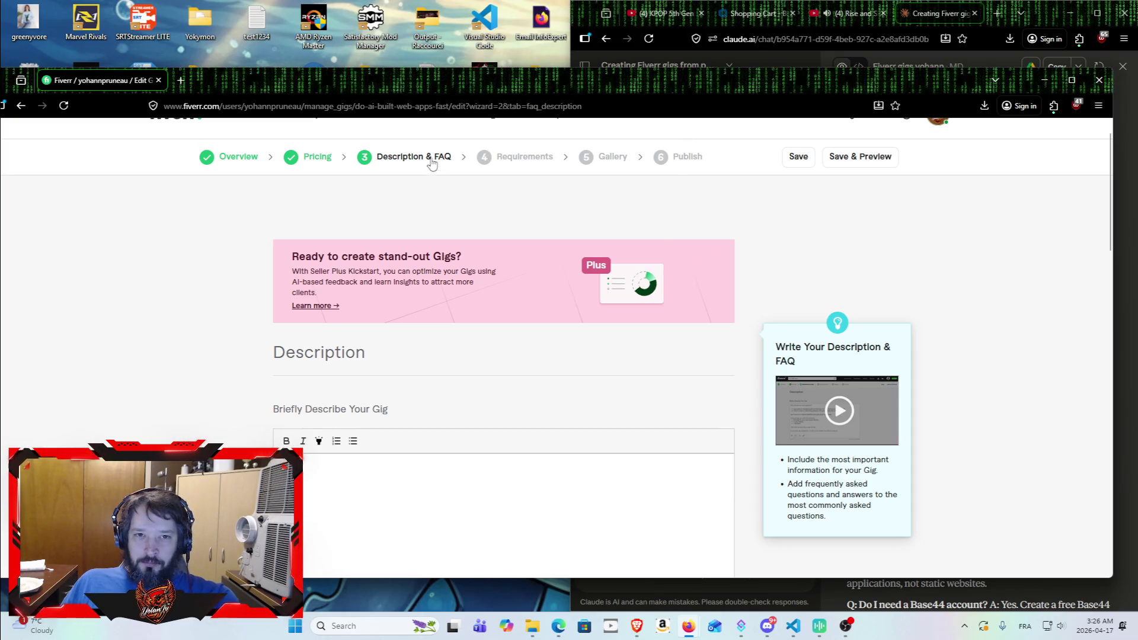
pyautogui.scroll(-1, 487, 356)
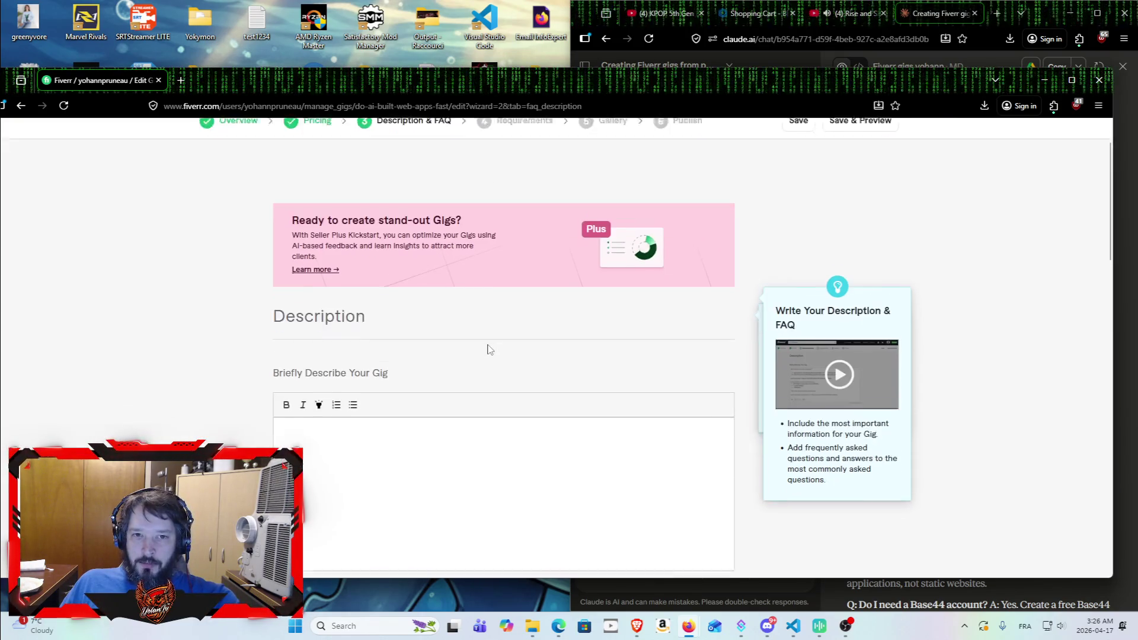
pyautogui.scroll(-2, 487, 350)
pyautogui.scroll(2, 422, 241)
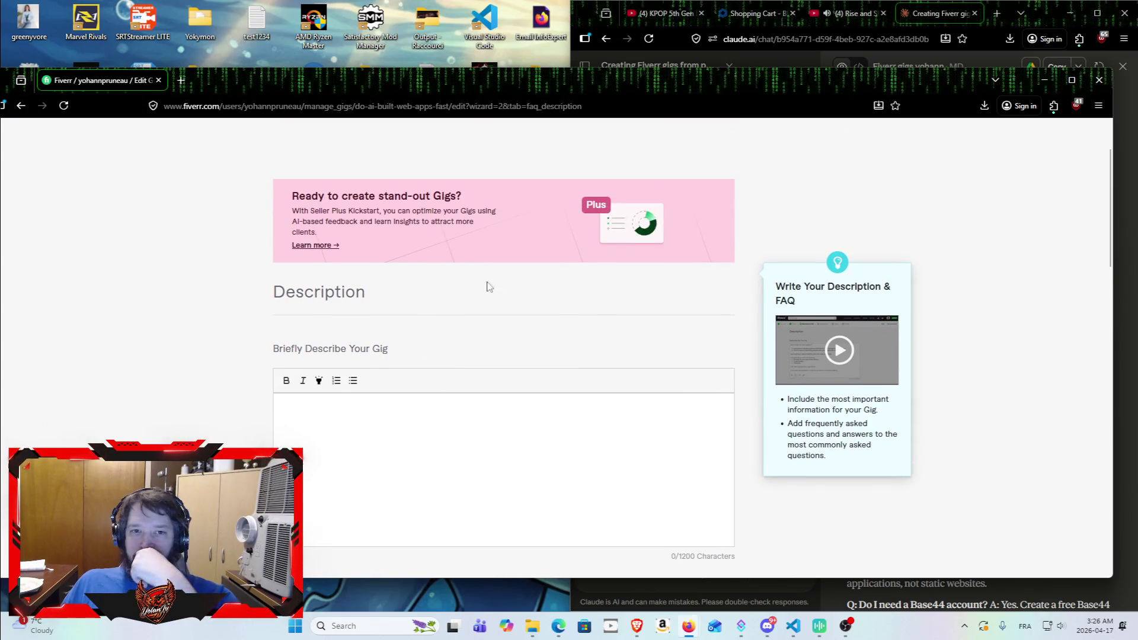
pyautogui.scroll(1, 487, 287)
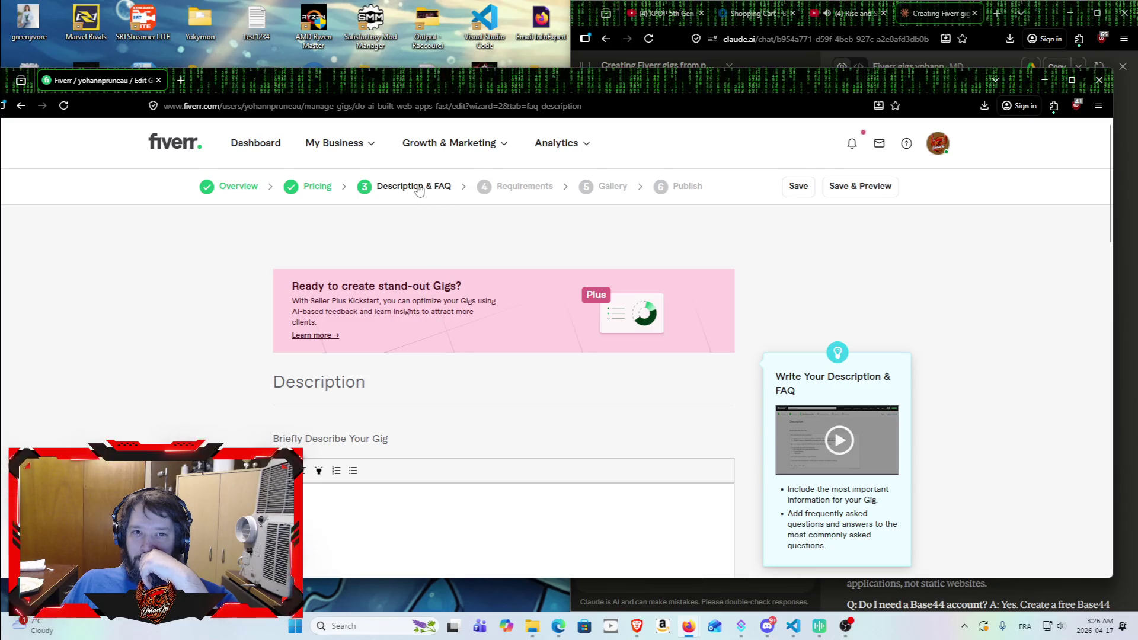
pyautogui.moveTo(694, 79)
pyautogui.mouseDown()
pyautogui.moveTo(609, 165)
pyautogui.moveTo(643, 147)
pyautogui.mouseUp()
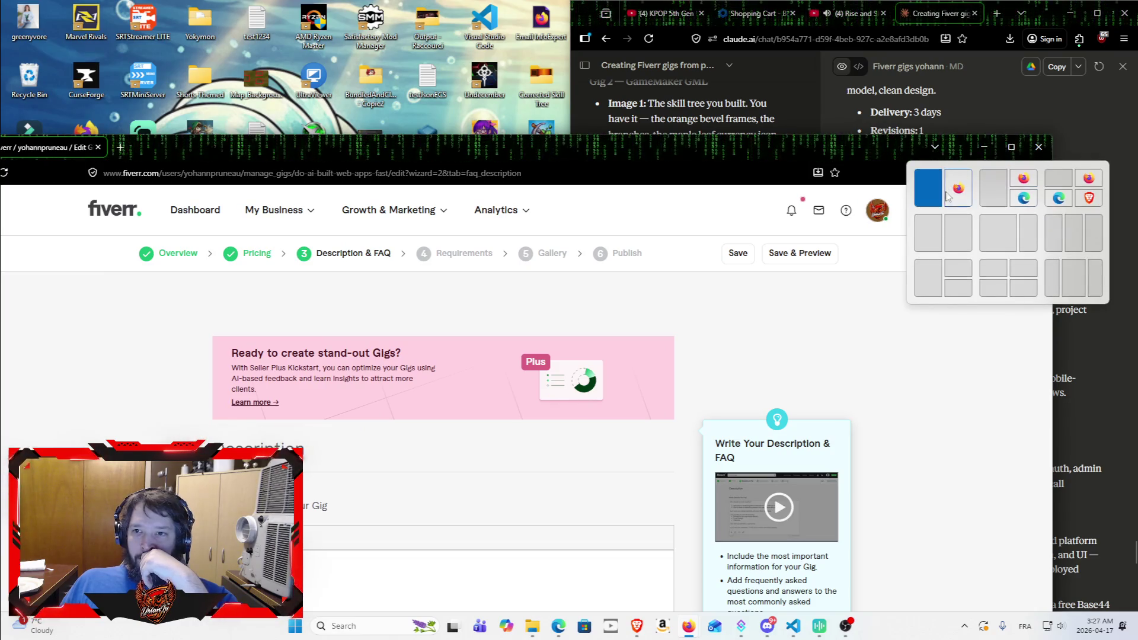
pyautogui.moveTo(947, 196); pyautogui.dragTo(928, 186)
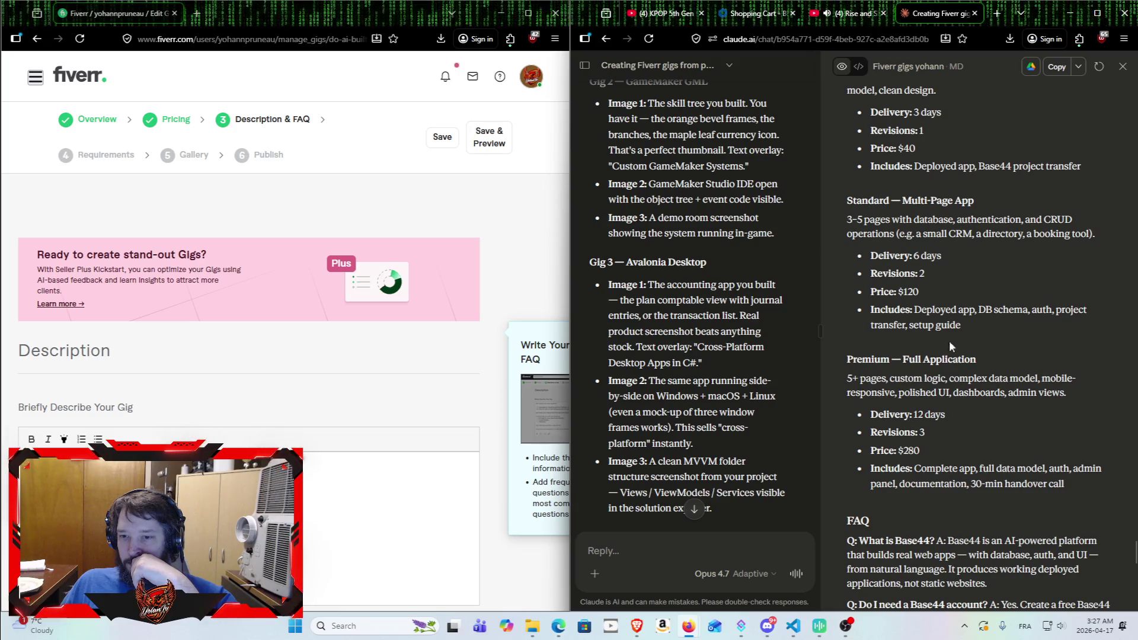
pyautogui.scroll(2, 948, 340)
pyautogui.scroll(2, 964, 349)
pyautogui.scroll(2, 963, 349)
pyautogui.scroll(2, 972, 352)
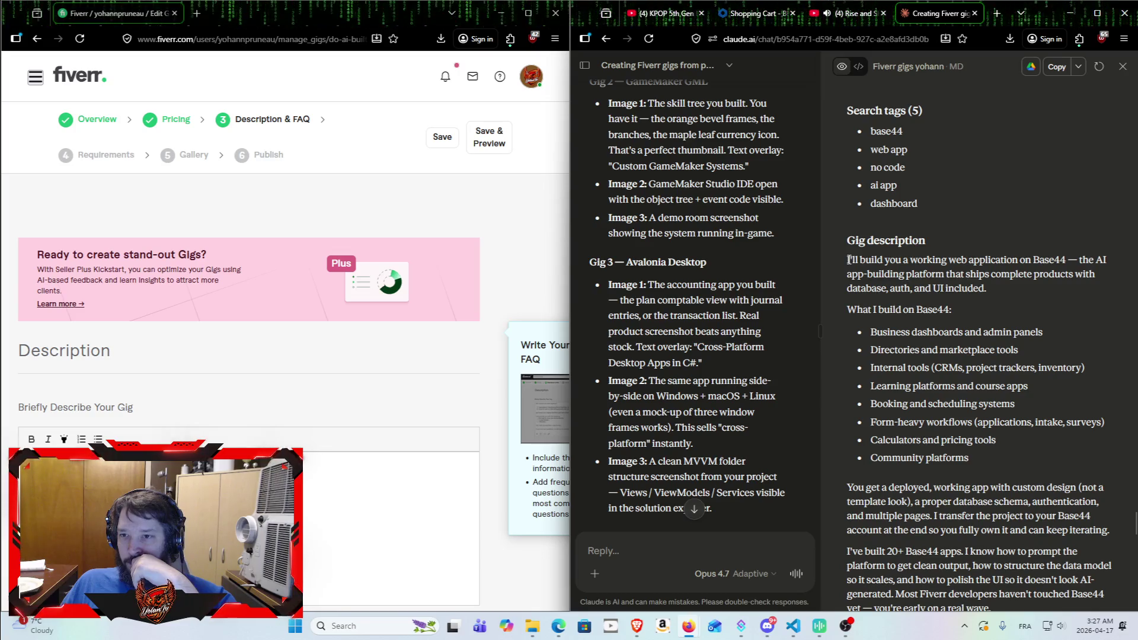
# - Copy the Base44 gig description from Claude and paste it into the Fiverr description editor
pyautogui.moveTo(849, 260)
pyautogui.mouseDown()
pyautogui.moveTo(1032, 386)
pyautogui.moveTo(1033, 463)
pyautogui.mouseUp()
pyautogui.scroll(-3, 1032, 430)
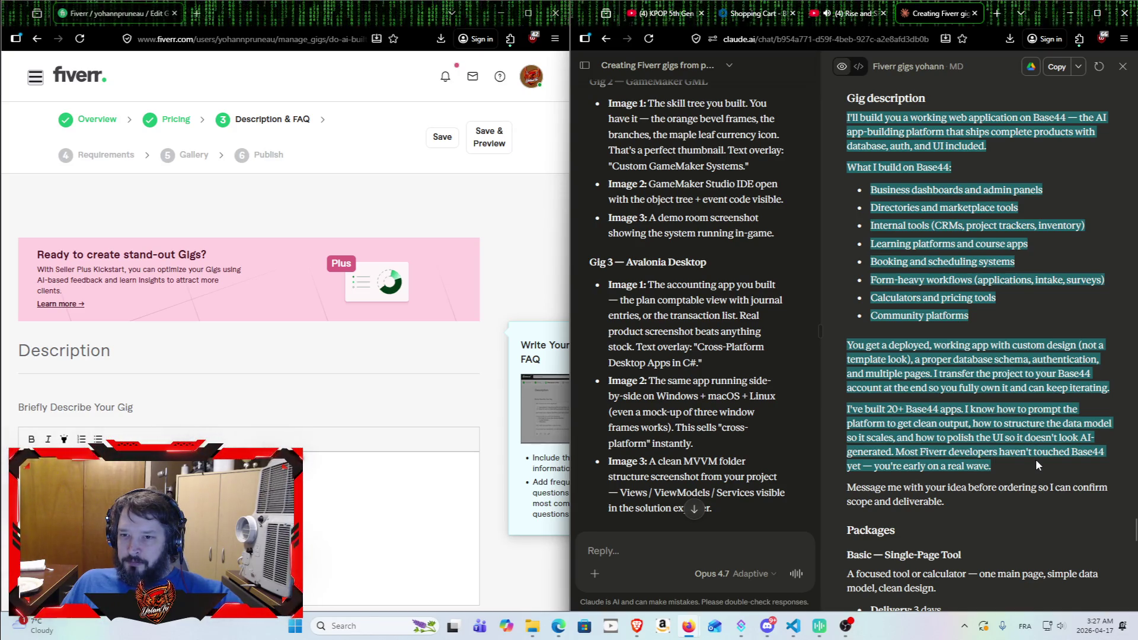
pyautogui.moveTo(1031, 463); pyautogui.dragTo(1017, 499)
pyautogui.scroll(-1, 1015, 489)
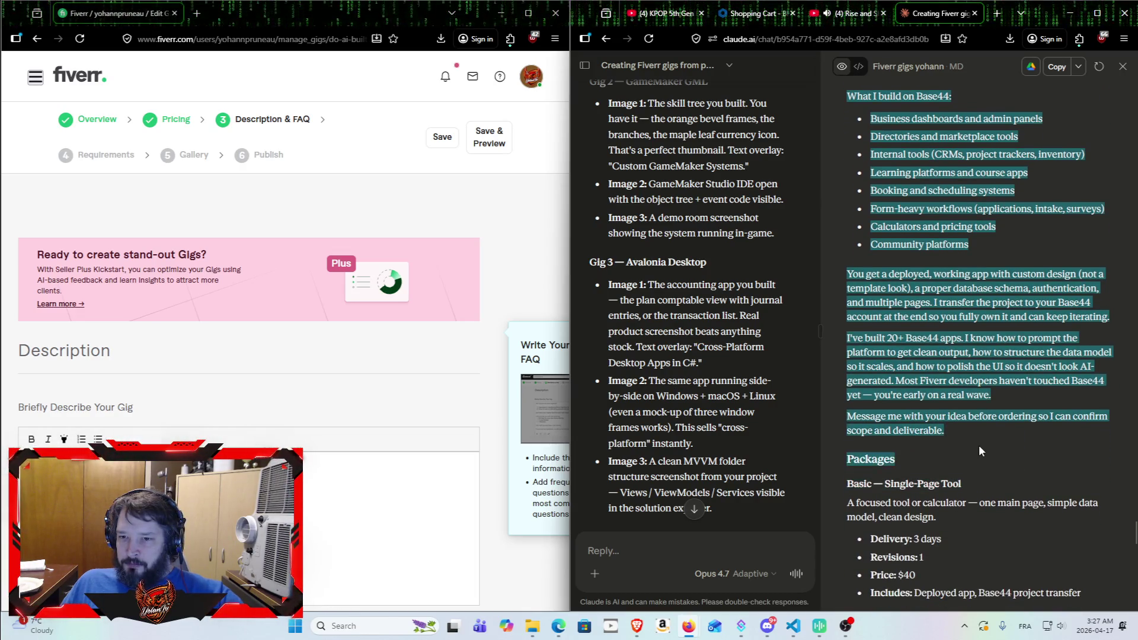
pyautogui.hotkey('ctrl', 'c')
pyautogui.click(345, 494)
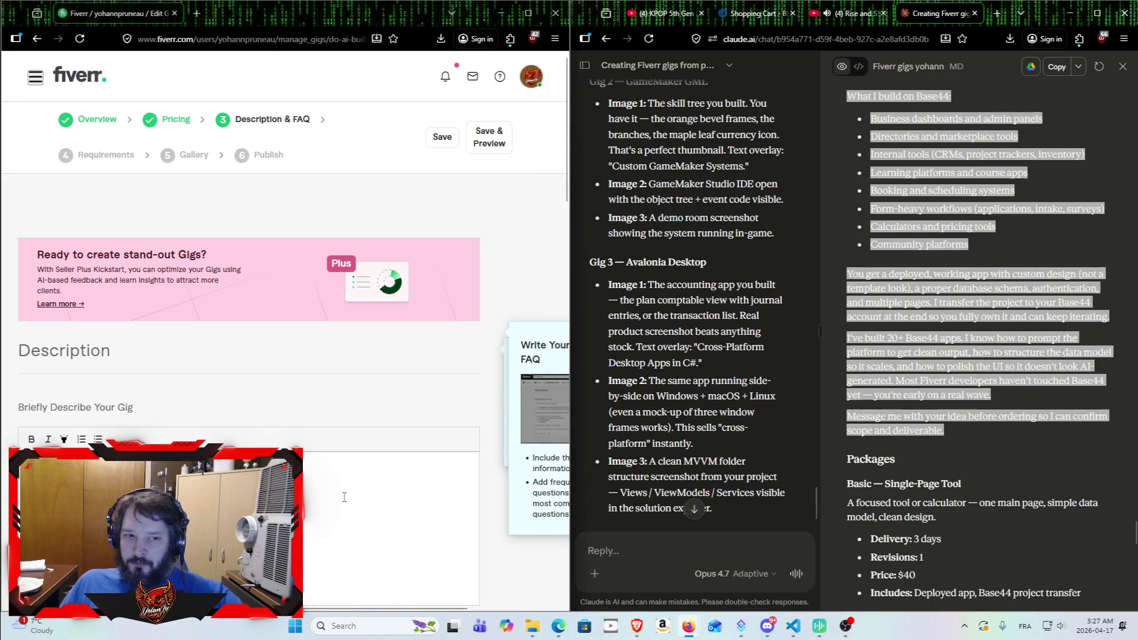
pyautogui.hotkey('ctrl', 'v')
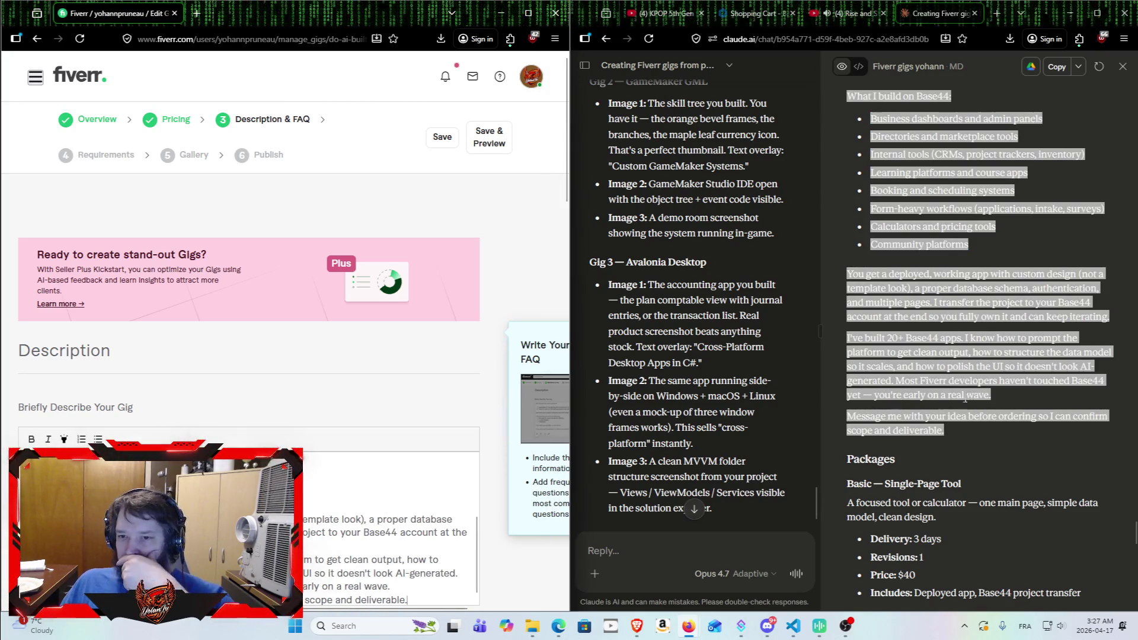
pyautogui.scroll(-1, 466, 558)
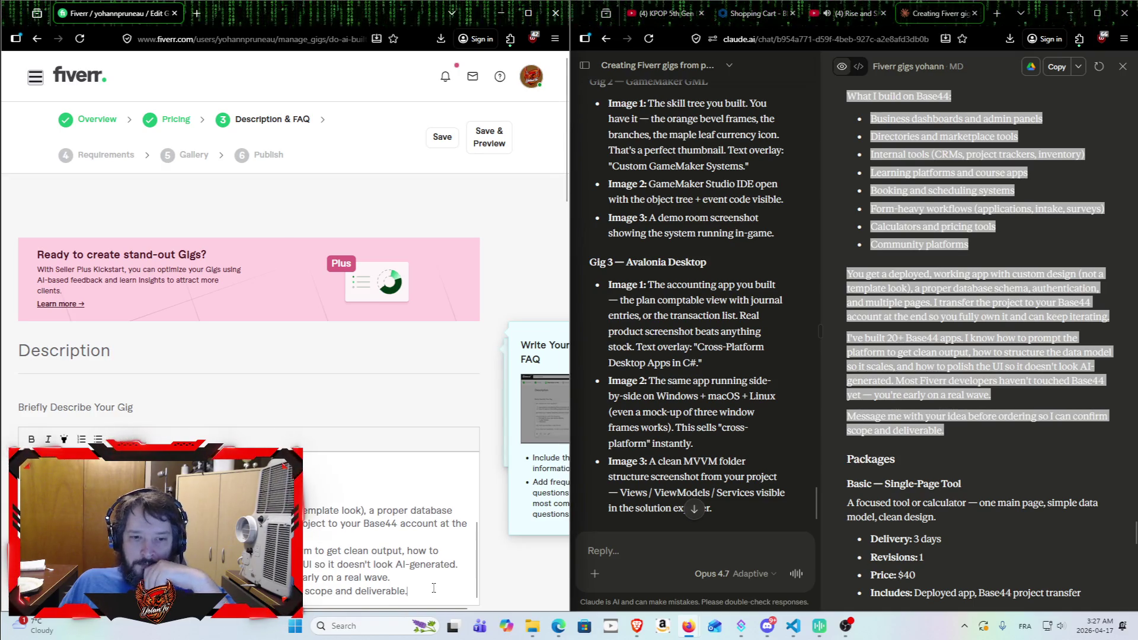
pyautogui.scroll(-2, 465, 557)
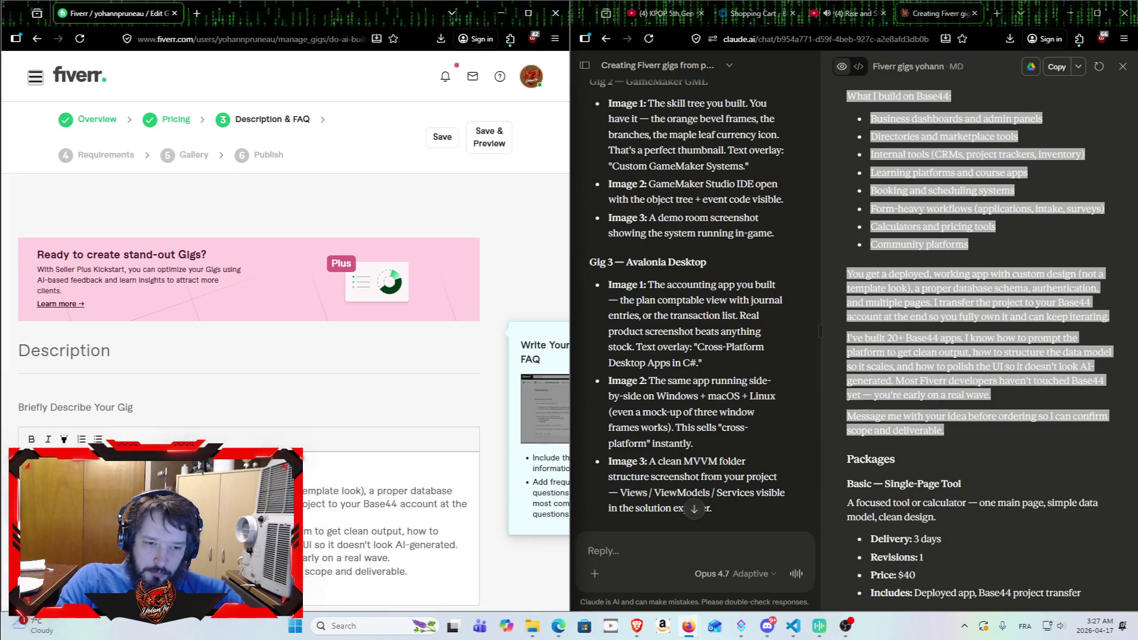
pyautogui.write('ired !')
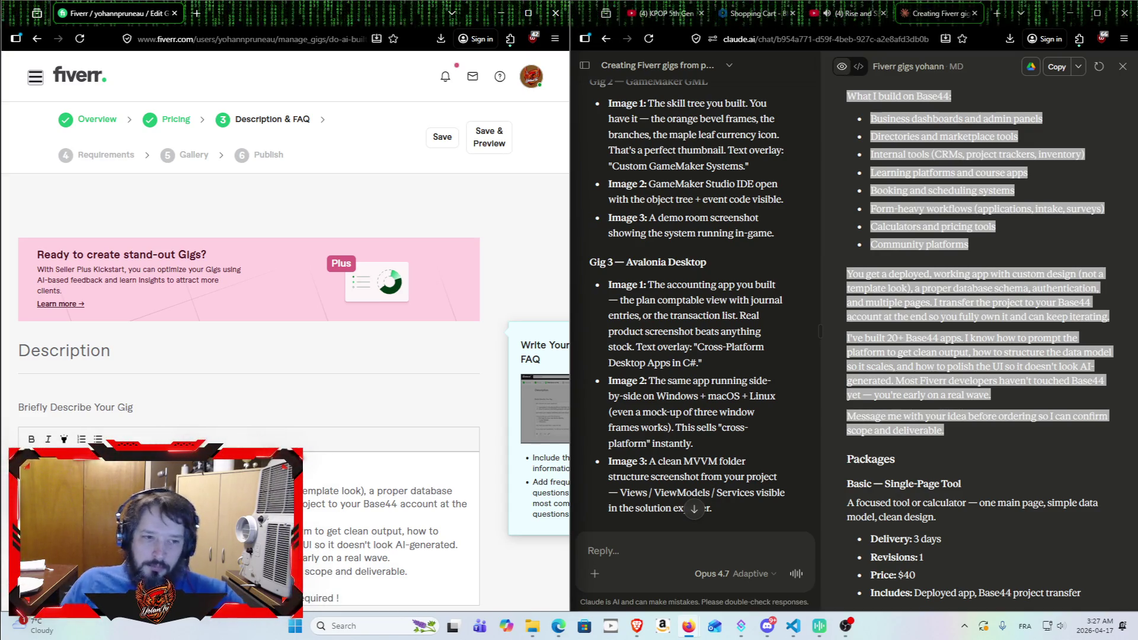
pyautogui.scroll(-1, 462, 504)
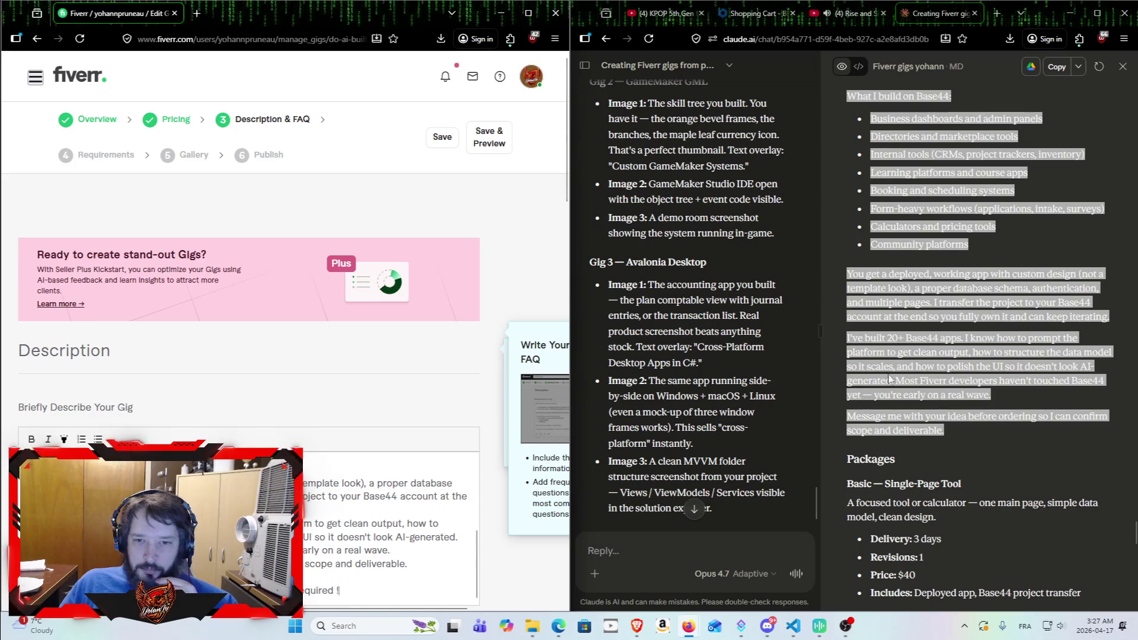
pyautogui.scroll(-2, 890, 378)
pyautogui.scroll(-3, 512, 507)
pyautogui.scroll(-5, 512, 507)
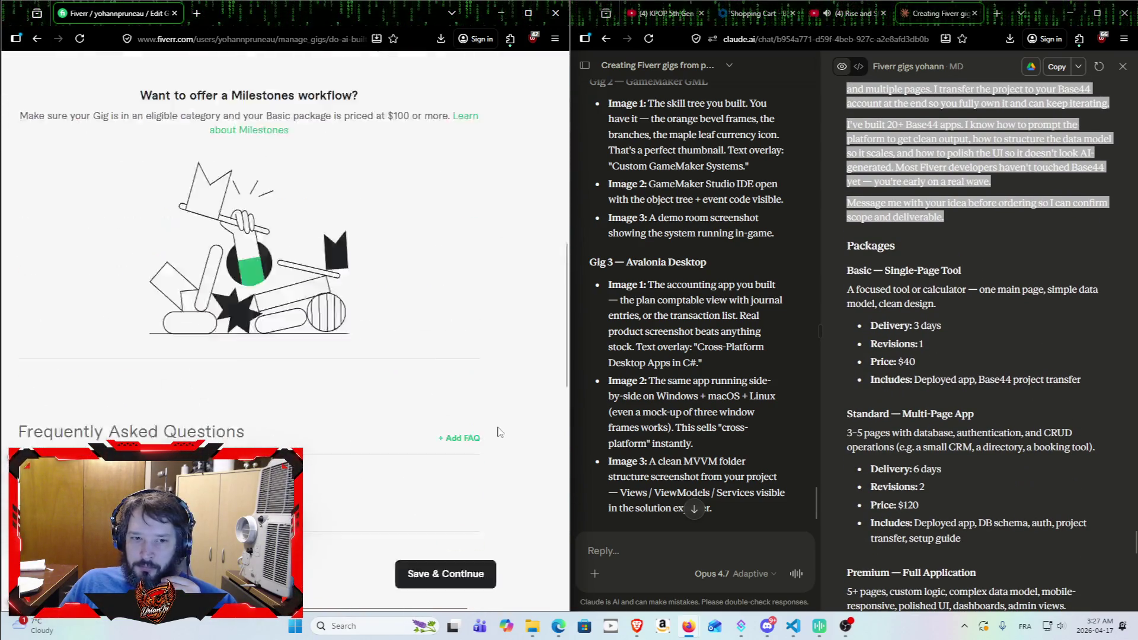
# - Add the FAQ 'What is Base44?' with Claude's answer explaining what Base44 is
pyautogui.click(887, 347)
pyautogui.scroll(-4, 889, 356)
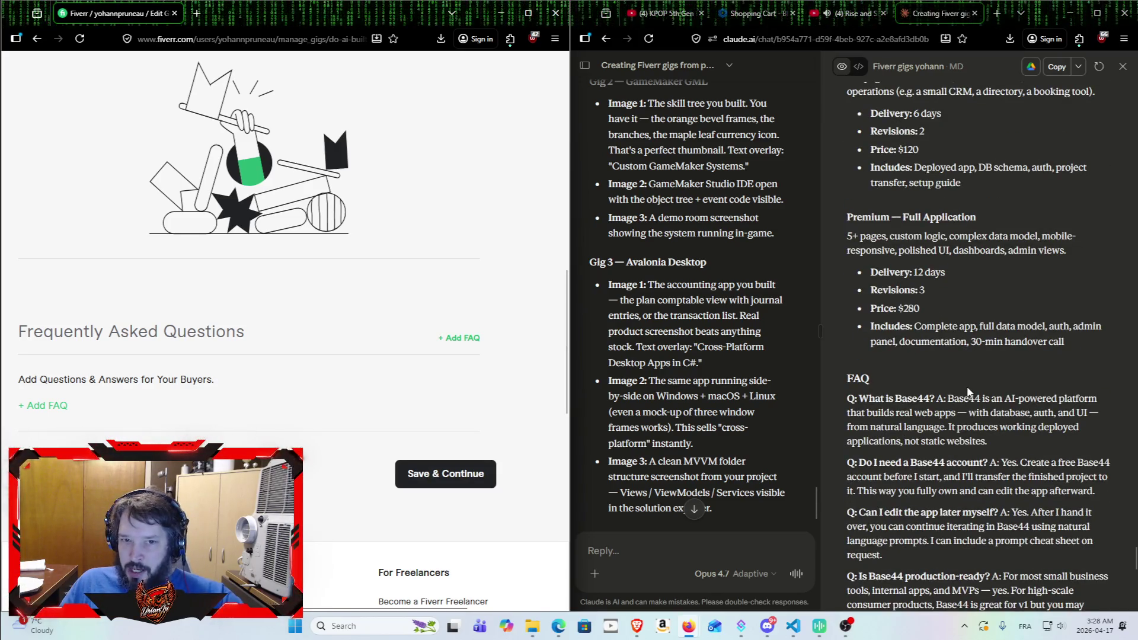
pyautogui.scroll(-2, 977, 355)
pyautogui.moveTo(249, 373)
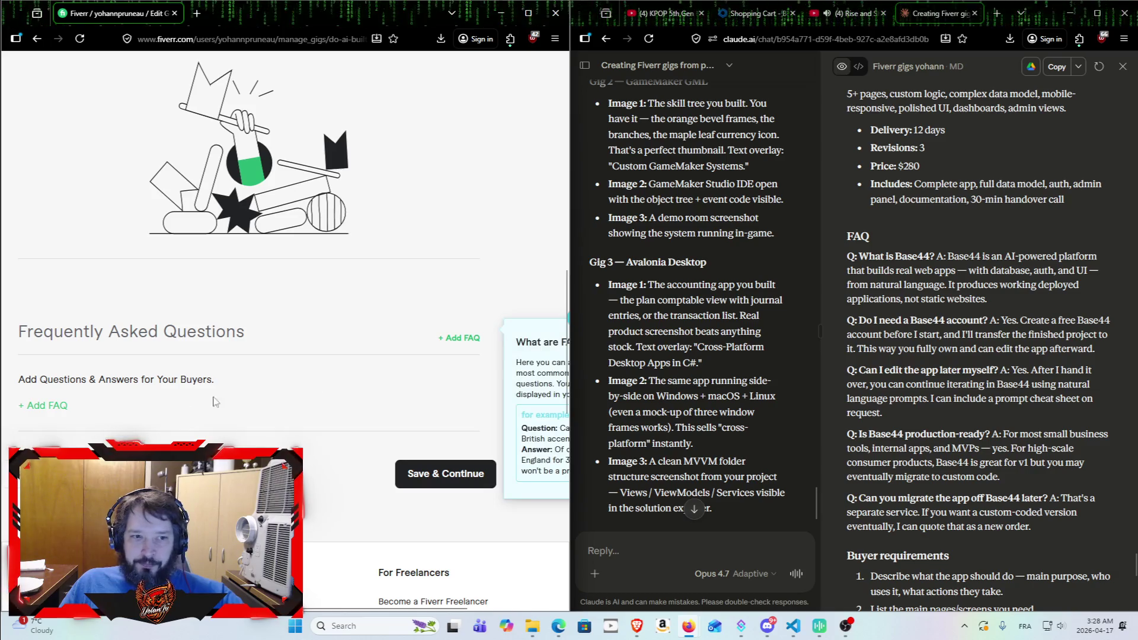
pyautogui.click(458, 339)
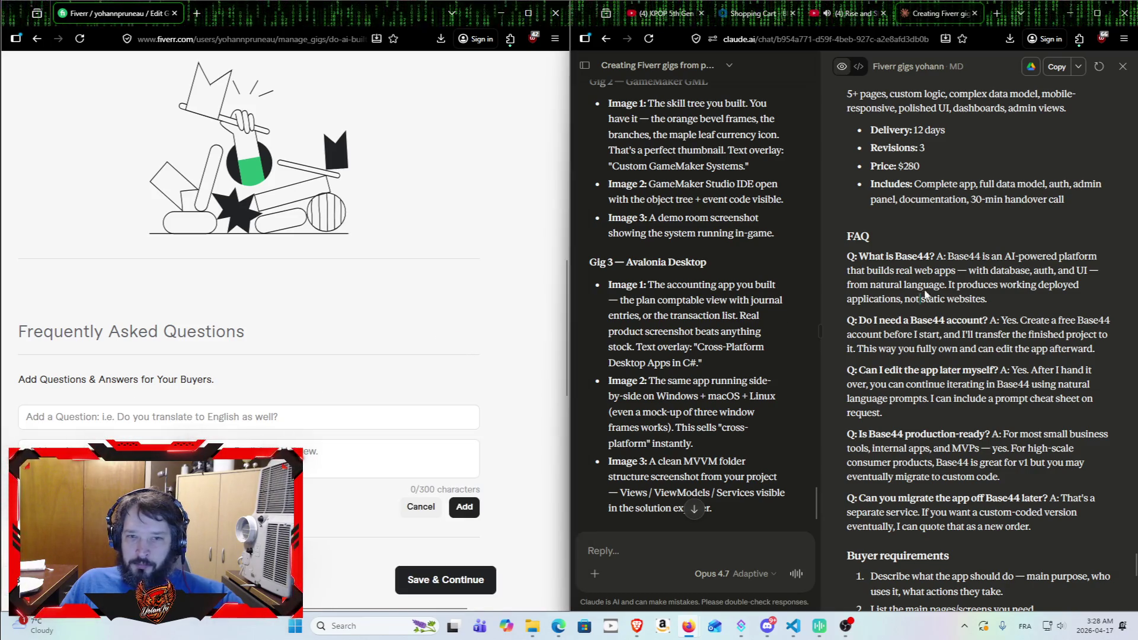
pyautogui.moveTo(860, 256); pyautogui.dragTo(930, 257)
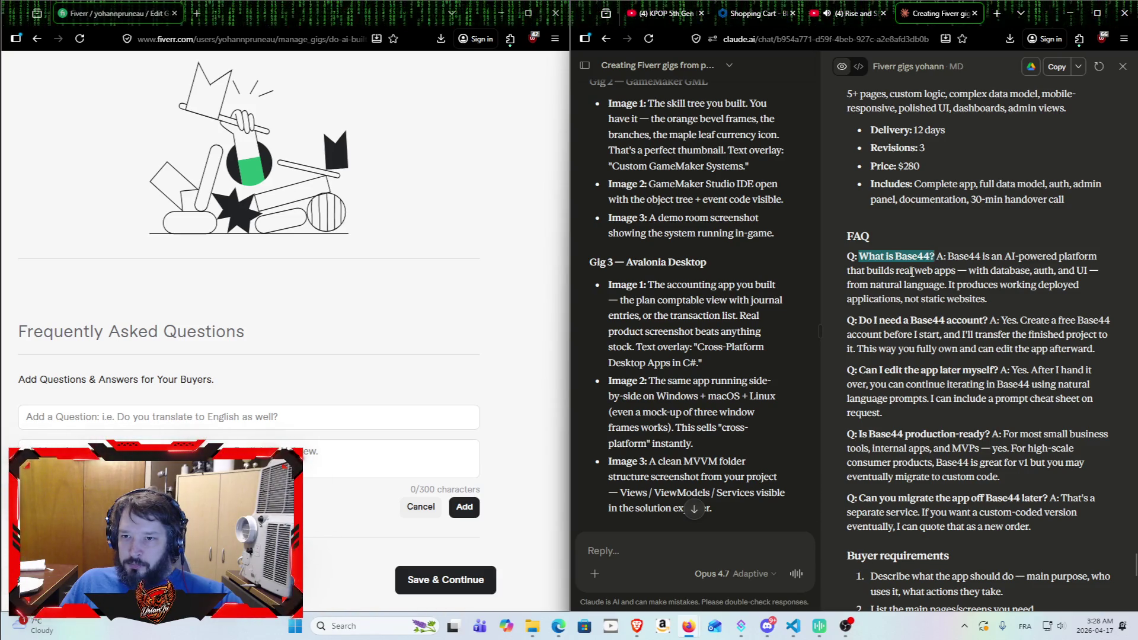
pyautogui.hotkey('ctrl', 'c')
pyautogui.click(107, 416)
pyautogui.hotkey('ctrl', 'v')
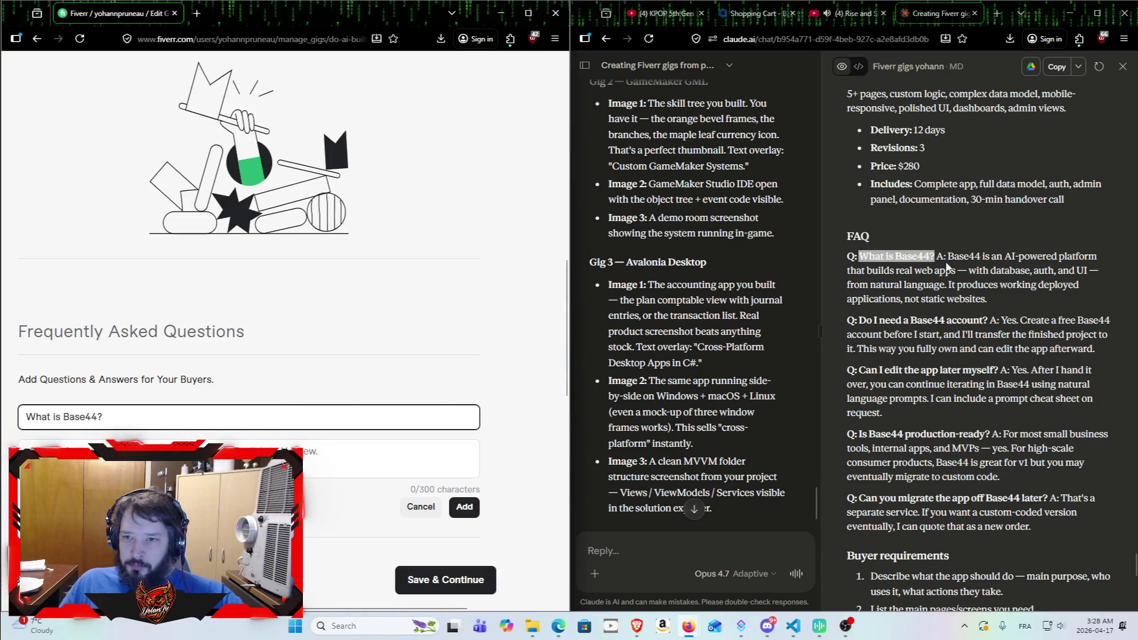
pyautogui.moveTo(938, 255); pyautogui.dragTo(1003, 301)
pyautogui.hotkey('ctrl', 'c')
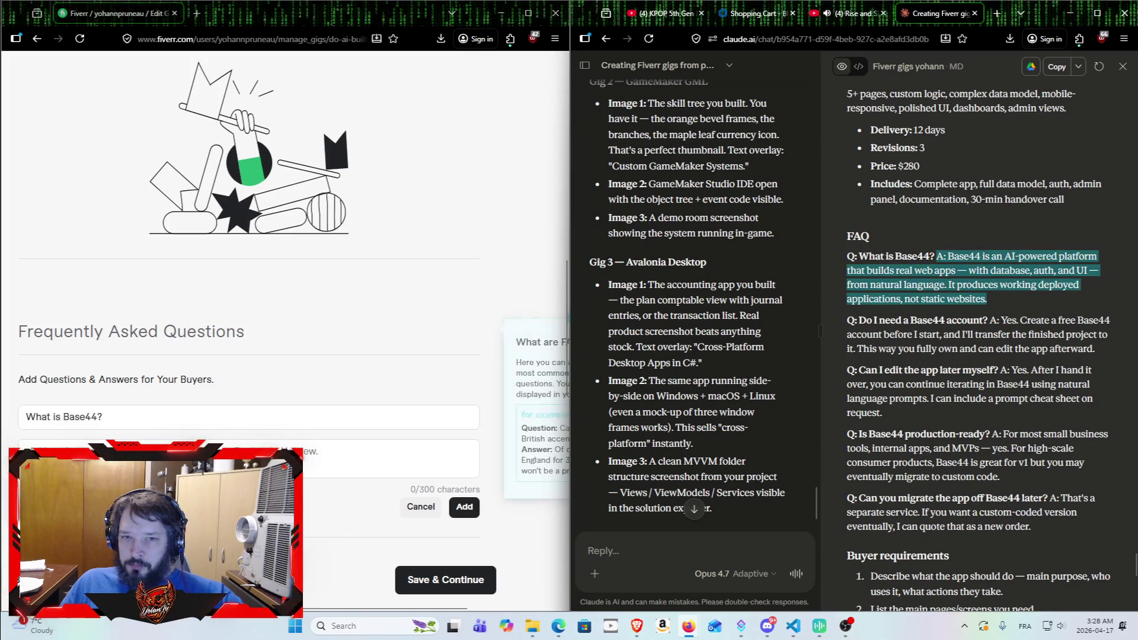
pyautogui.click(107, 458)
pyautogui.hotkey('ctrl', 'v')
pyautogui.click(464, 506)
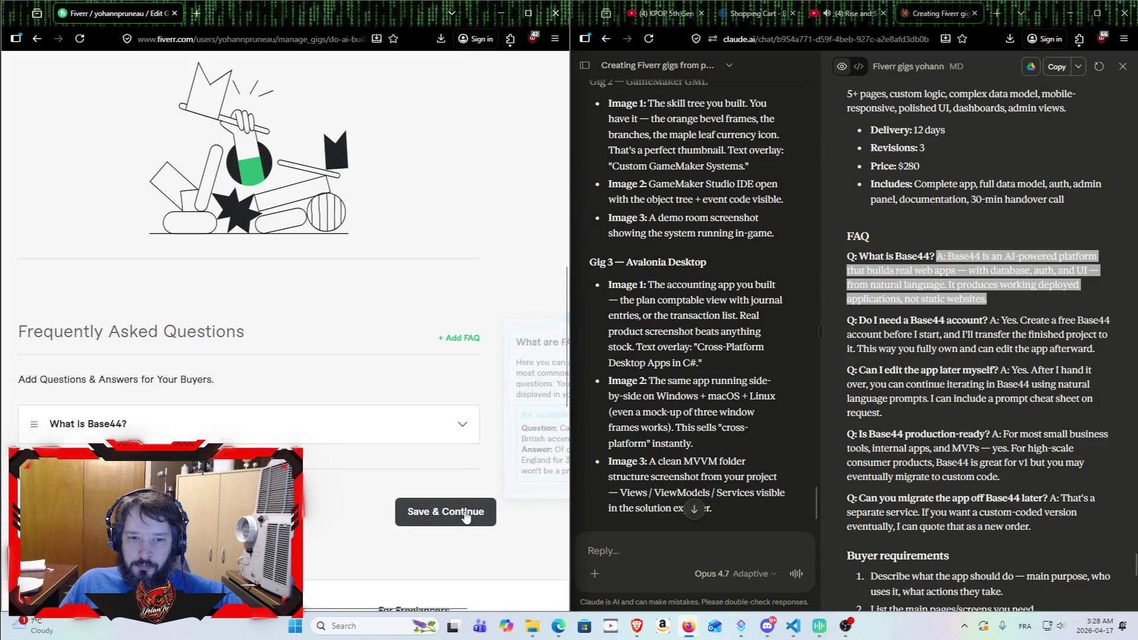
# - Add the FAQ 'Do I need a Base44 account?' with its answer from Claude
pyautogui.click(459, 338)
pyautogui.moveTo(859, 320); pyautogui.dragTo(985, 320)
pyautogui.hotkey('ctrl', 'c')
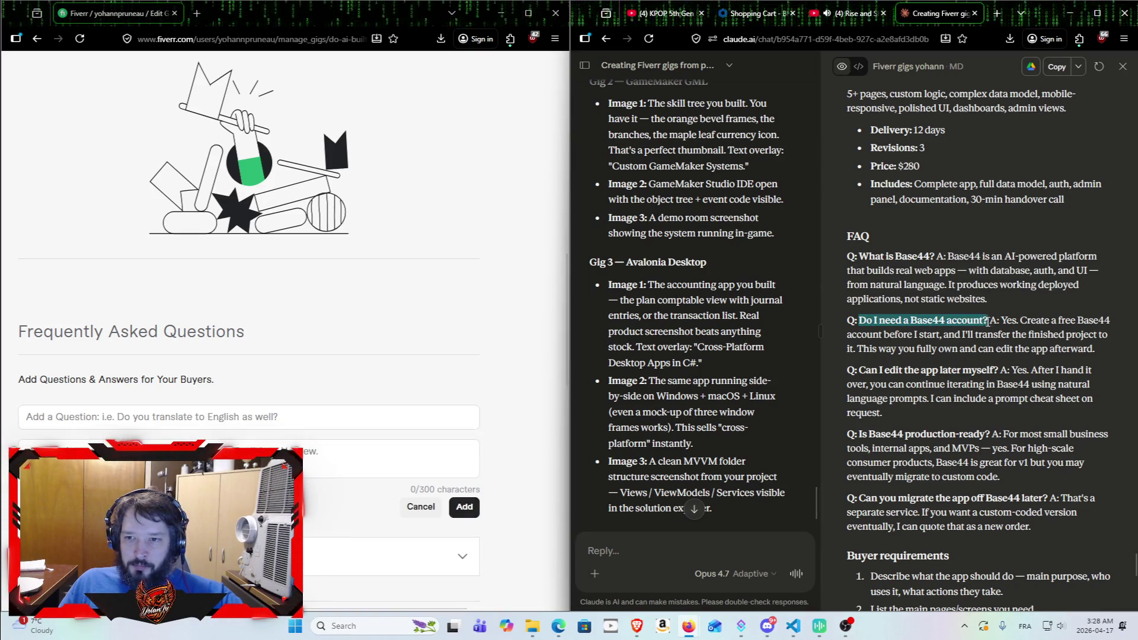
pyautogui.click(249, 416)
pyautogui.hotkey('ctrl', 'v')
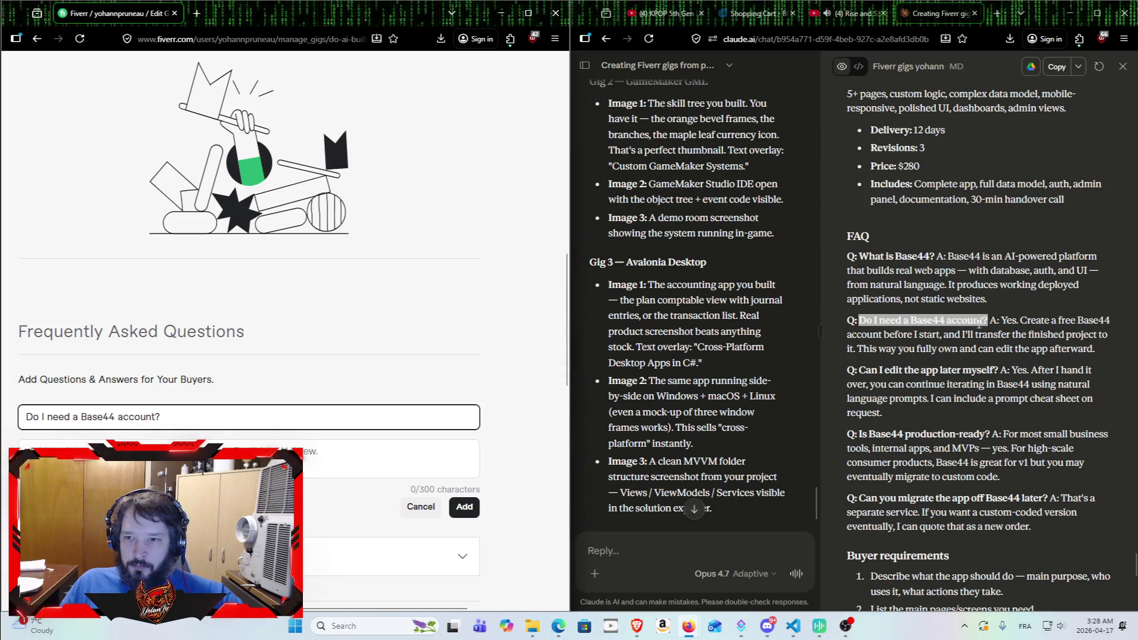
pyautogui.moveTo(992, 320); pyautogui.dragTo(1092, 350)
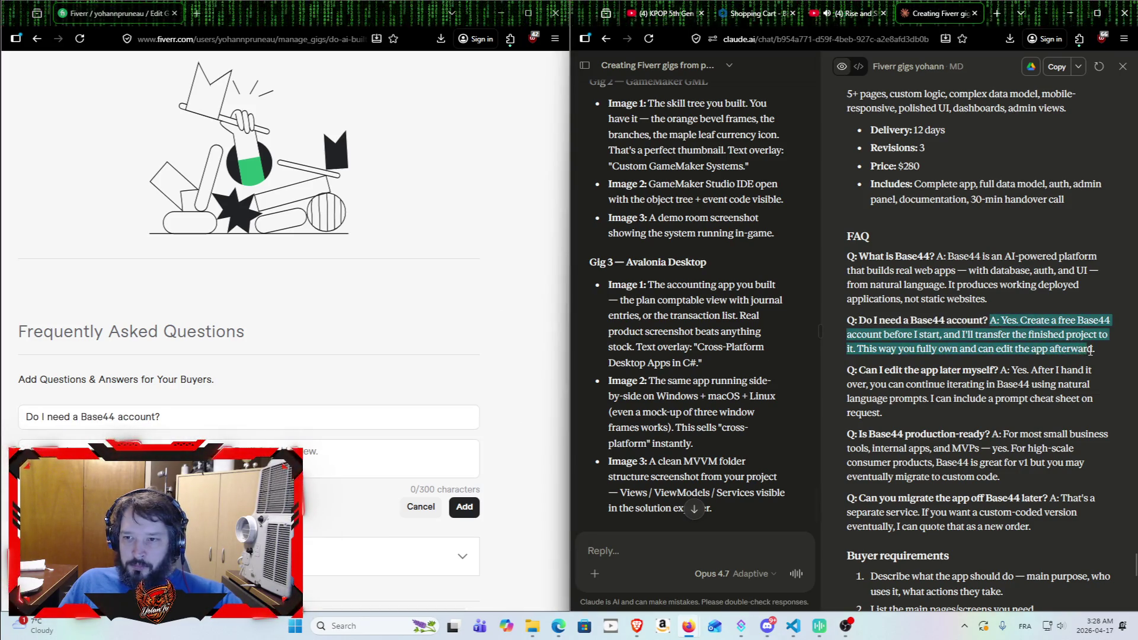
pyautogui.hotkey('ctrl', 'c')
pyautogui.click(392, 458)
pyautogui.hotkey('ctrl', 'v')
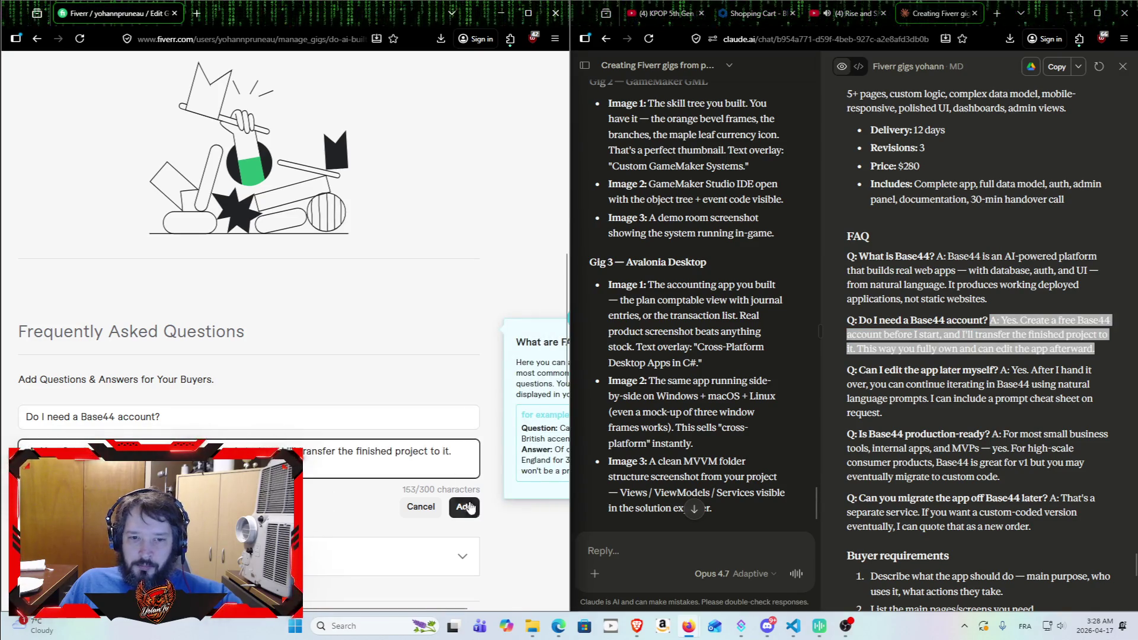
pyautogui.click(464, 506)
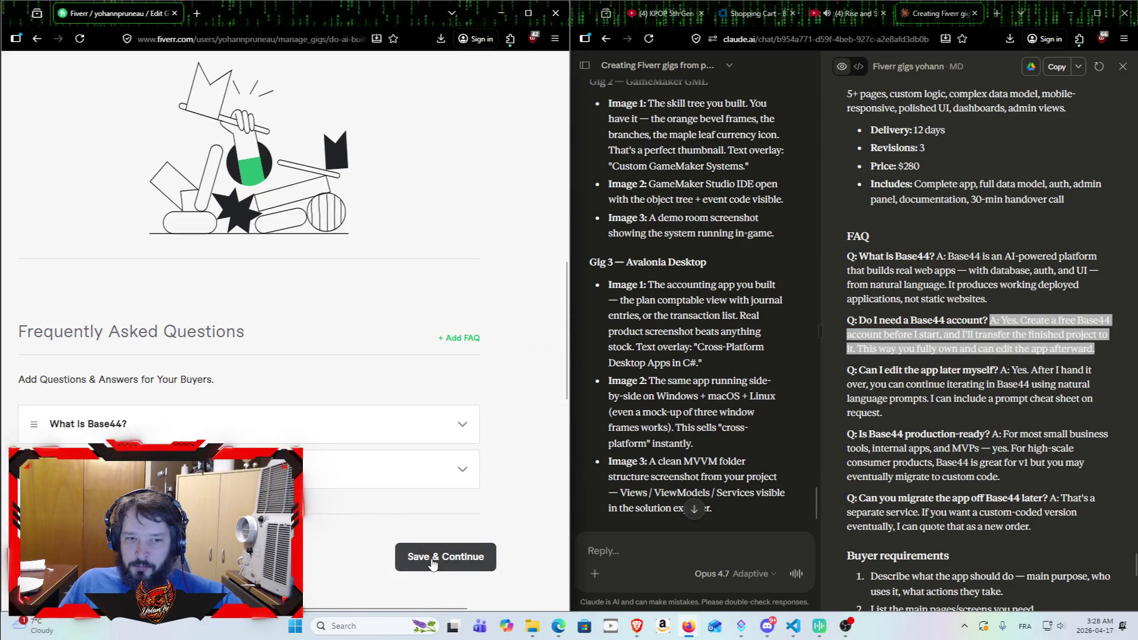
# - Add the FAQ about editing the app later with its answer from Claude
pyautogui.click(463, 337)
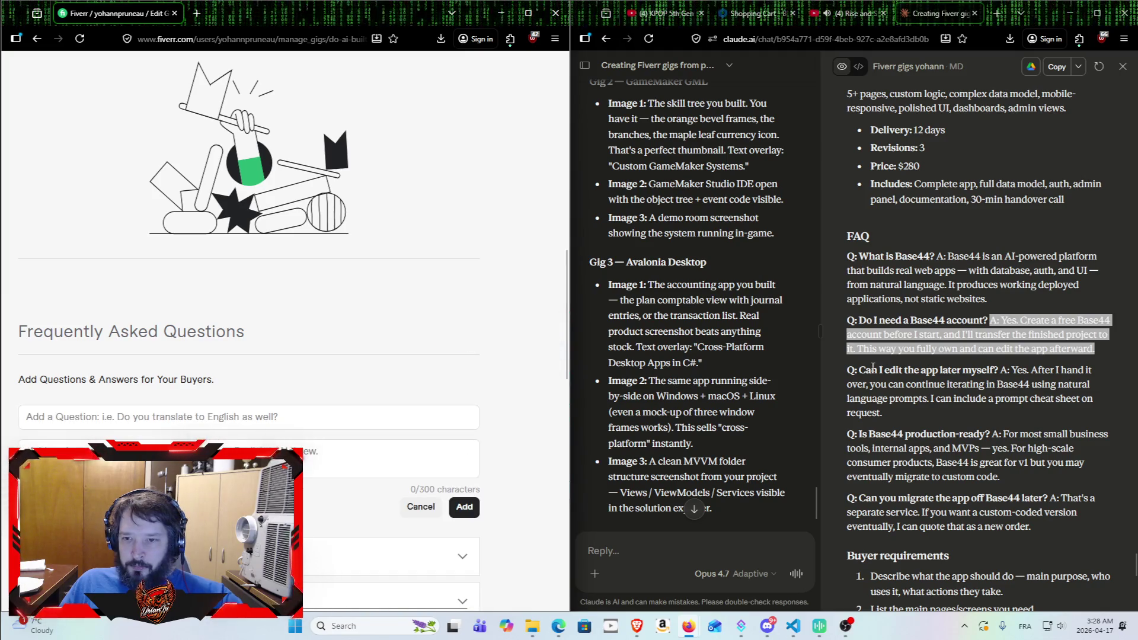
pyautogui.moveTo(859, 371); pyautogui.dragTo(998, 370)
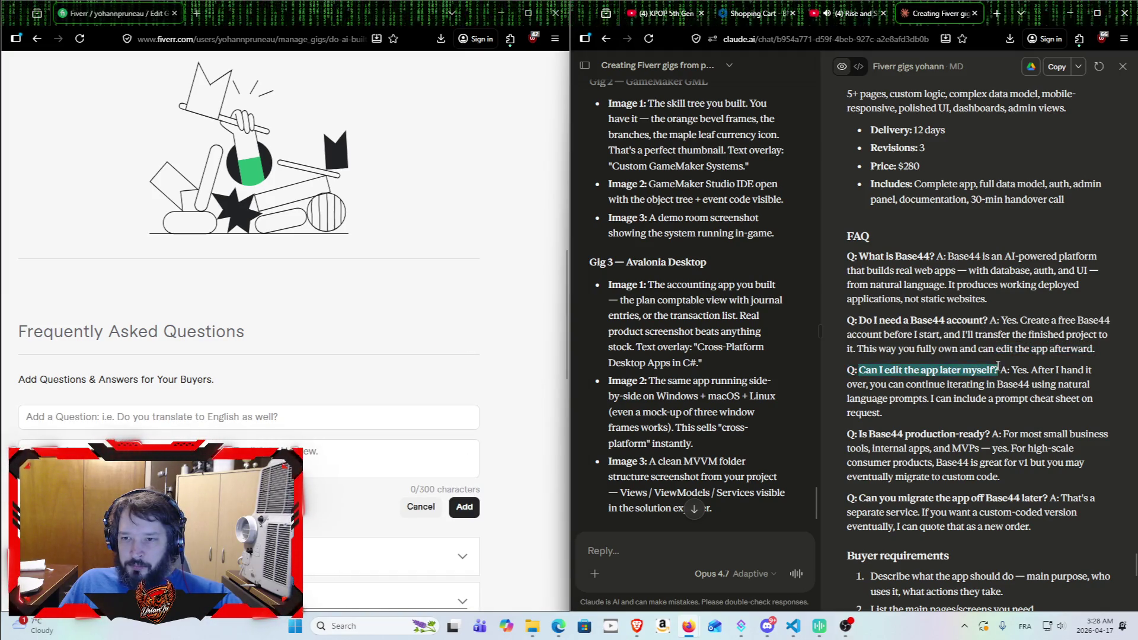
pyautogui.click(320, 416)
pyautogui.hotkey('ctrl', 'v')
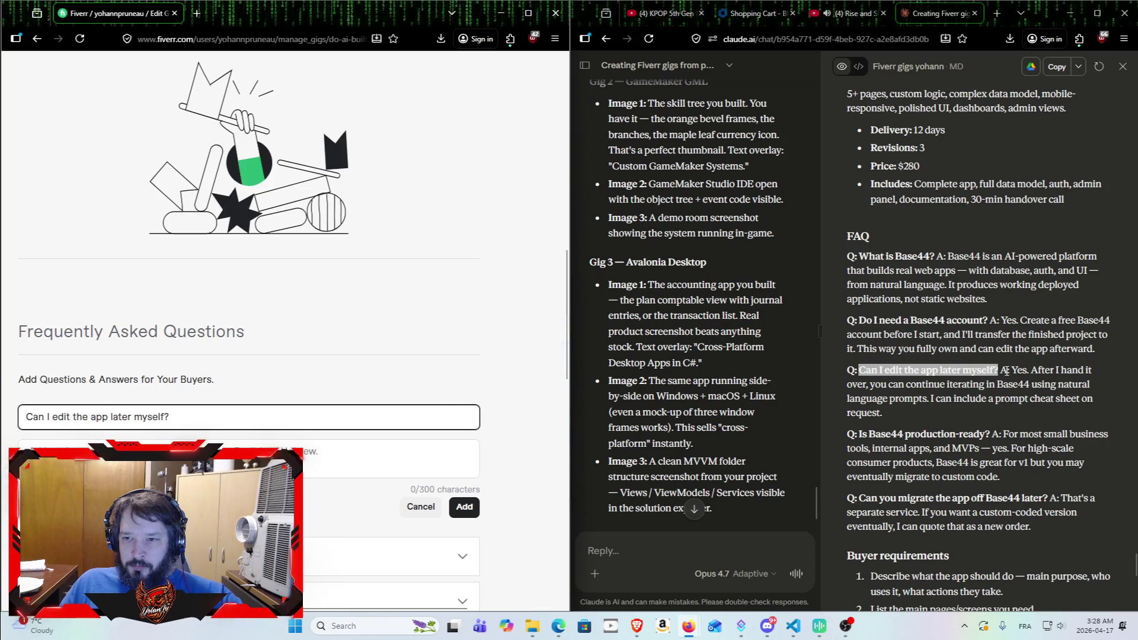
pyautogui.moveTo(1001, 370); pyautogui.dragTo(882, 412)
pyautogui.click(413, 463)
pyautogui.hotkey('ctrl', 'v')
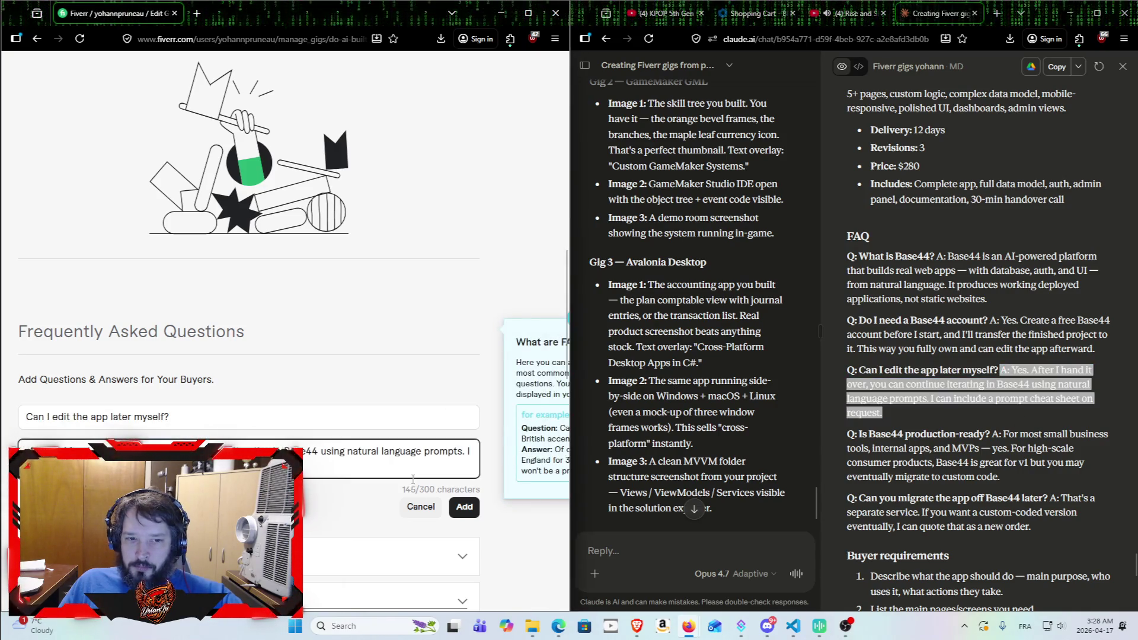
pyautogui.click(463, 507)
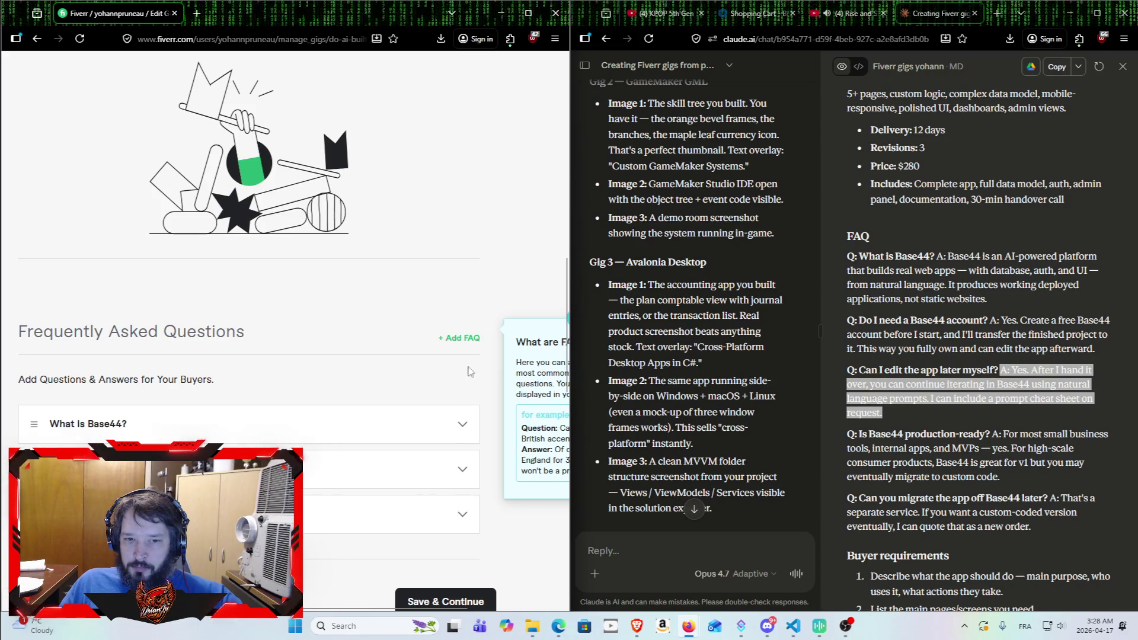
# - Add the FAQ 'Is Base44 production-ready?' with its answer, copying the migration question for next
pyautogui.click(461, 340)
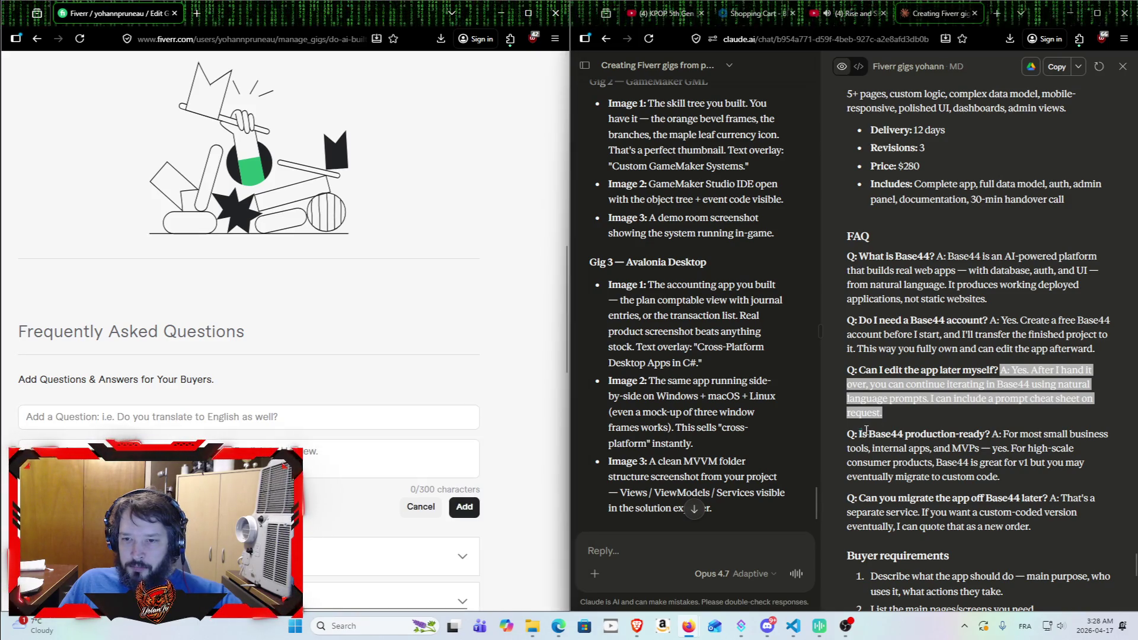
pyautogui.moveTo(859, 434); pyautogui.dragTo(987, 432)
pyautogui.hotkey('ctrl', 'c')
pyautogui.hotkey('alt', 'Tab')
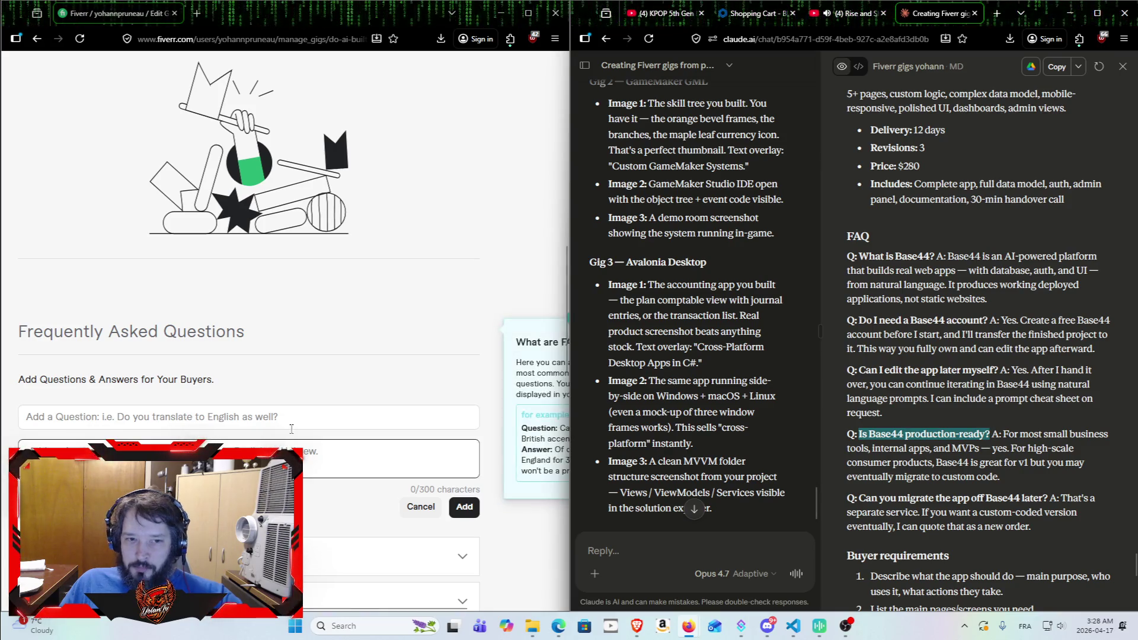
pyautogui.hotkey('ctrl', 'v')
pyautogui.moveTo(993, 434); pyautogui.dragTo(1001, 477)
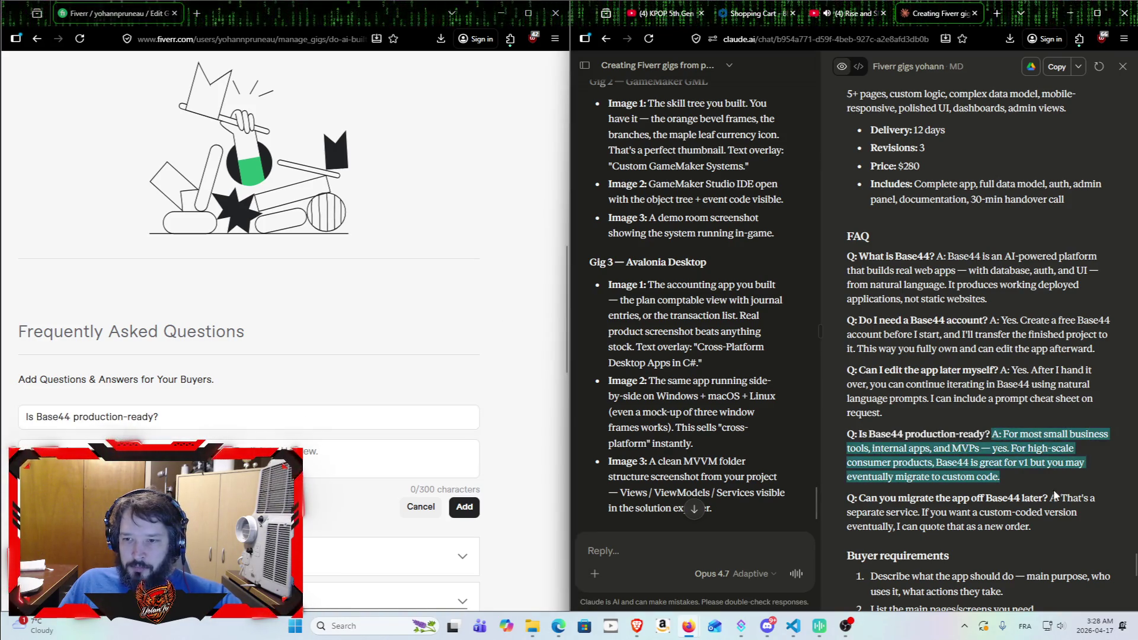
pyautogui.hotkey('alt', 'Tab')
pyautogui.press('Tab')
pyautogui.hotkey('ctrl', 'v')
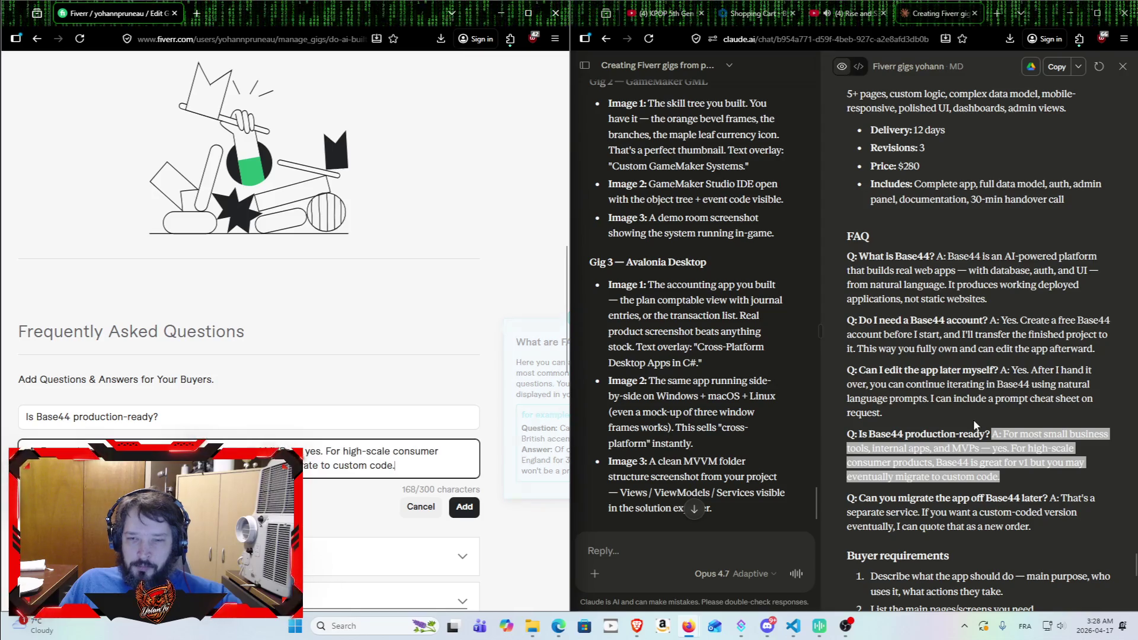
pyautogui.moveTo(860, 498); pyautogui.dragTo(1042, 498)
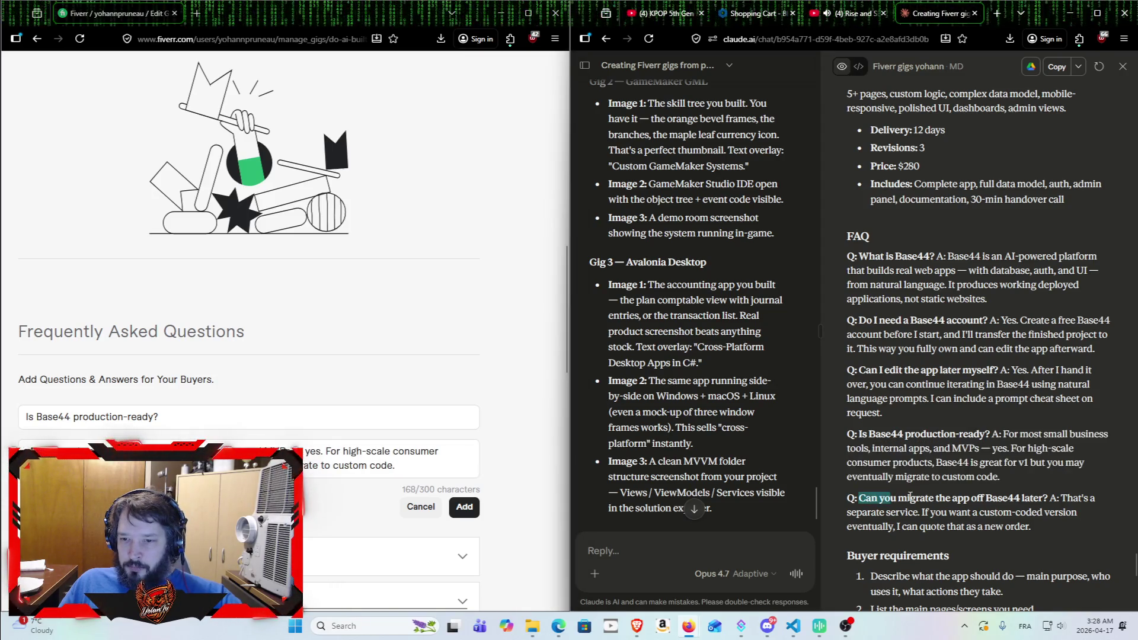
pyautogui.hotkey('alt', 'Tab')
pyautogui.scroll(-1, 249, 312)
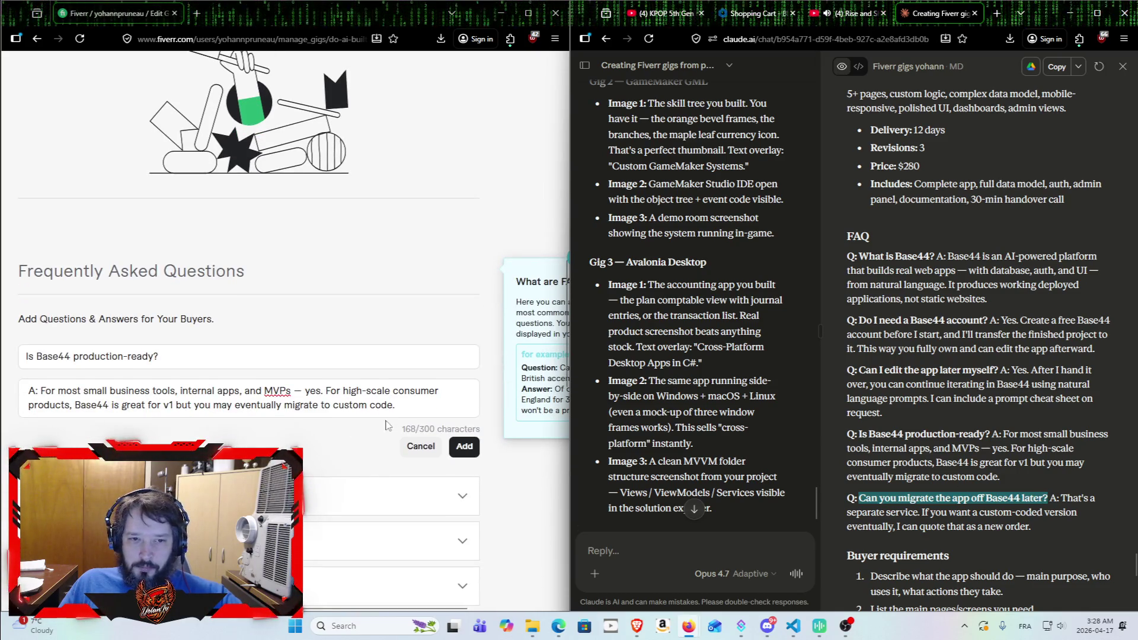
pyautogui.click(477, 445)
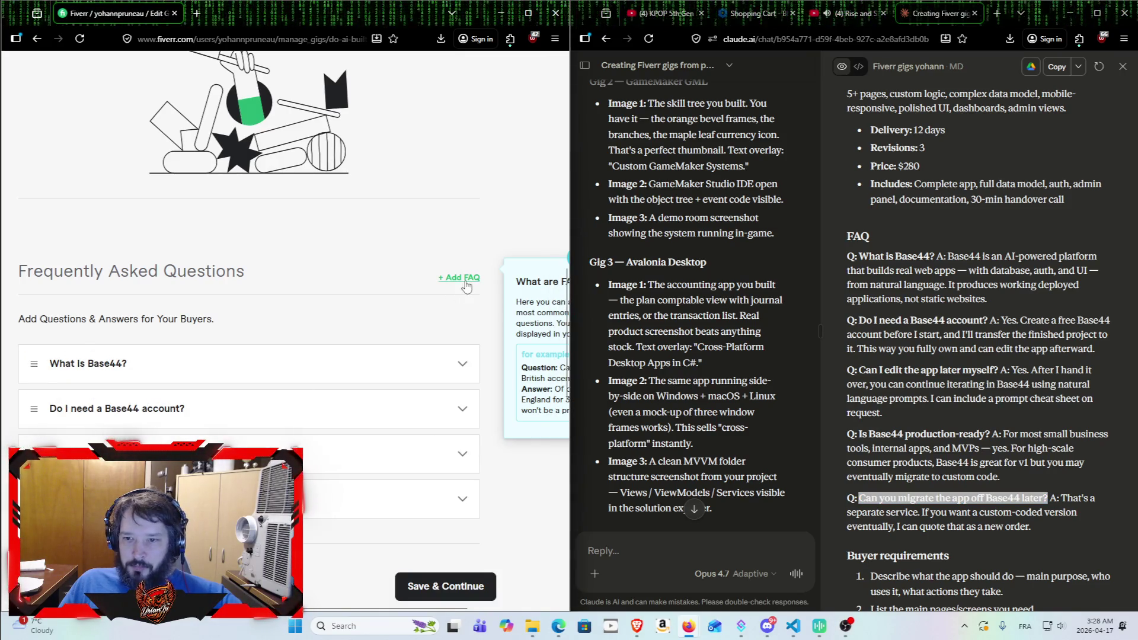
# - Add the fifth FAQ 'Can you migrate the app off Base44 later?' with Claude's answer
pyautogui.click(462, 278)
pyautogui.click(293, 352)
pyautogui.hotkey('ctrl', 'v')
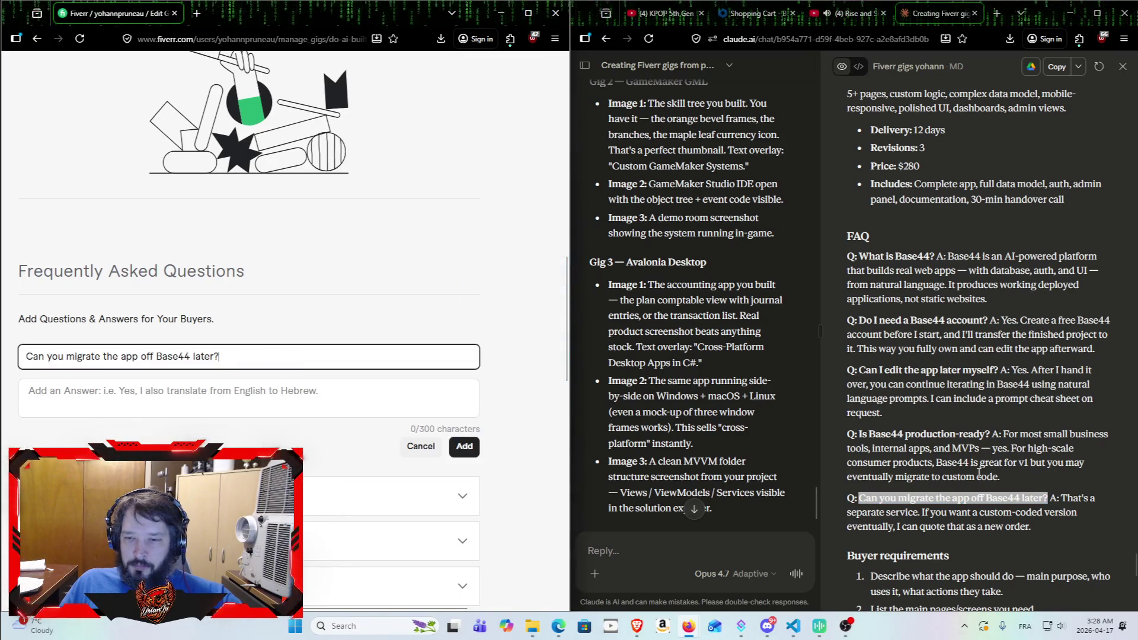
pyautogui.moveTo(1042, 531); pyautogui.dragTo(1034, 499)
pyautogui.hotkey('ctrl', 'c')
pyautogui.click(249, 398)
pyautogui.hotkey('ctrl', 'v')
pyautogui.click(464, 446)
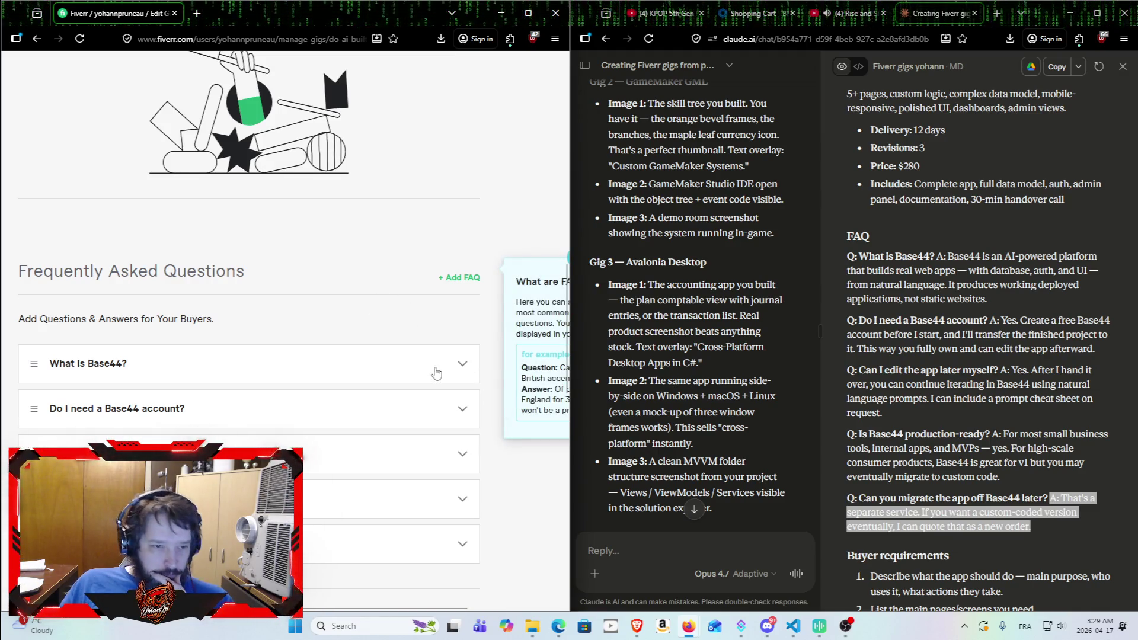
pyautogui.scroll(-3, 413, 298)
pyautogui.scroll(-1, 414, 295)
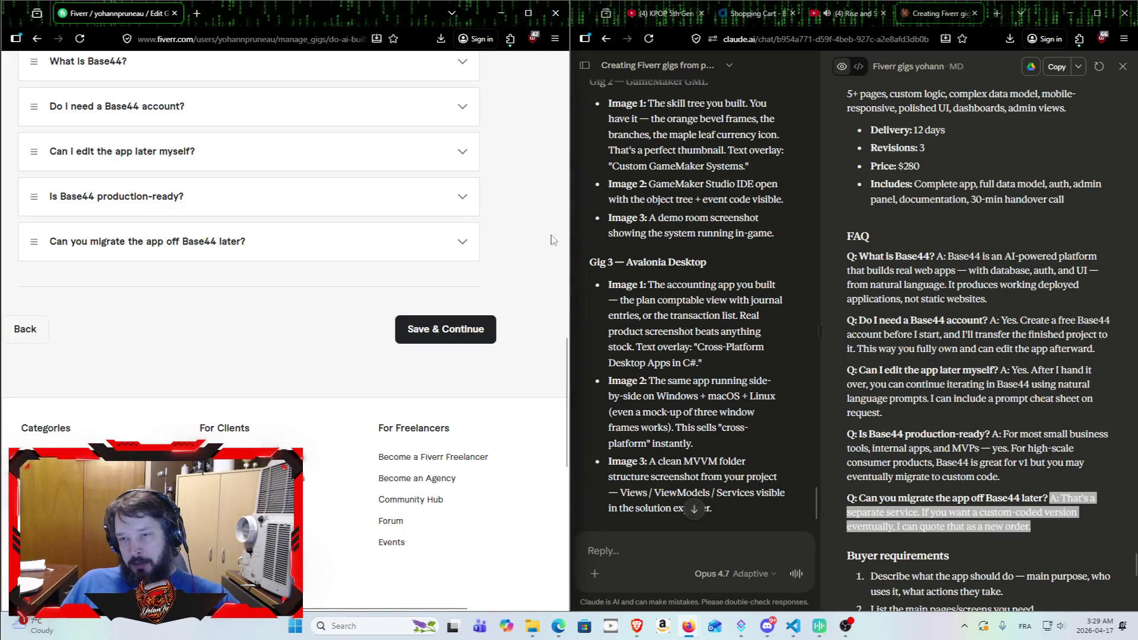
pyautogui.scroll(-3, 955, 316)
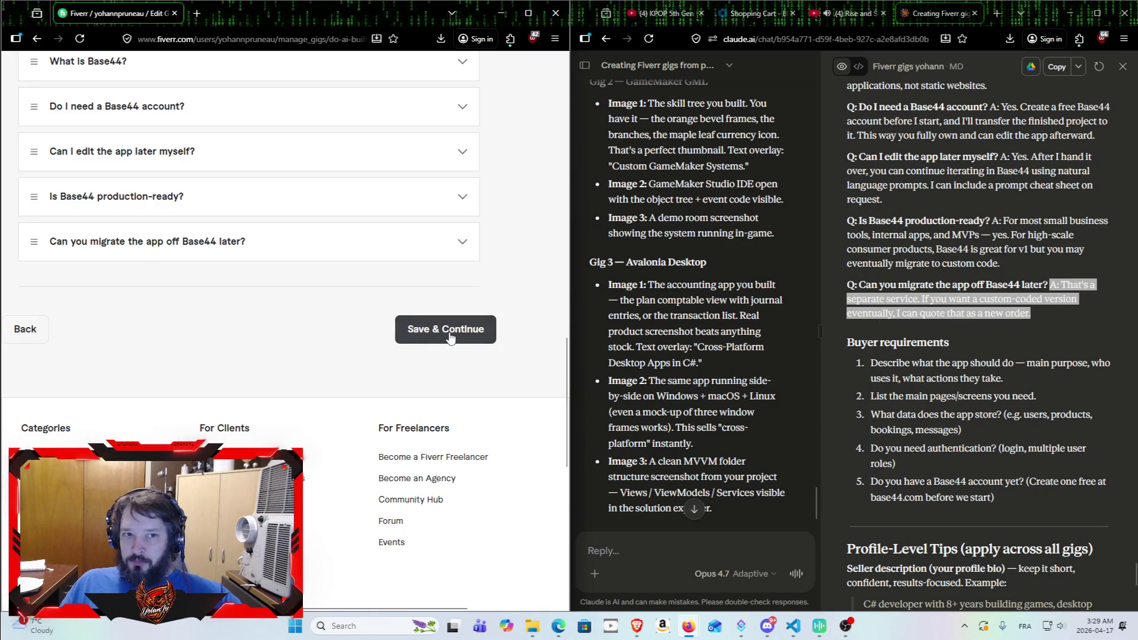
pyautogui.scroll(1, 537, 415)
# - Add the first buyer requirement from Claude as a required Free text question
pyautogui.click(953, 333)
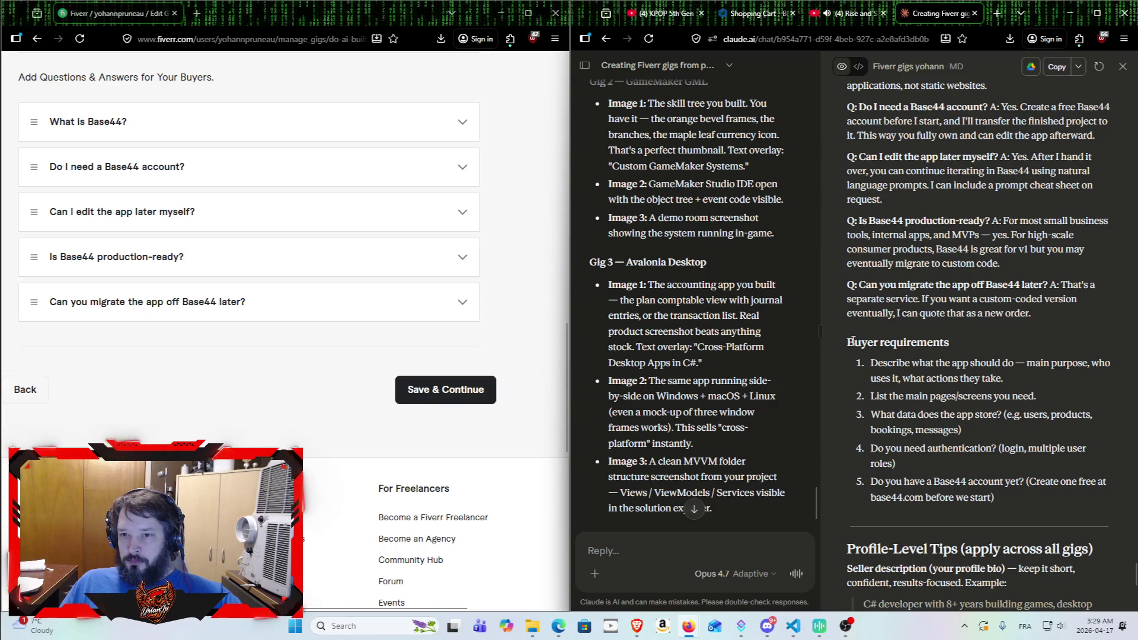
pyautogui.moveTo(849, 342); pyautogui.dragTo(956, 340)
pyautogui.click(1020, 335)
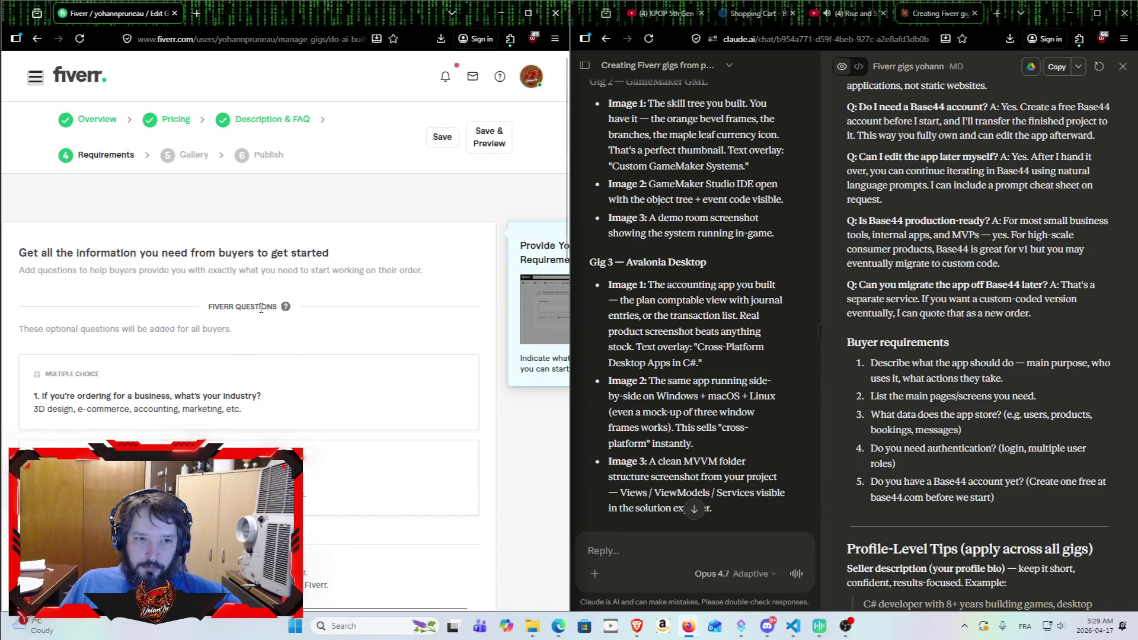
pyautogui.scroll(-1, 148, 392)
pyautogui.scroll(-2, 214, 313)
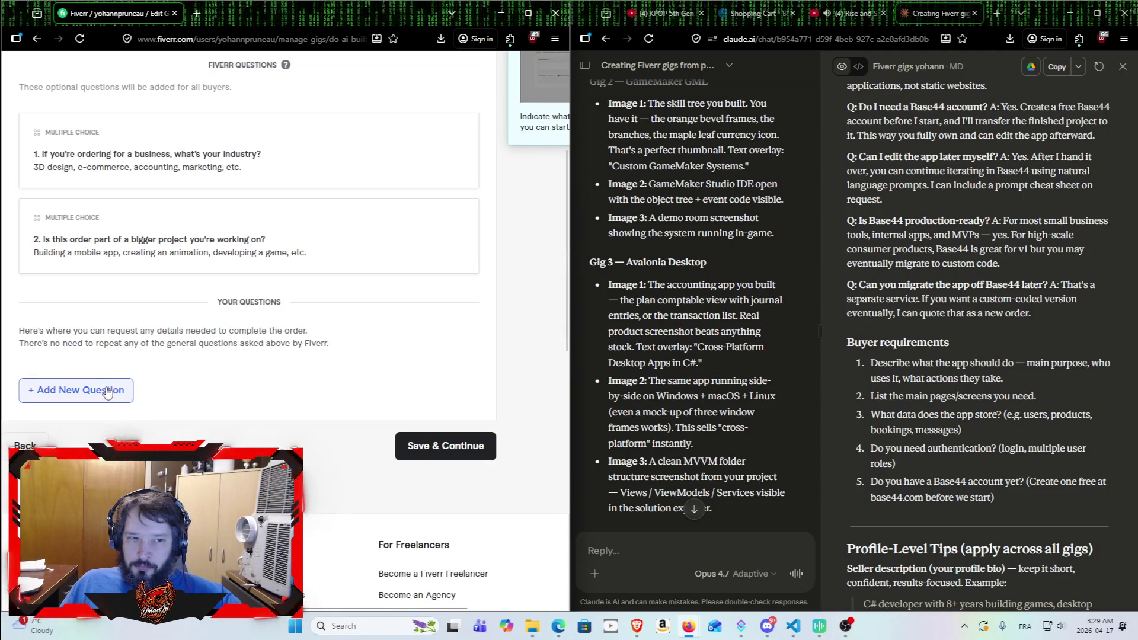
pyautogui.click(107, 392)
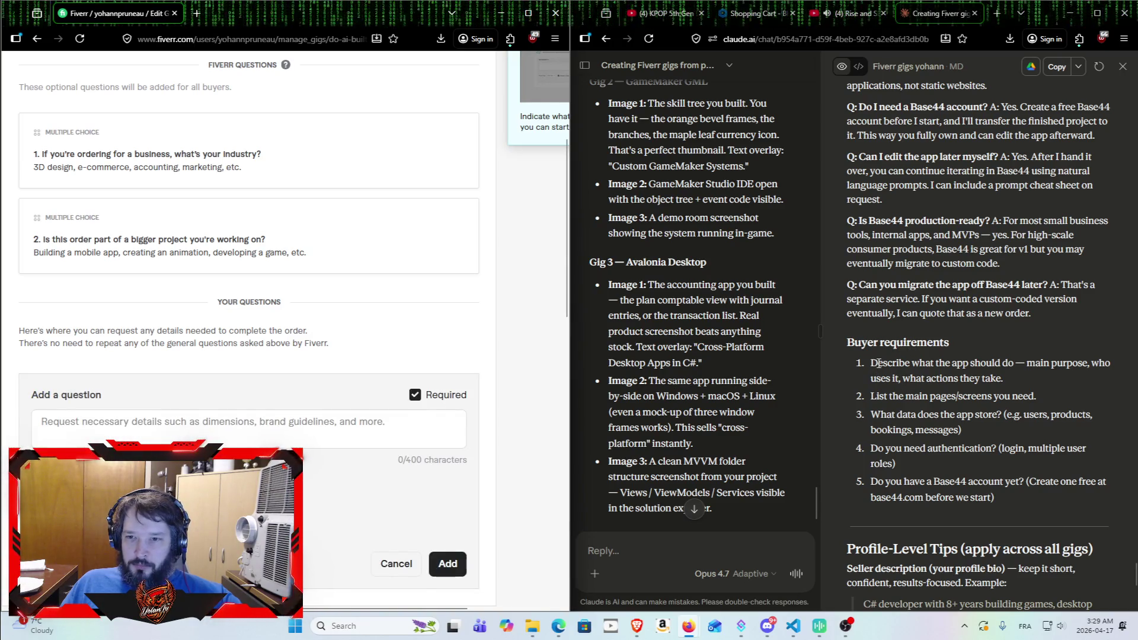
pyautogui.moveTo(873, 363); pyautogui.dragTo(1003, 378)
pyautogui.hotkey('ctrl', 'c')
pyautogui.click(377, 418)
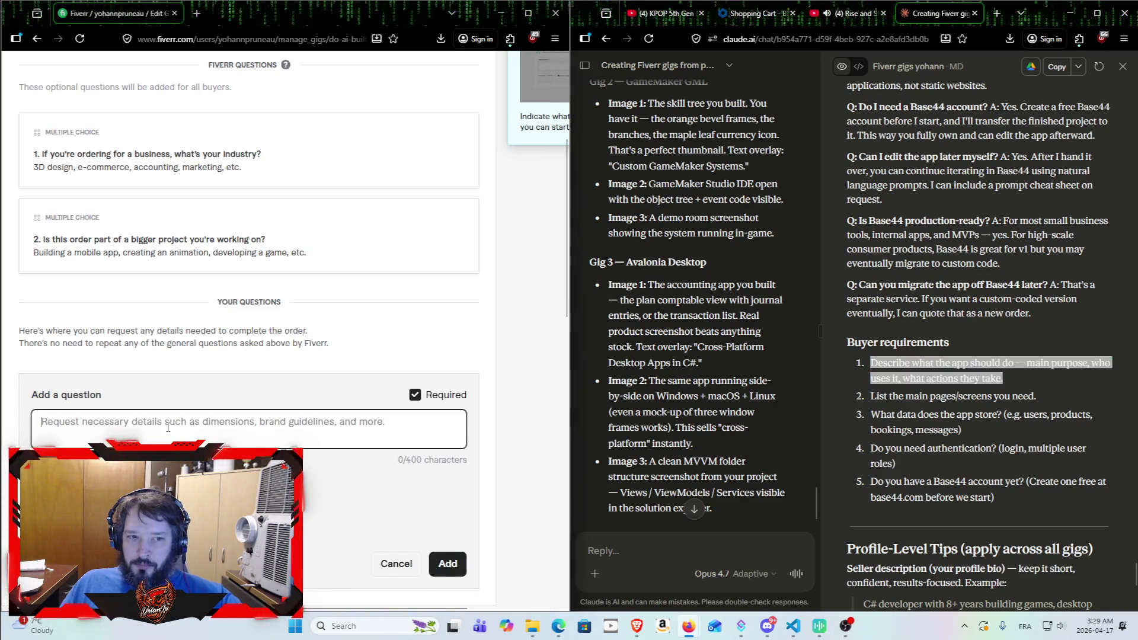
pyautogui.hotkey('ctrl', 'v')
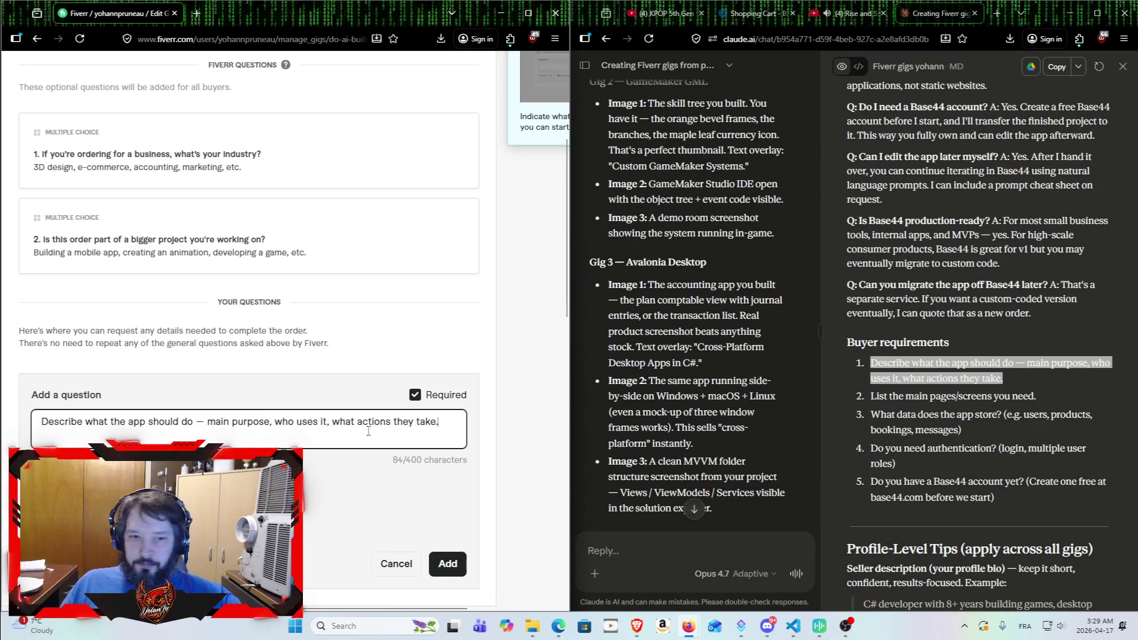
pyautogui.click(89, 485)
pyautogui.click(90, 485)
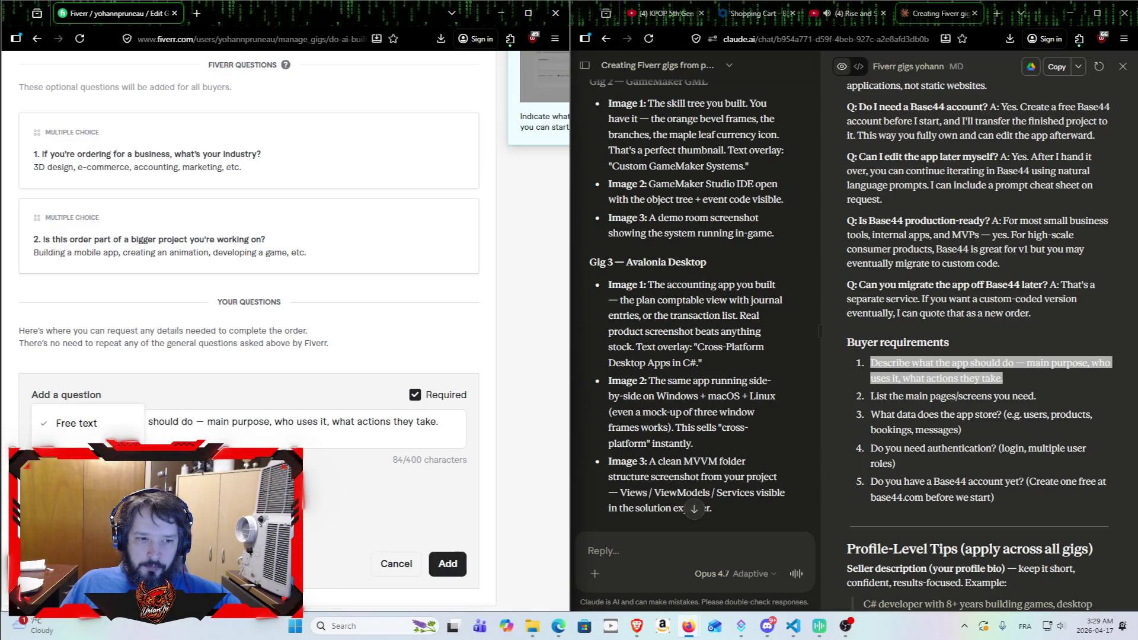
pyautogui.click(76, 423)
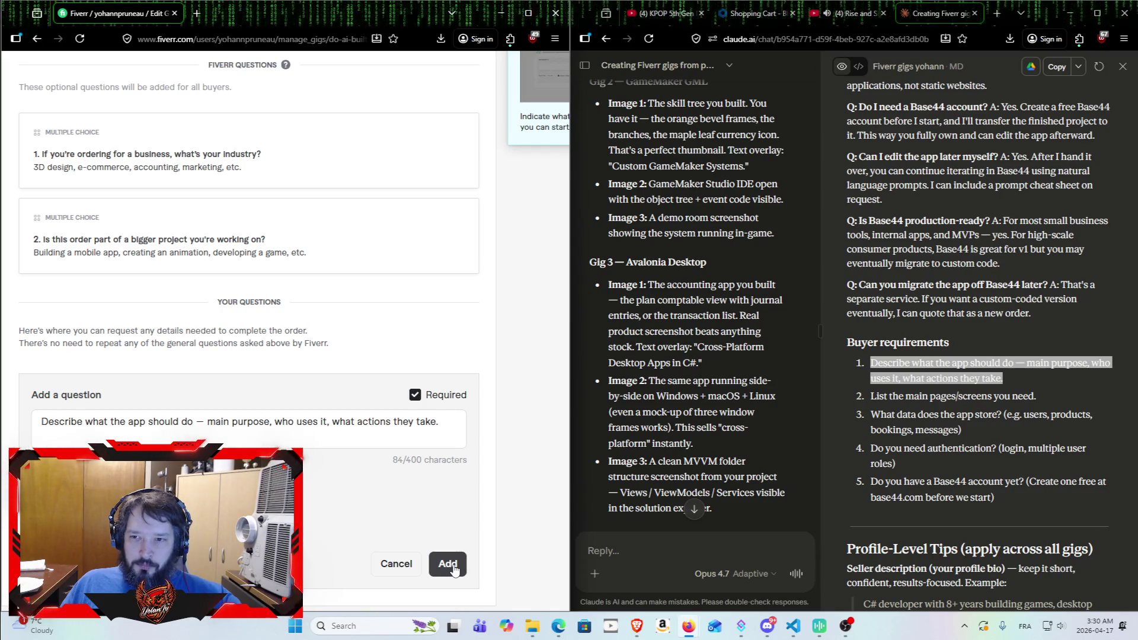
pyautogui.click(449, 565)
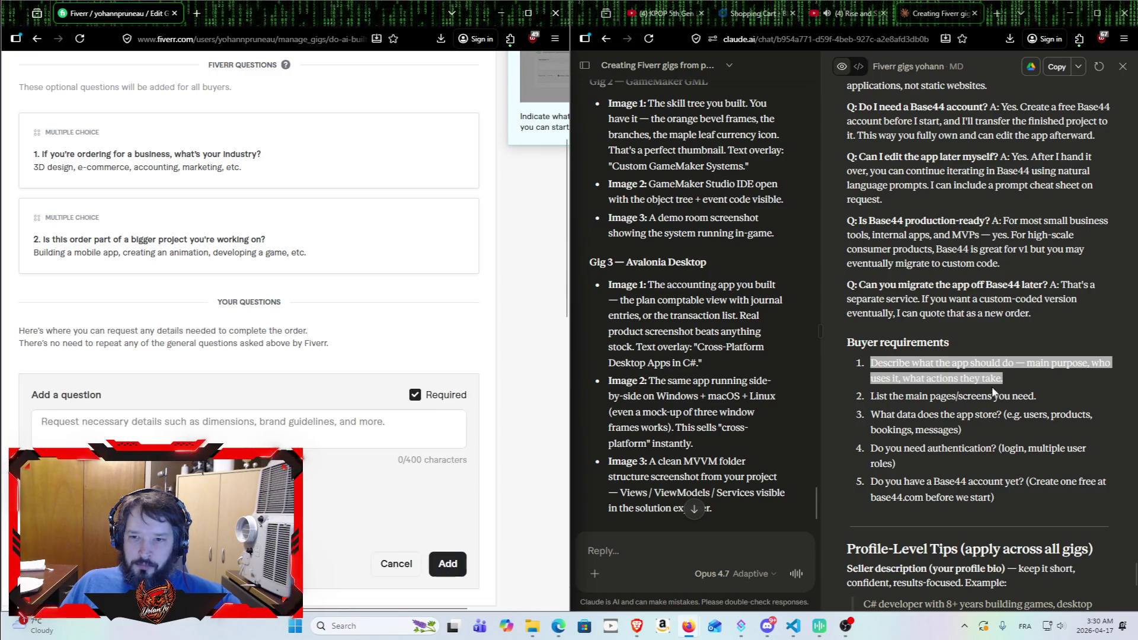
# - Add the pages/screens needed and stored-data requirements as buyer questions
pyautogui.moveTo(872, 398); pyautogui.dragTo(1081, 395)
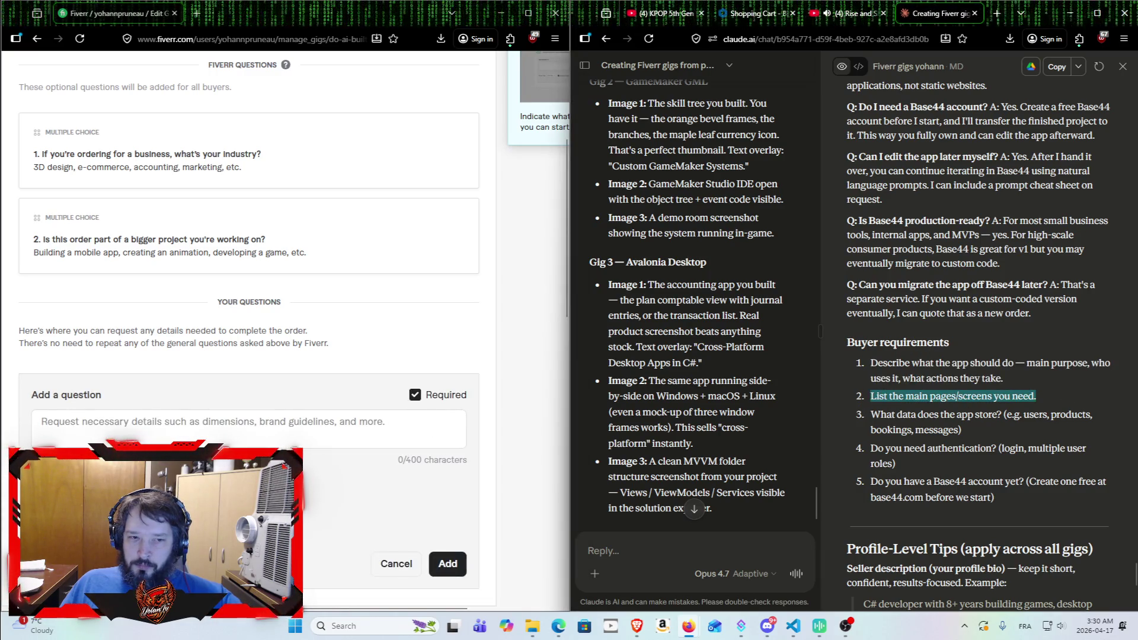
pyautogui.click(249, 429)
pyautogui.hotkey('ctrl', 'v')
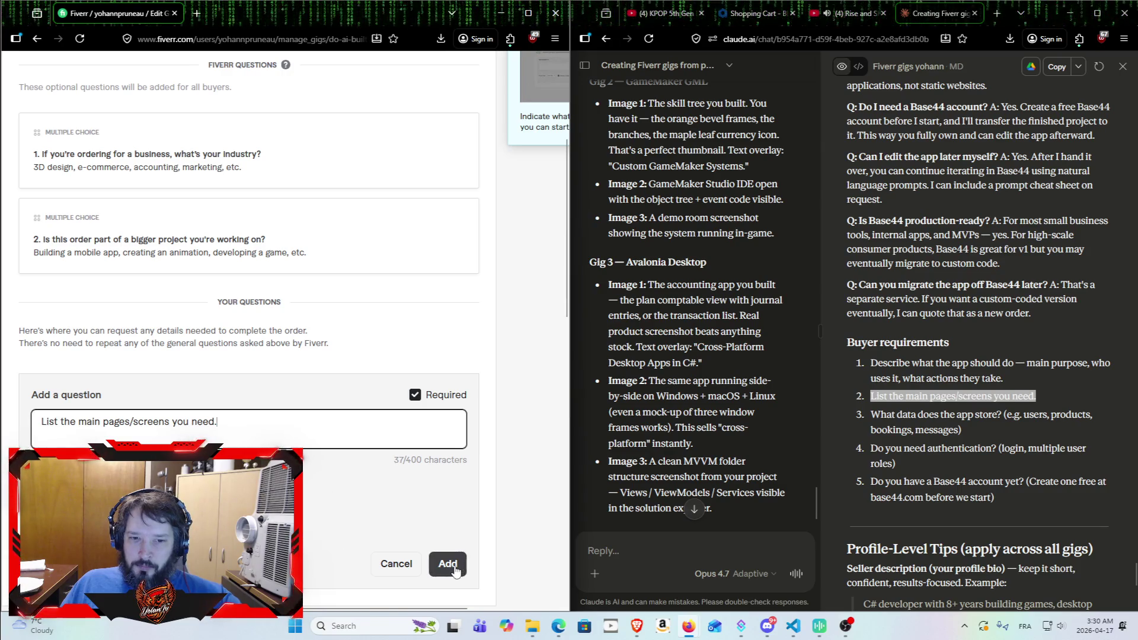
pyautogui.click(448, 564)
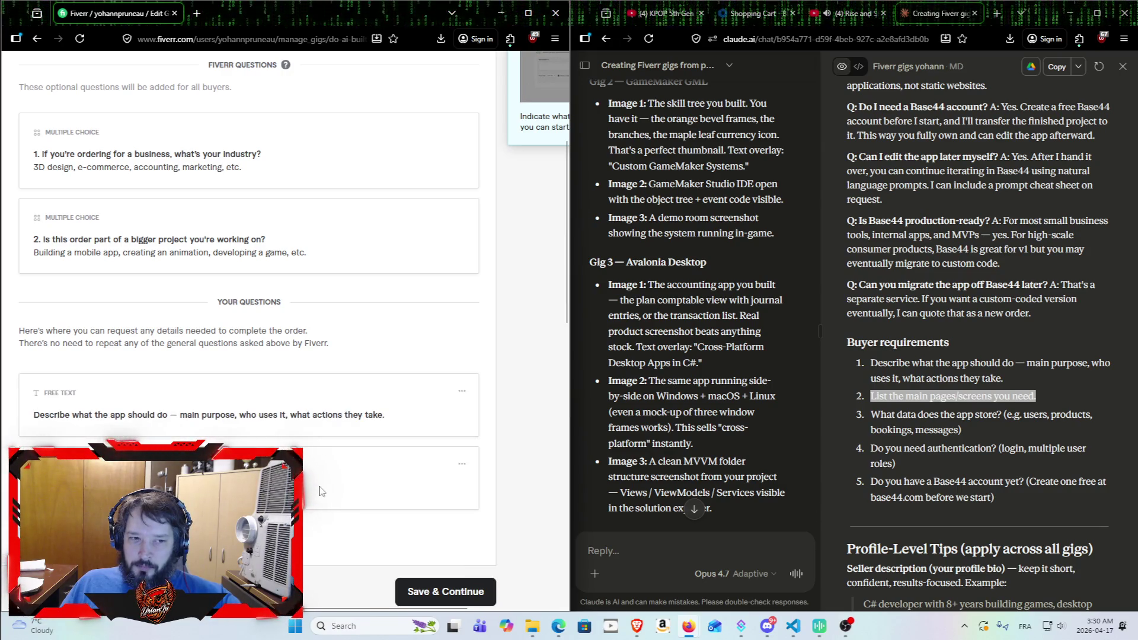
pyautogui.click(250, 534)
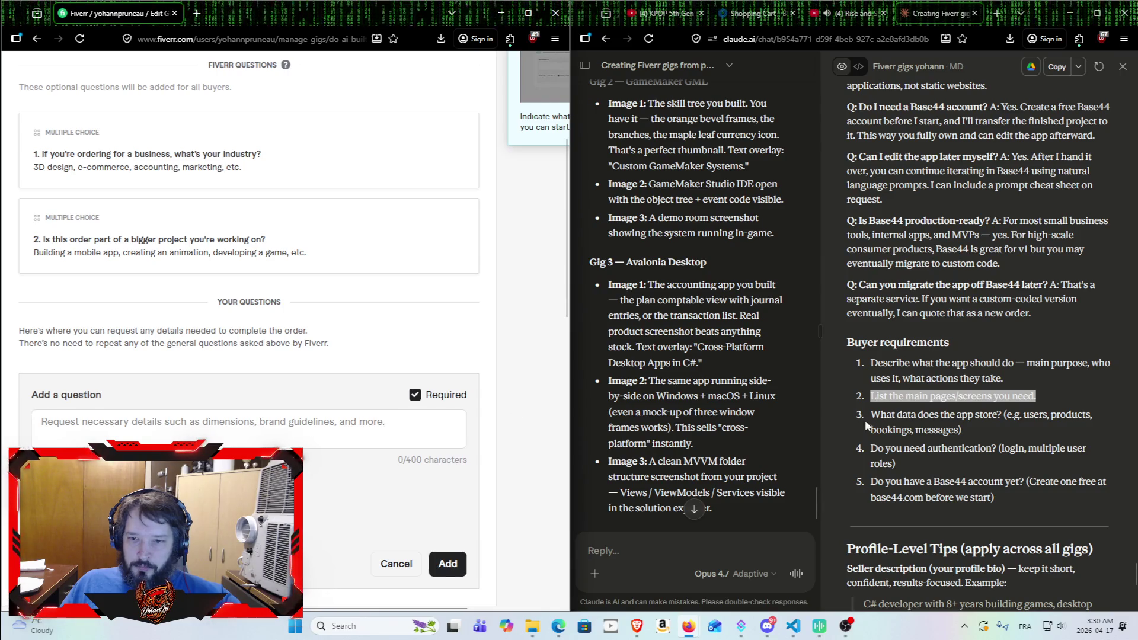
pyautogui.moveTo(872, 415); pyautogui.dragTo(991, 432)
pyautogui.click(194, 432)
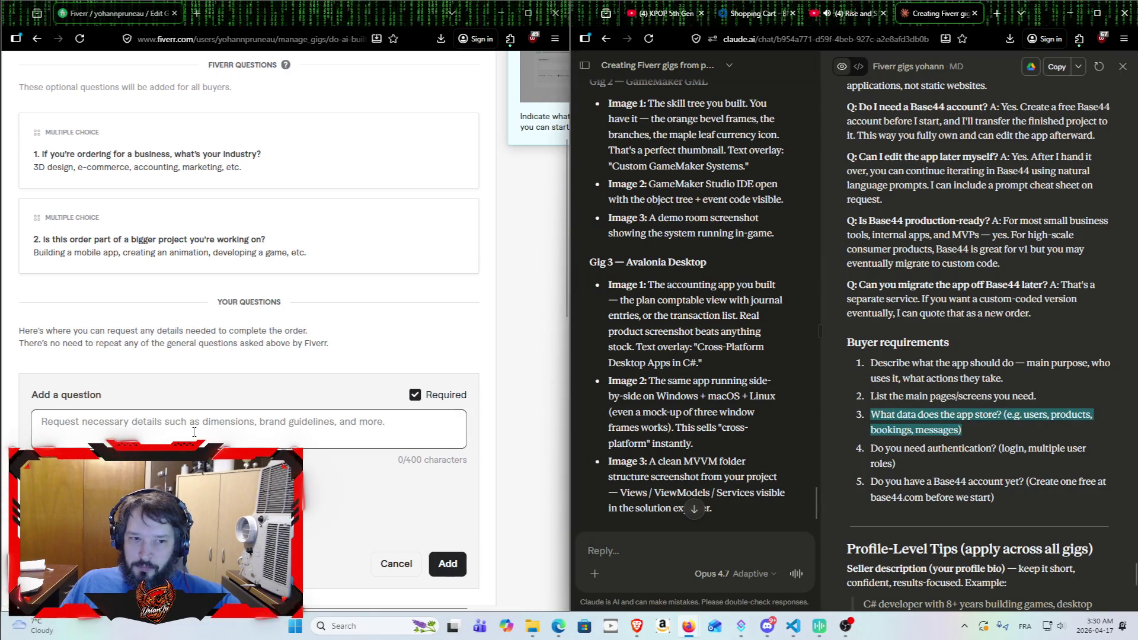
pyautogui.hotkey('ctrl', 'v')
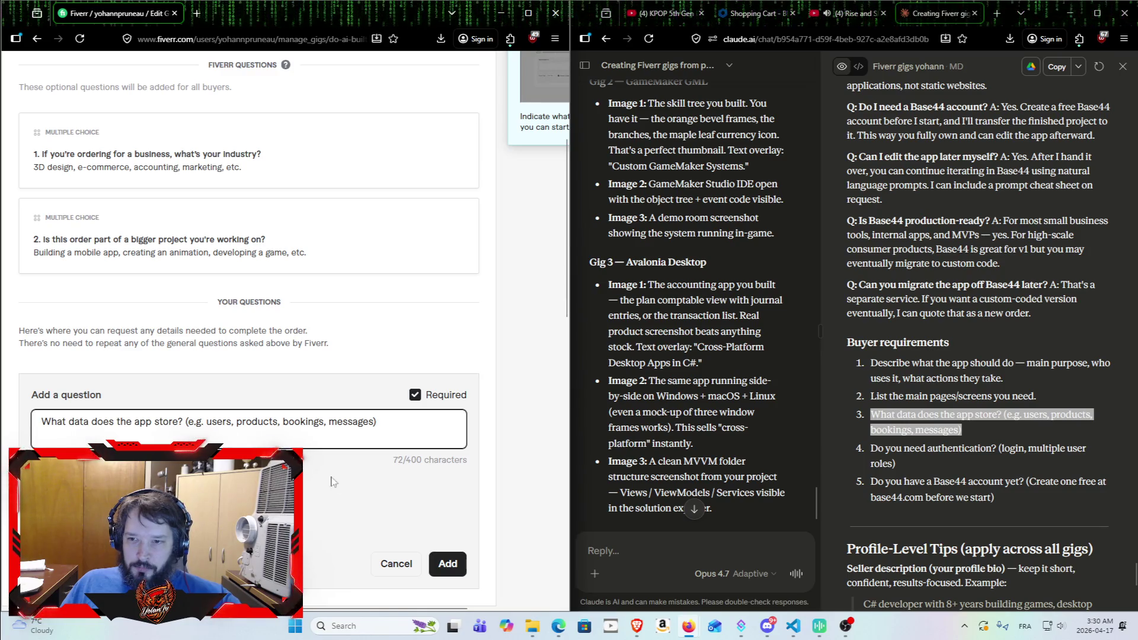
pyautogui.click(448, 563)
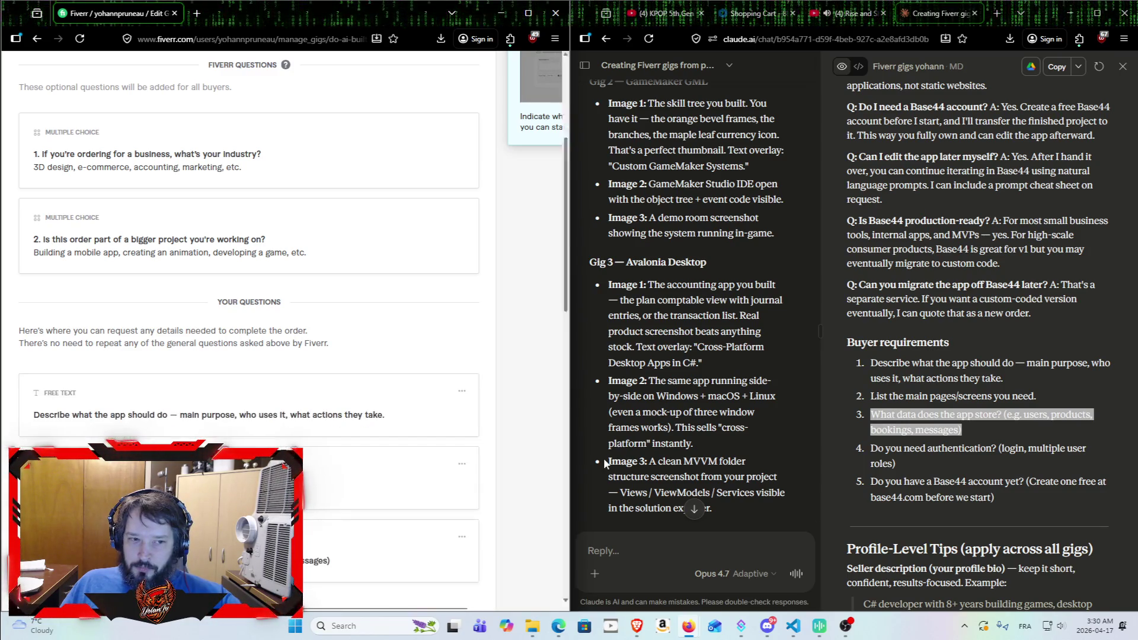
pyautogui.scroll(-3, 267, 400)
# - Add the authentication and existing Base44 account requirements as buyer questions
pyautogui.click(78, 435)
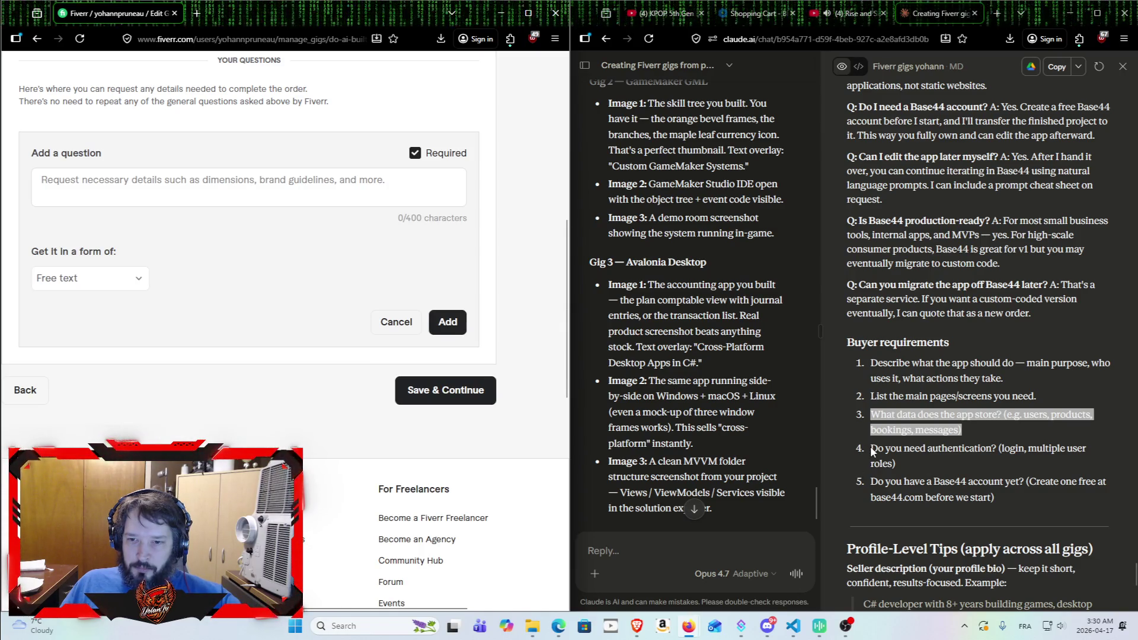
pyautogui.moveTo(871, 449); pyautogui.dragTo(931, 464)
pyautogui.click(405, 192)
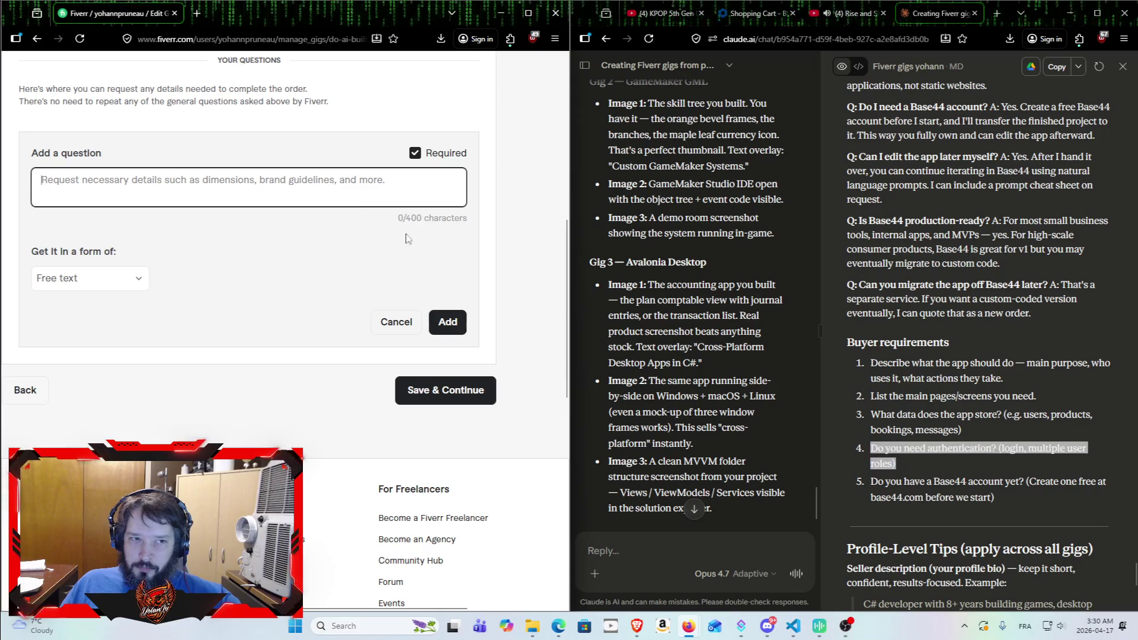
pyautogui.hotkey('ctrl', 'v')
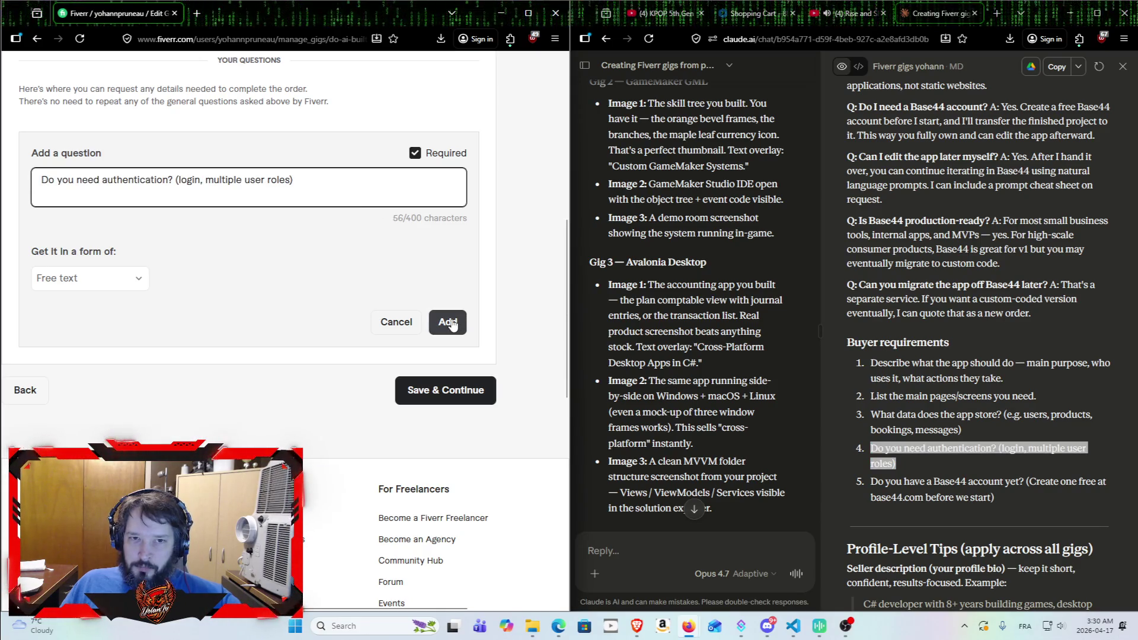
pyautogui.click(449, 322)
pyautogui.click(76, 439)
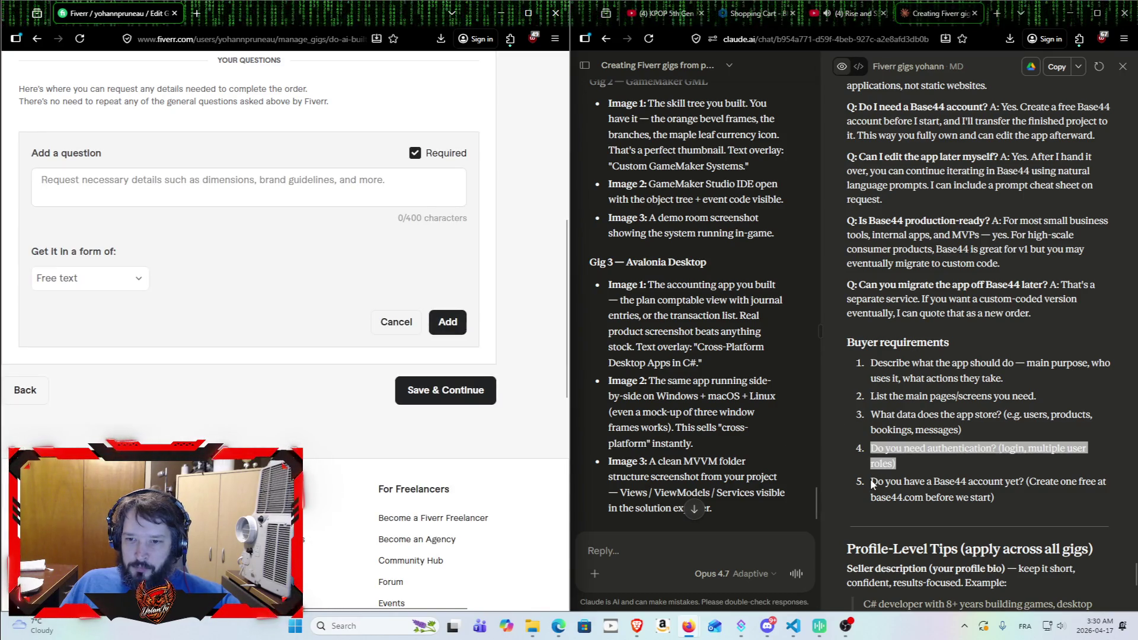
pyautogui.moveTo(872, 484); pyautogui.dragTo(1021, 504)
pyautogui.hotkey('ctrl', 'c')
pyautogui.click(358, 188)
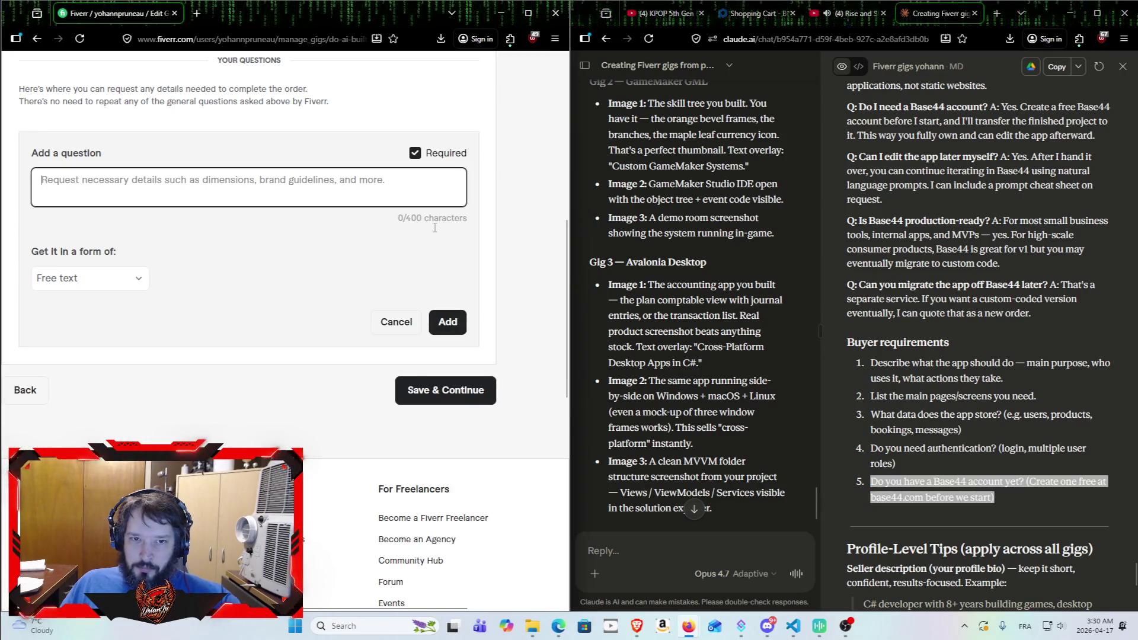
pyautogui.hotkey('ctrl', 'v')
pyautogui.click(447, 322)
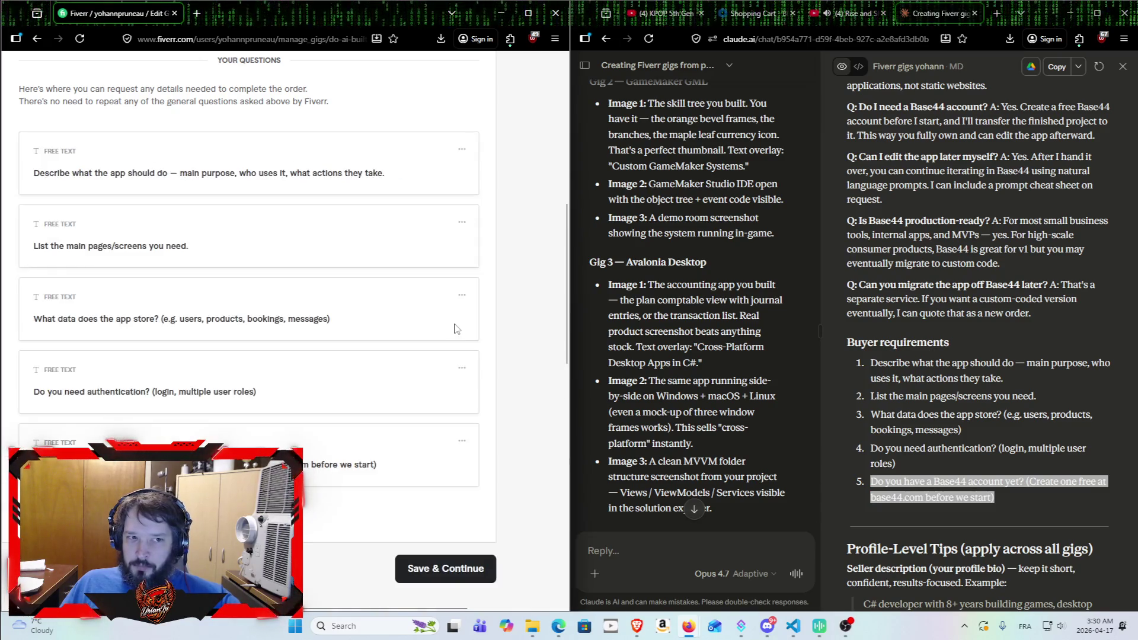
pyautogui.scroll(-3, 1053, 459)
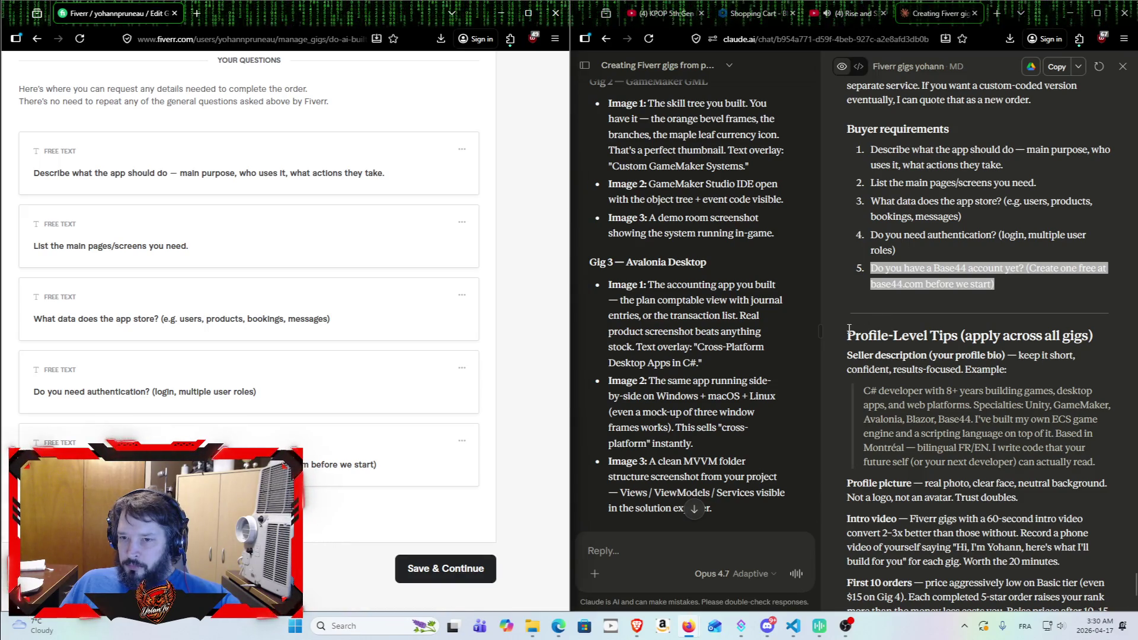
# - Select Claude's example seller description quote under Profile-Level Tips, then save the requirements
pyautogui.moveTo(849, 330); pyautogui.dragTo(1071, 359)
pyautogui.click(1014, 361)
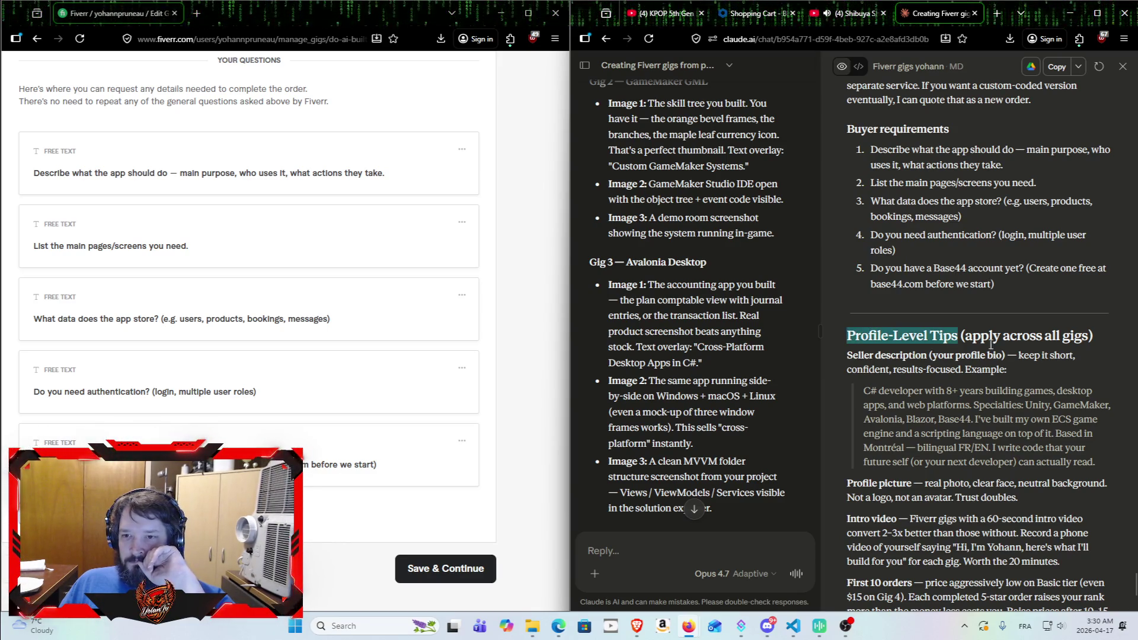
pyautogui.moveTo(848, 335); pyautogui.dragTo(1057, 364)
pyautogui.click(1037, 371)
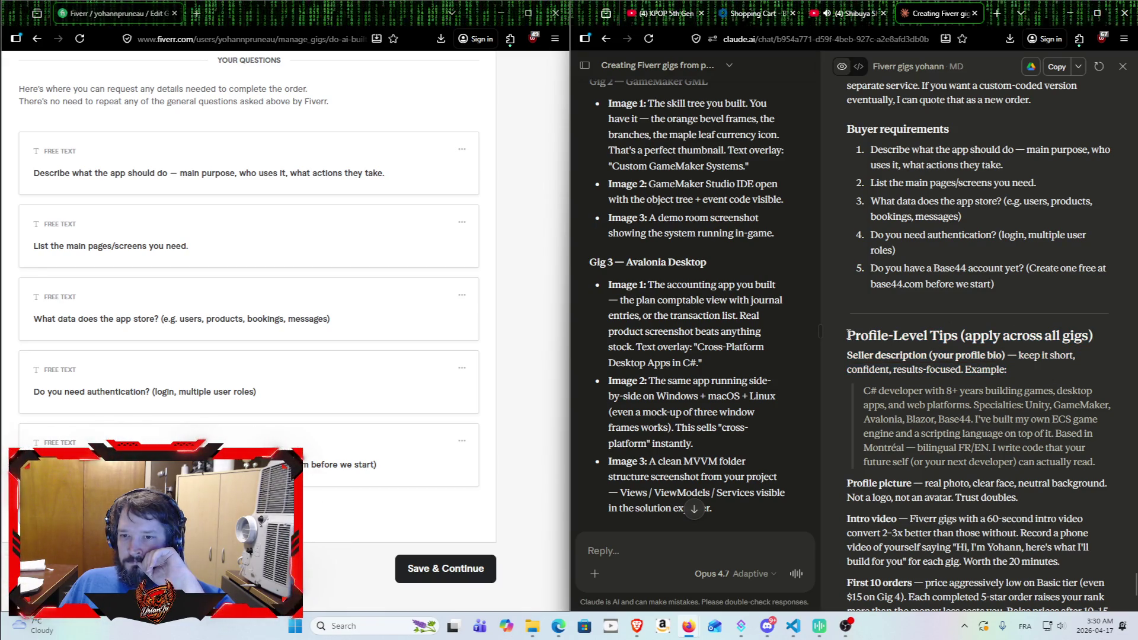
pyautogui.moveTo(849, 334); pyautogui.dragTo(1125, 342)
pyautogui.click(1080, 369)
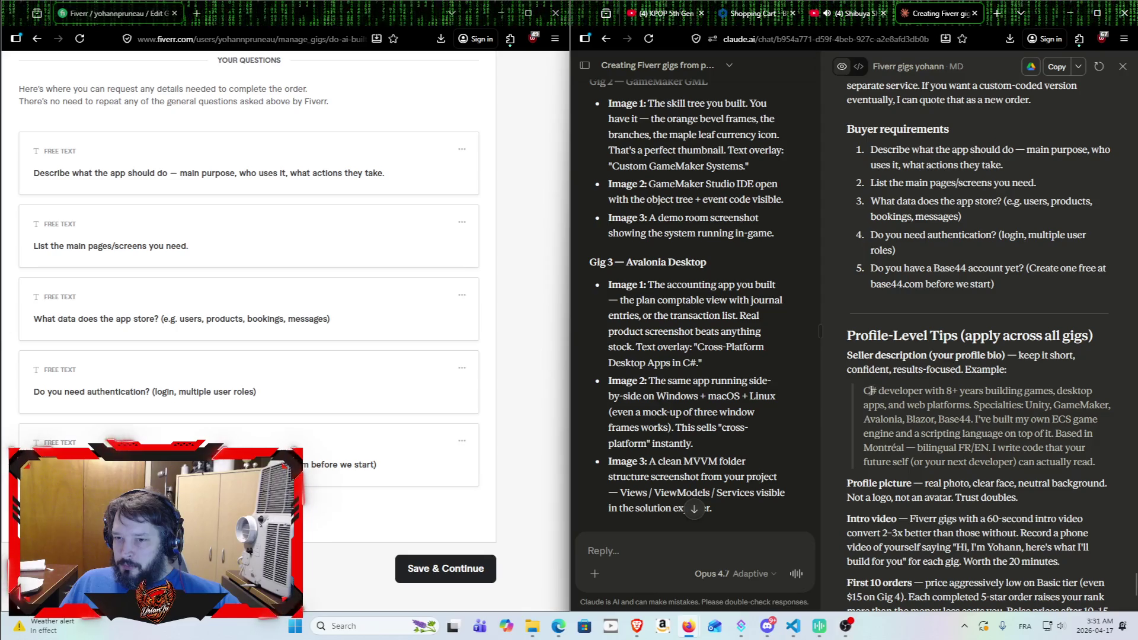
pyautogui.moveTo(865, 390); pyautogui.dragTo(1086, 475)
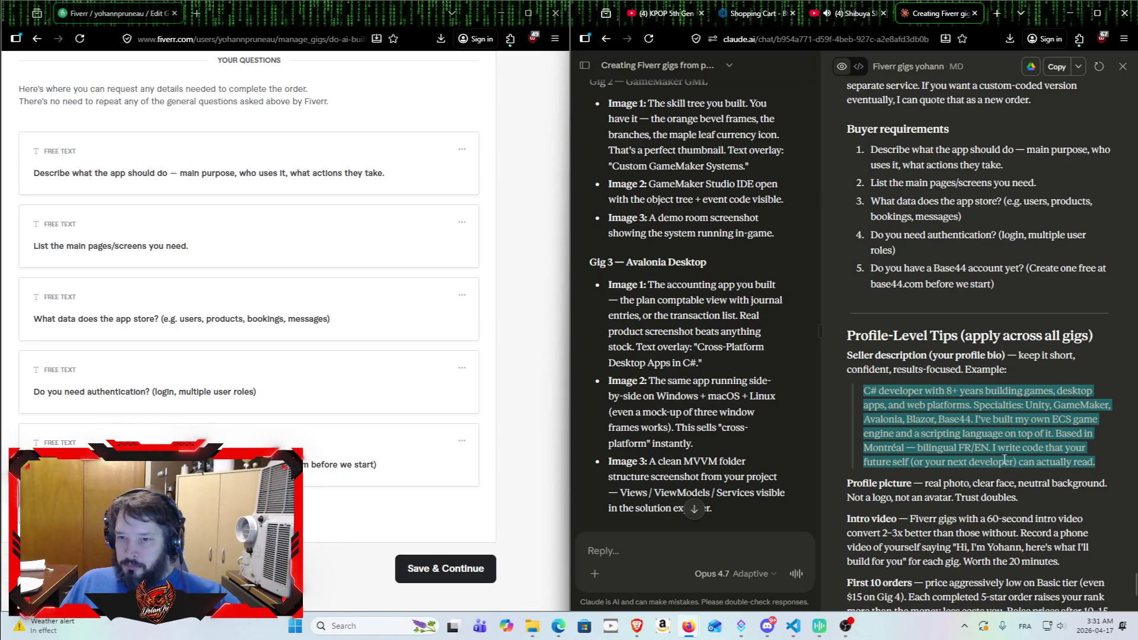
pyautogui.scroll(-1, 994, 444)
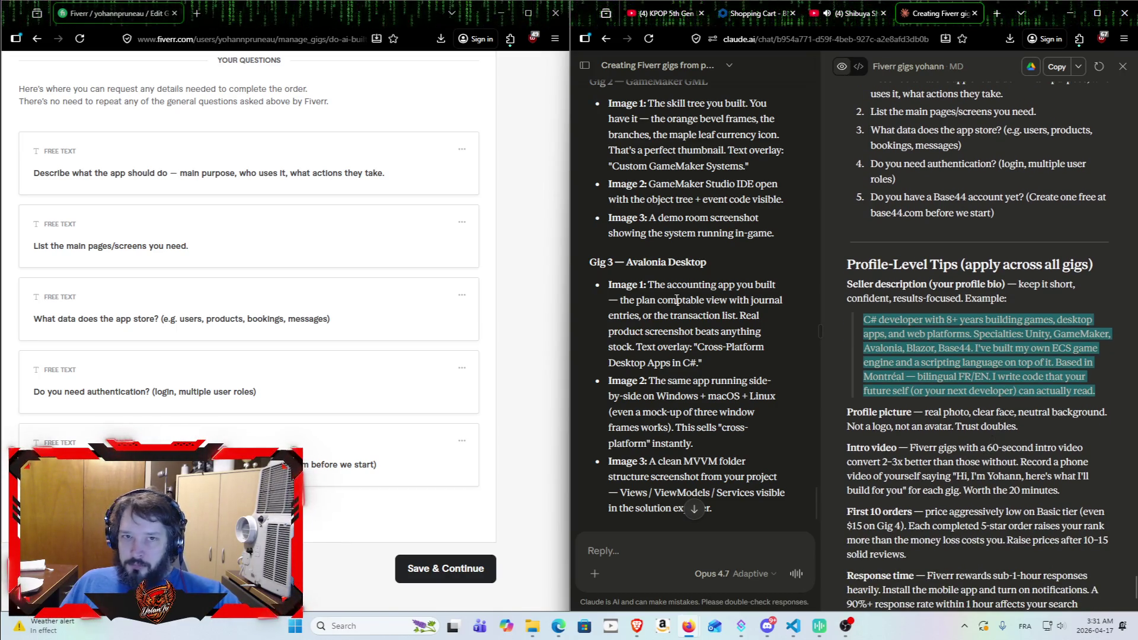
pyautogui.click(455, 569)
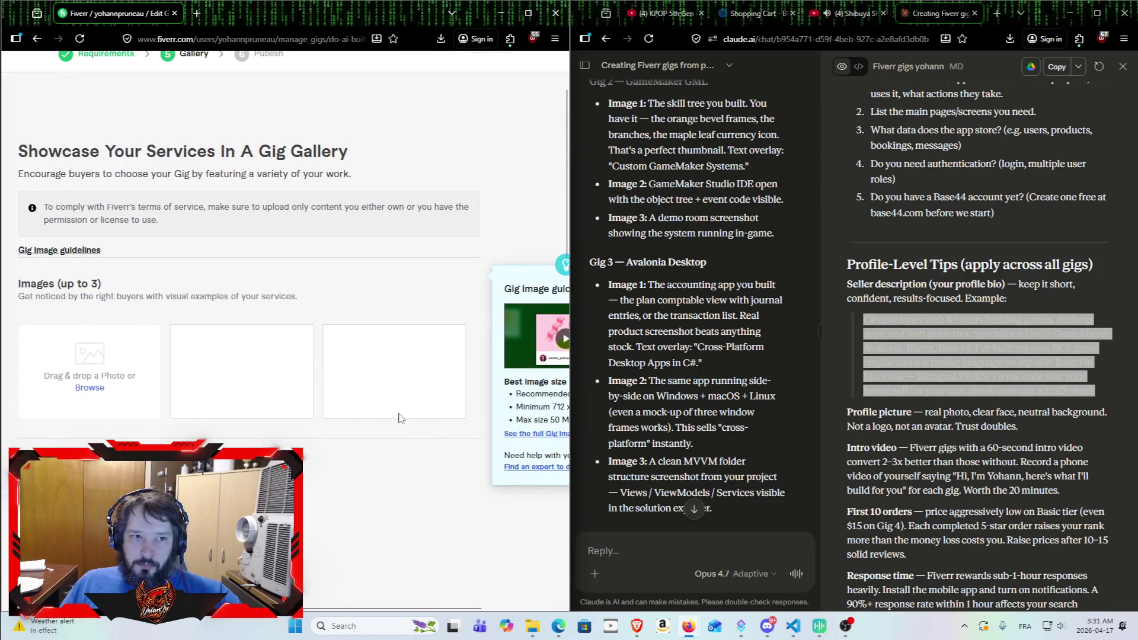
pyautogui.scroll(1, 365, 404)
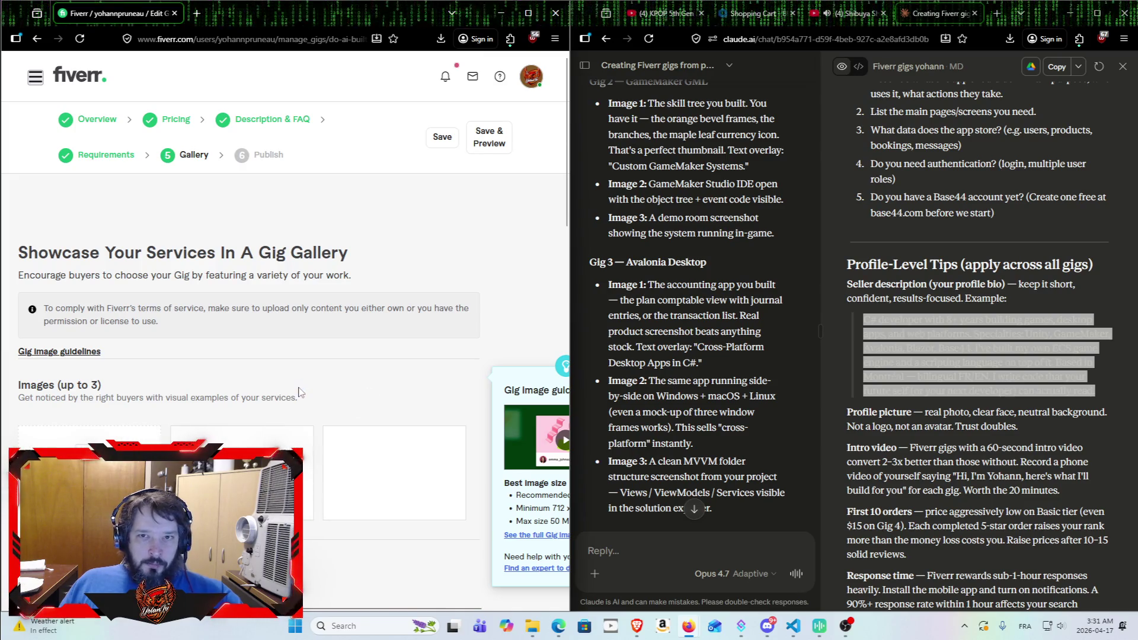
pyautogui.scroll(-1, 300, 392)
pyautogui.scroll(-2, 329, 391)
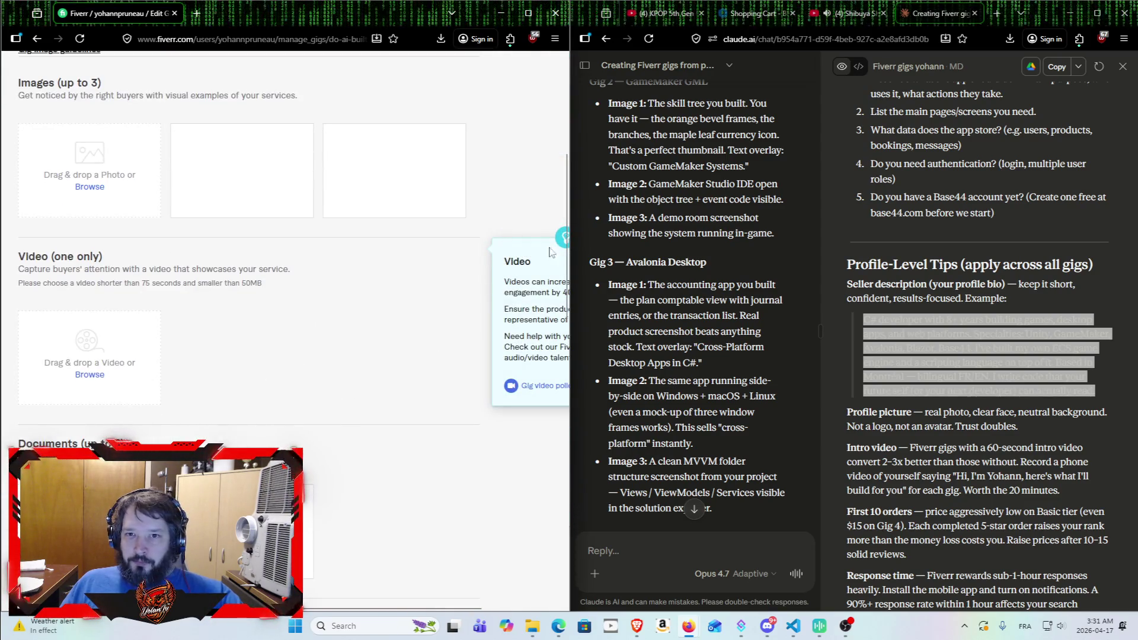
# - Open a new browser tab alongside the Fiverr gallery step
pyautogui.click(995, 12)
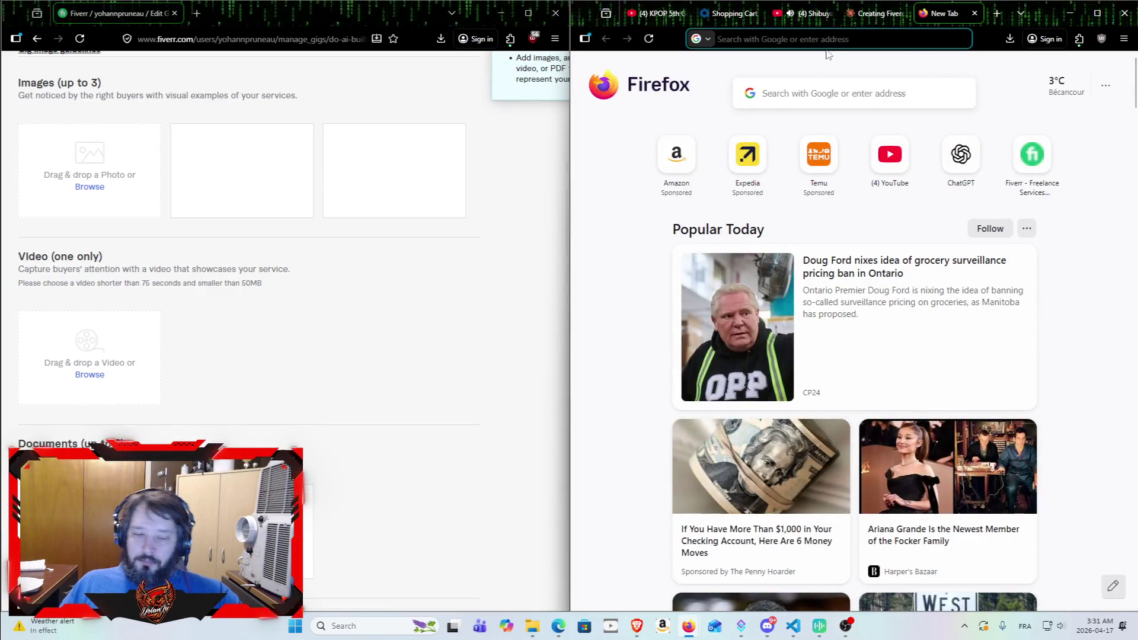
pyautogui.write('plo')
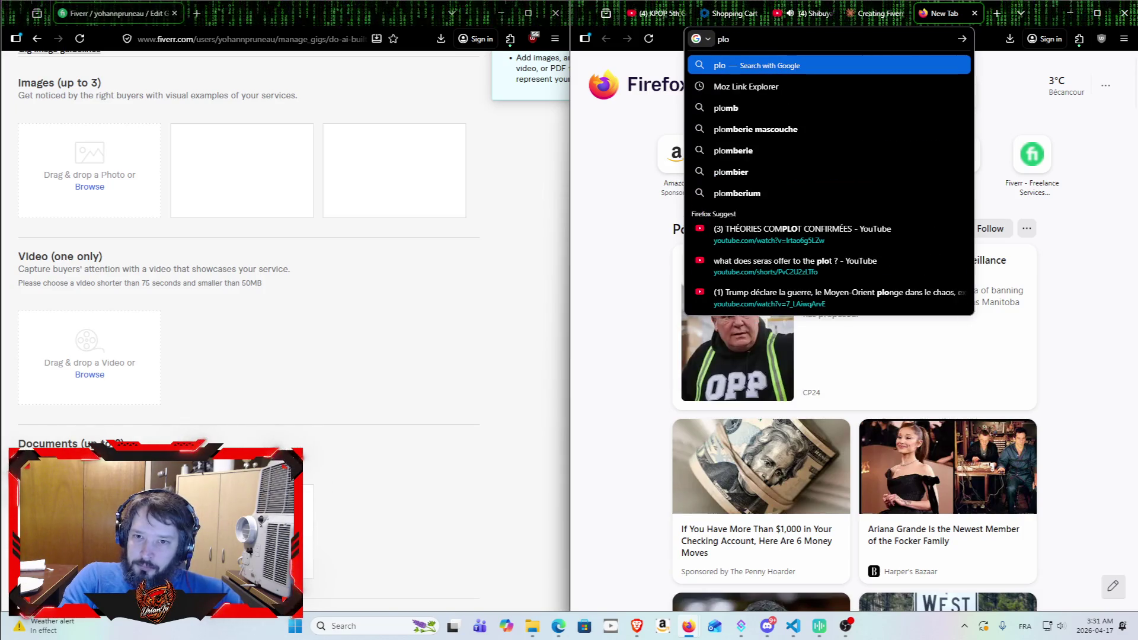
# - Load base44.com full screen and open the Polyglot Academy app with its publishing options
pyautogui.press('BackSpace')
pyautogui.press('BackSpace')
pyautogui.press('BackSpace')
pyautogui.write('base44.com')
pyautogui.press('Return')
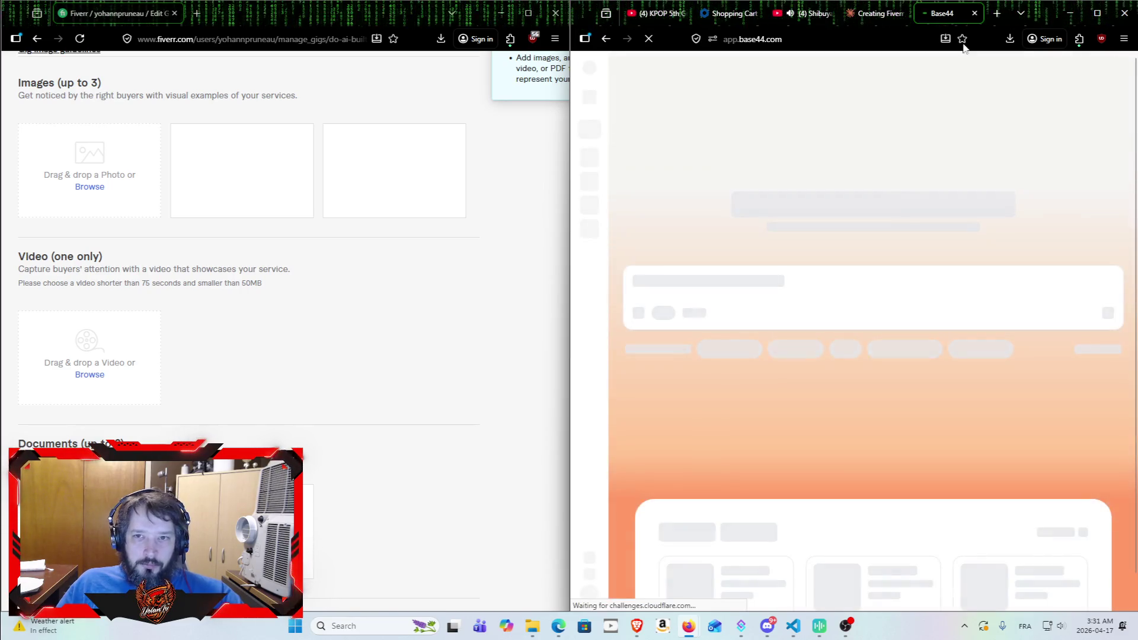
pyautogui.press('super+Up')
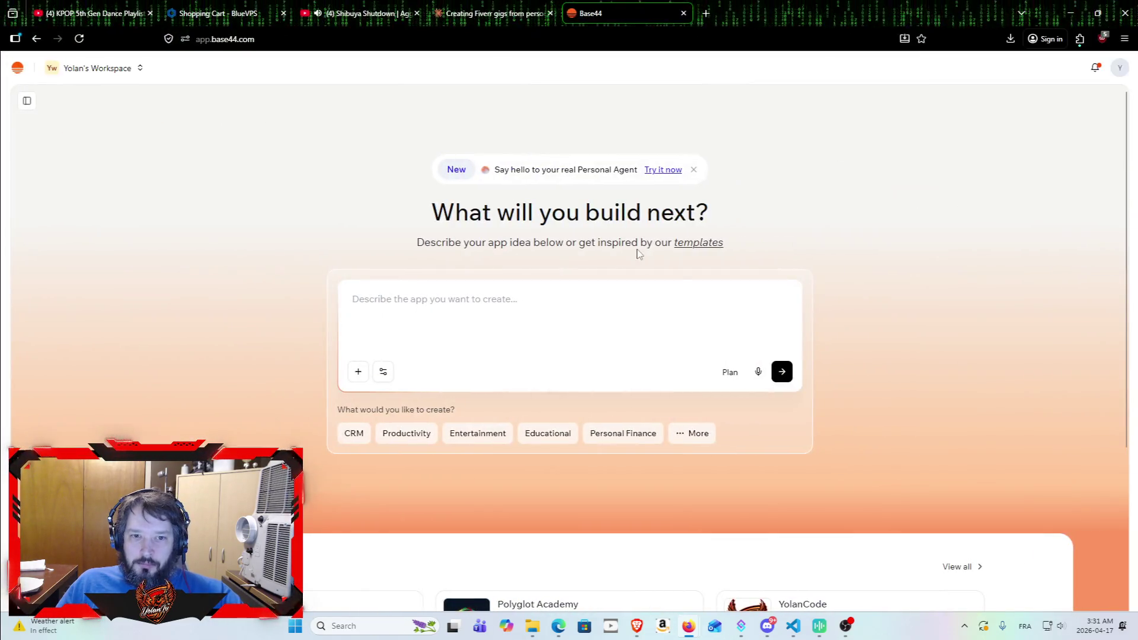
pyautogui.scroll(-3, 499, 363)
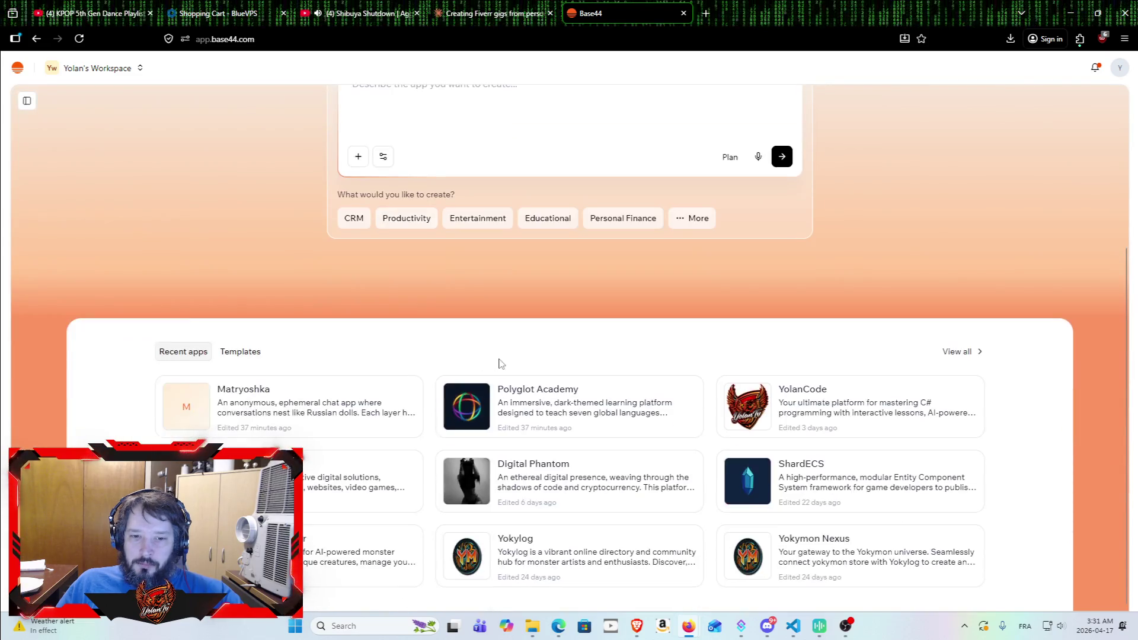
pyautogui.click(539, 409)
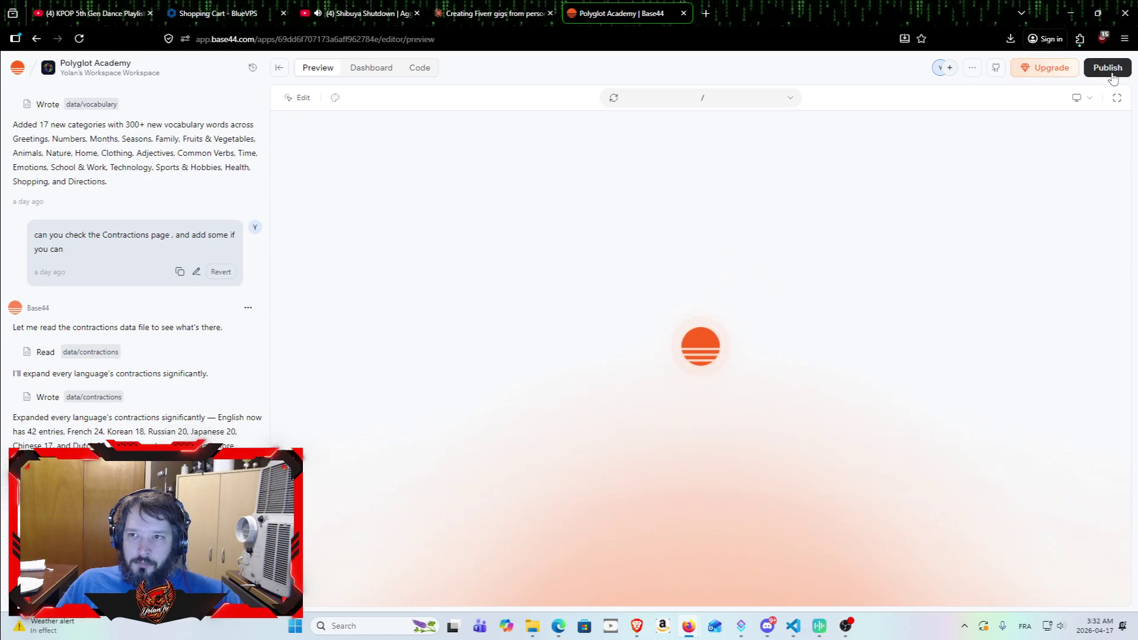
pyautogui.click(1109, 71)
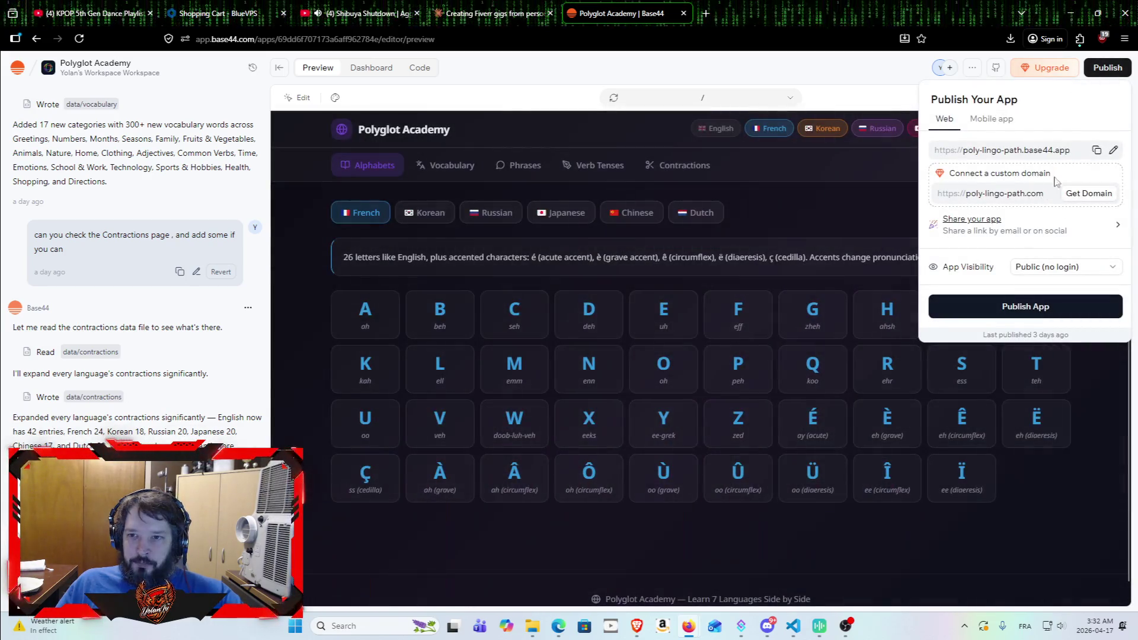
# - Load the live poly-lingo-path.base44.app site and show its Vocabulary table with French hidden
pyautogui.click(1096, 149)
pyautogui.click(705, 13)
pyautogui.write('https://poly-lingo-path.base44.app')
pyautogui.press('Return')
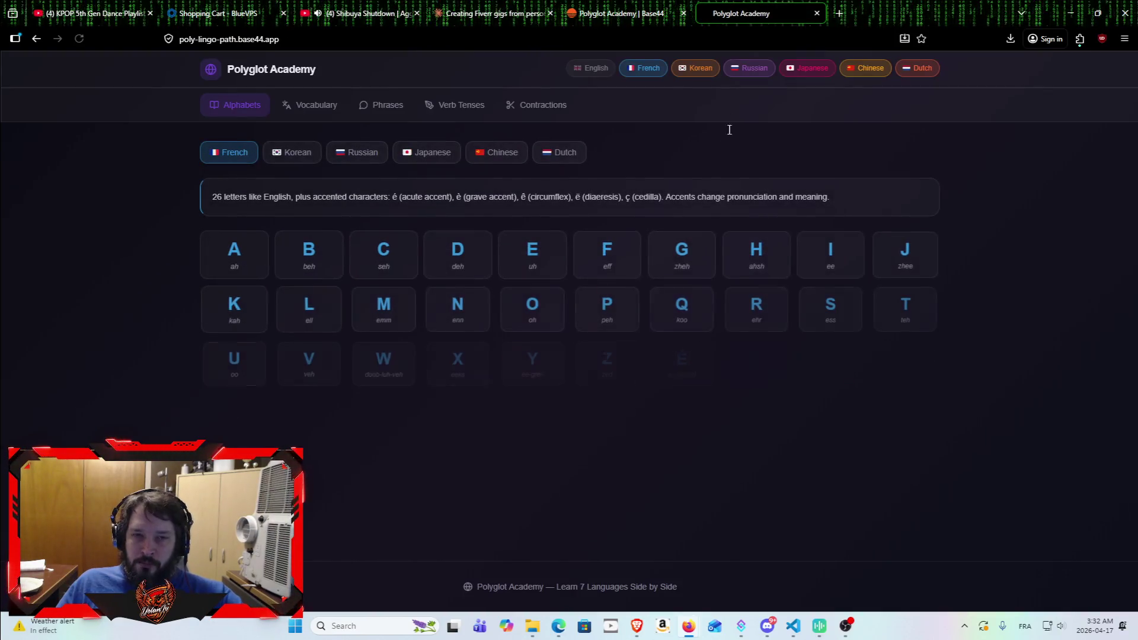
pyautogui.click(329, 109)
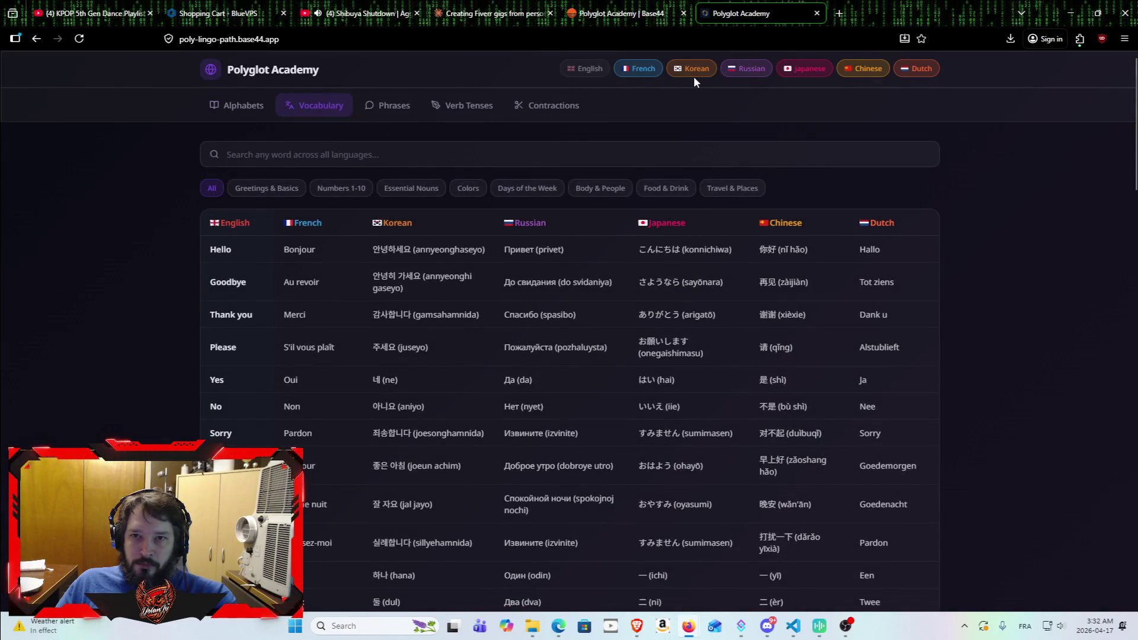
pyautogui.click(642, 70)
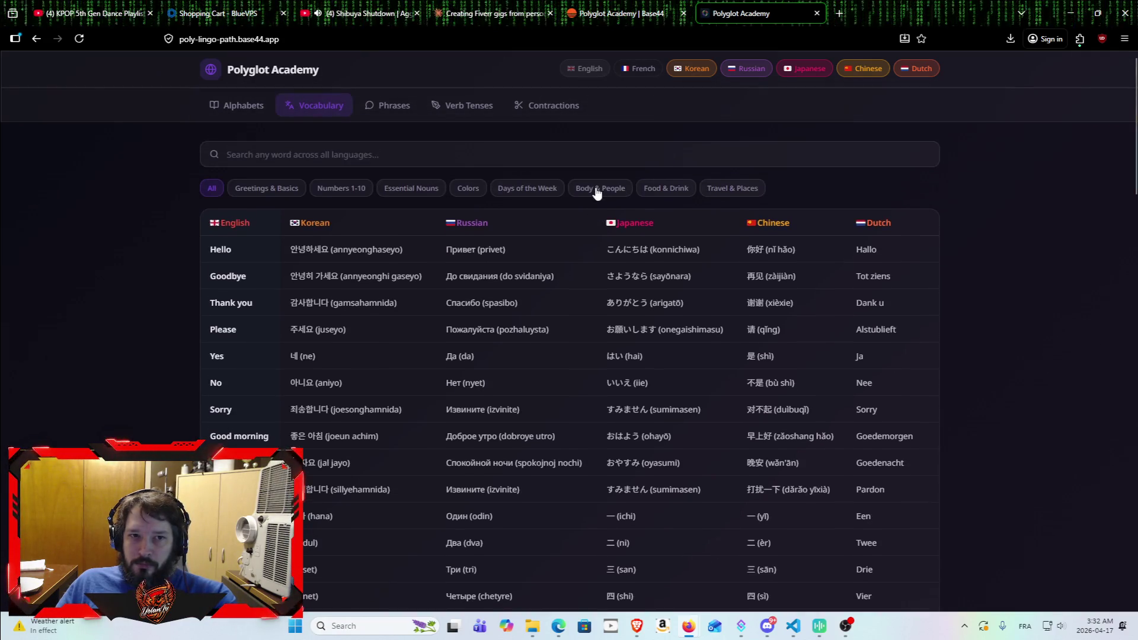
pyautogui.press('super+shift+s')
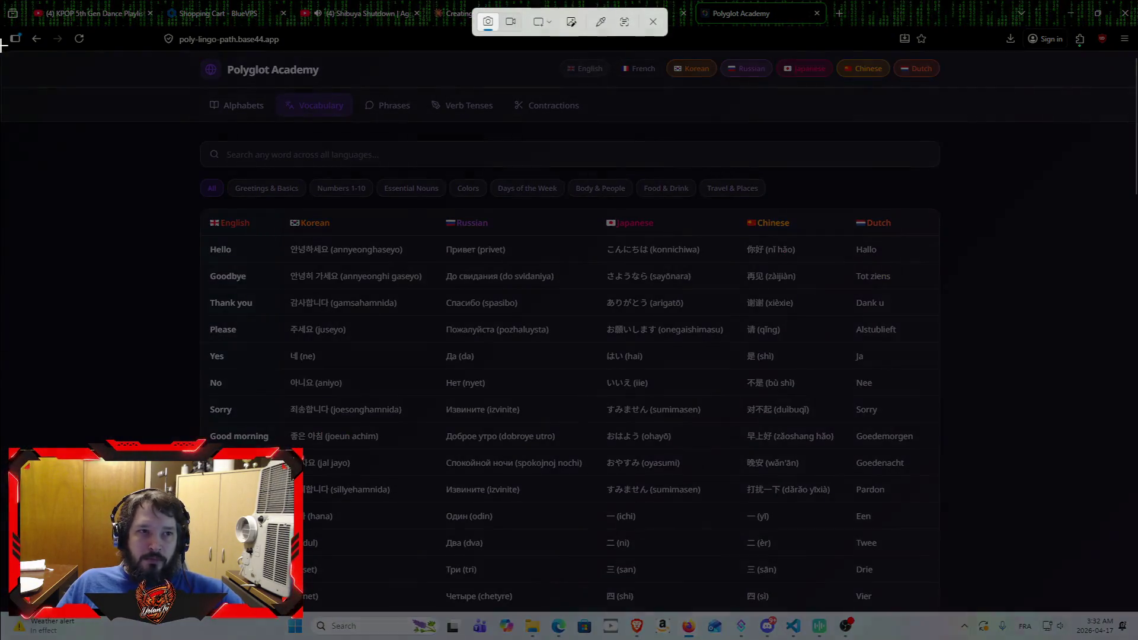
# - Snip the whole vocabulary page screen to the clipboard with Win+Shift+S, retaking it once
pyautogui.moveTo(5, 53); pyautogui.dragTo(1103, 570)
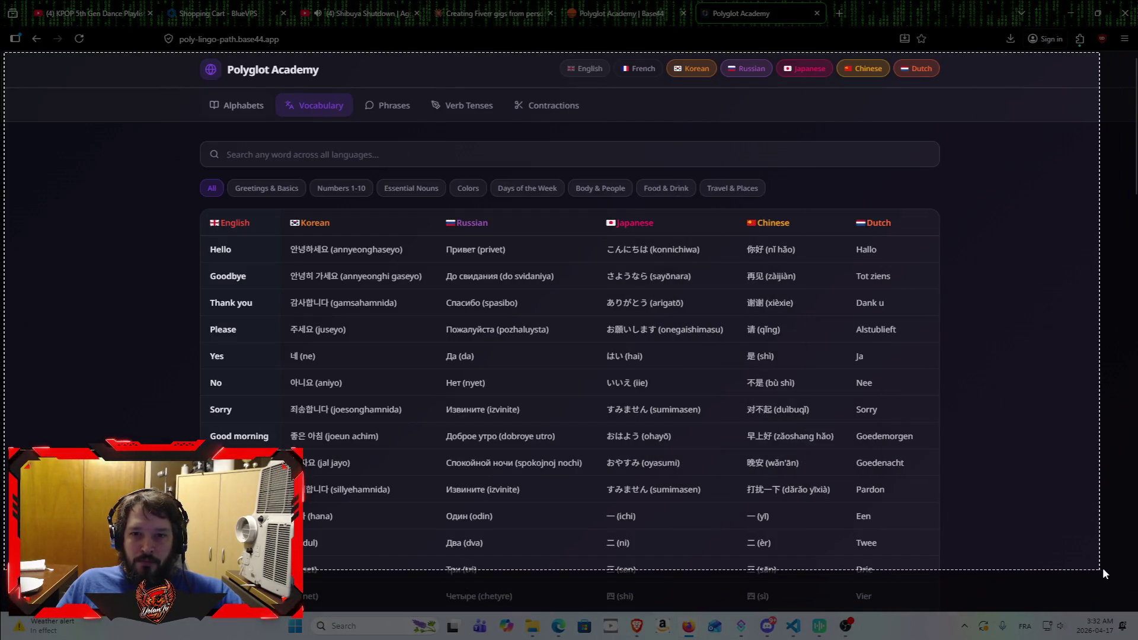
pyautogui.moveTo(1103, 574); pyautogui.dragTo(1135, 579)
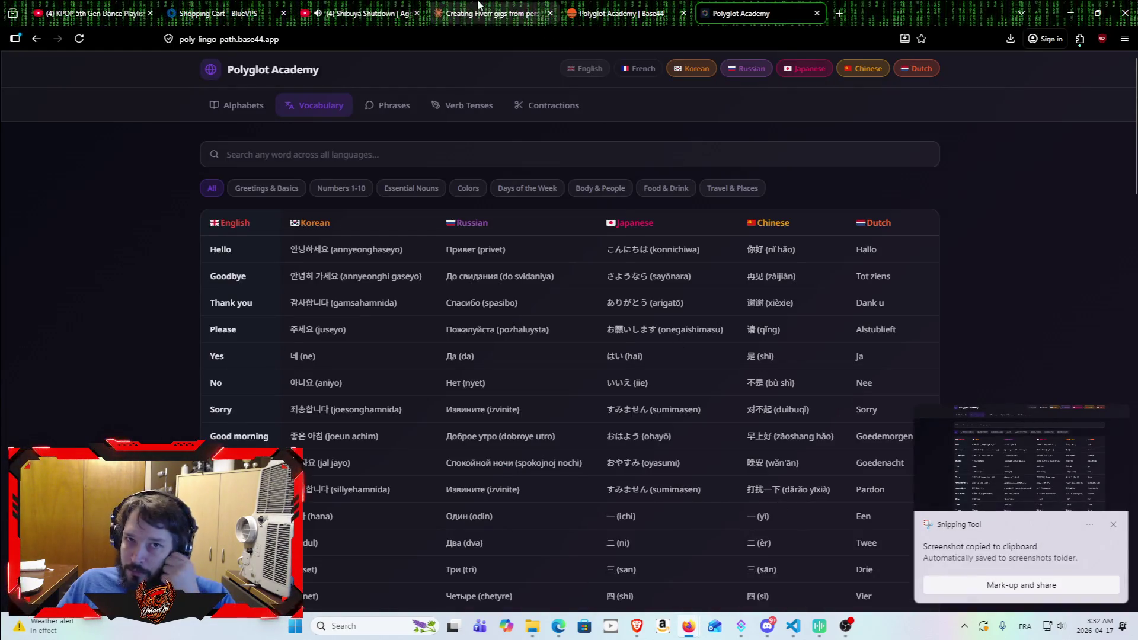
pyautogui.moveTo(688, 626)
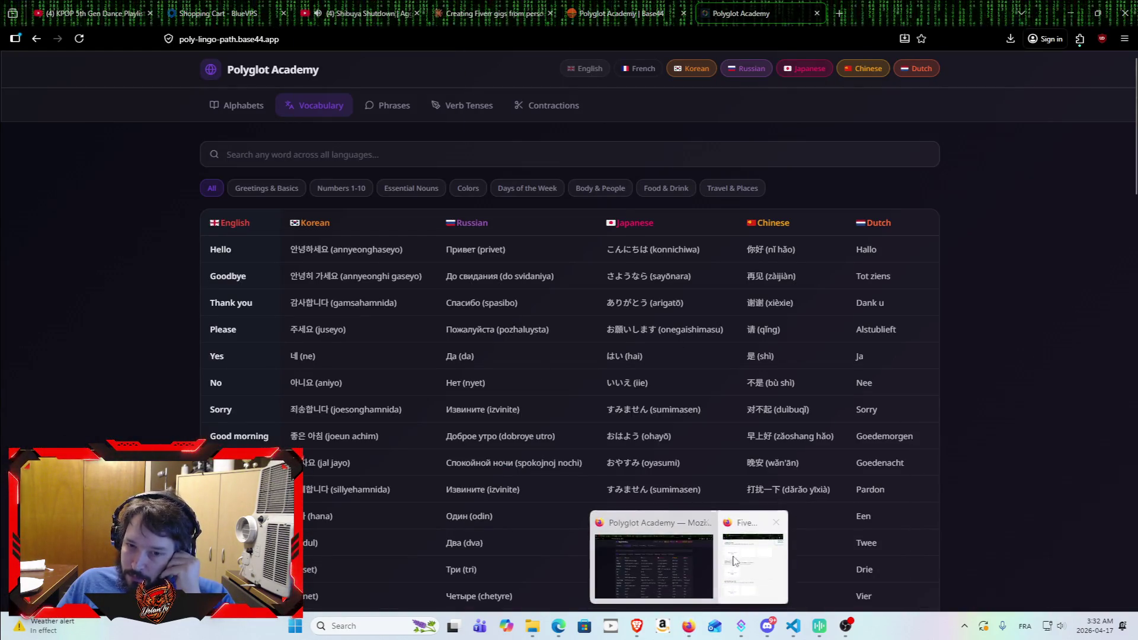
pyautogui.click(733, 561)
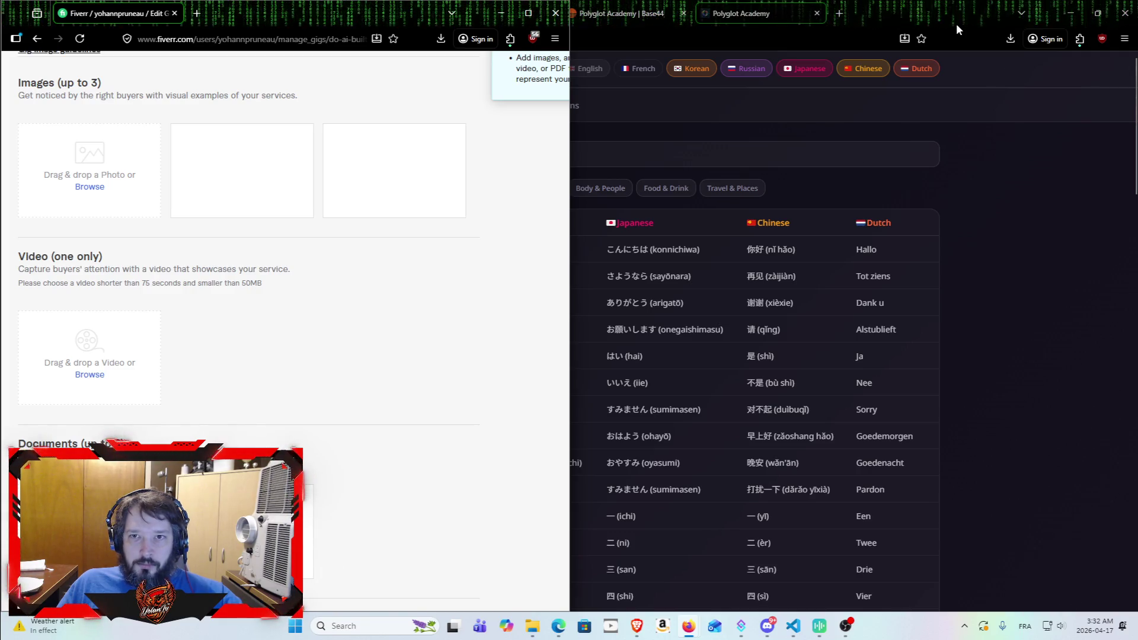
pyautogui.click(949, 9)
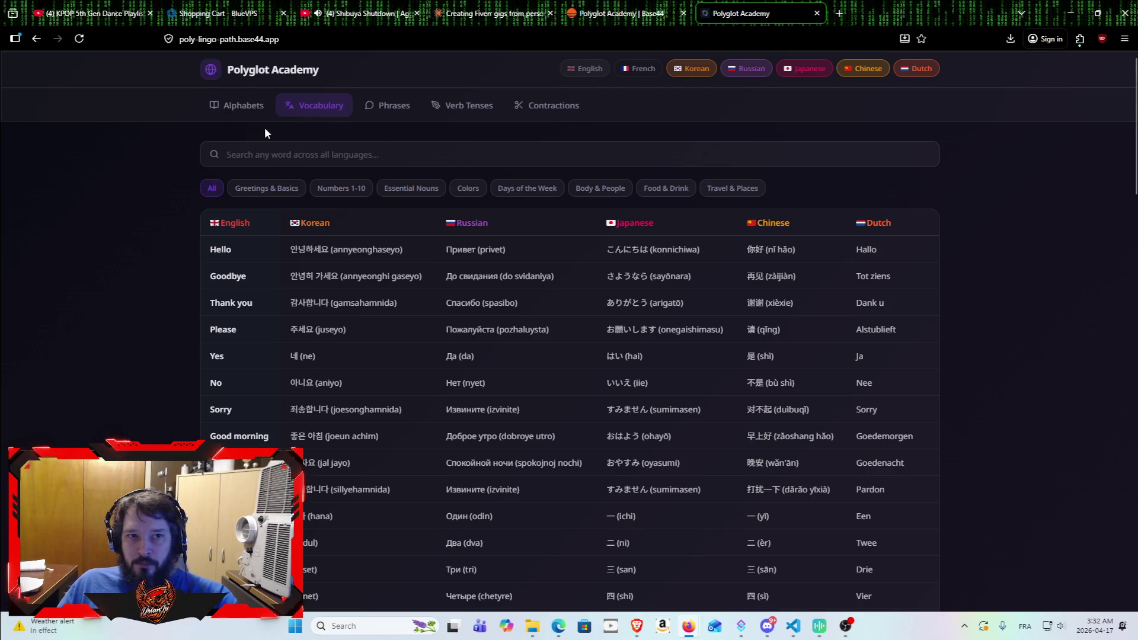
pyautogui.press('super+shift+s')
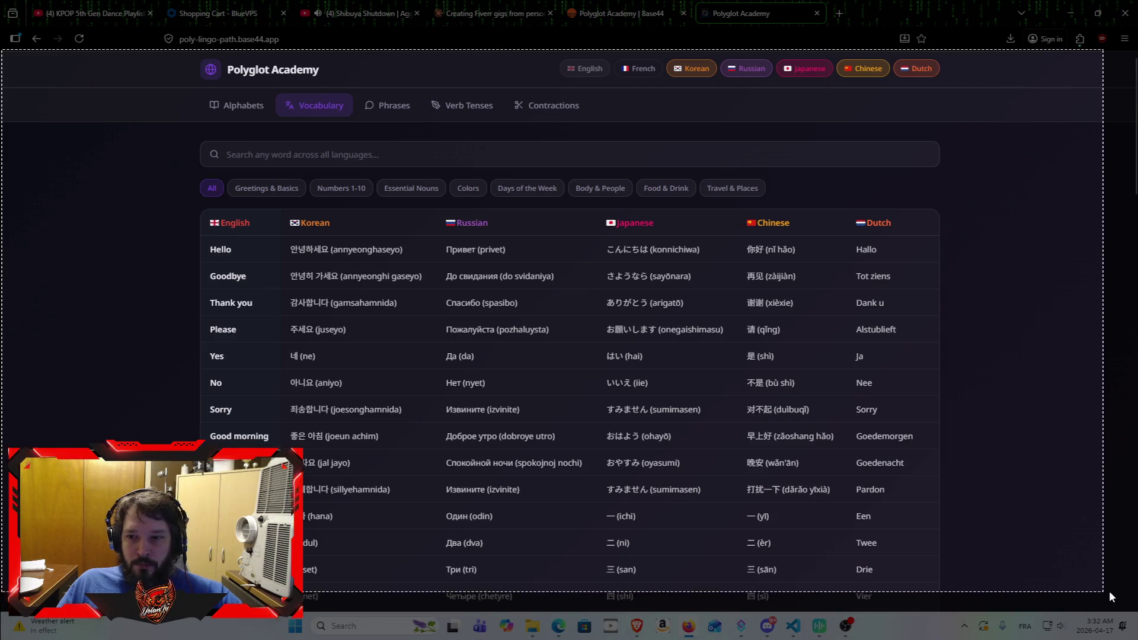
pyautogui.moveTo(2, 51); pyautogui.dragTo(1136, 612)
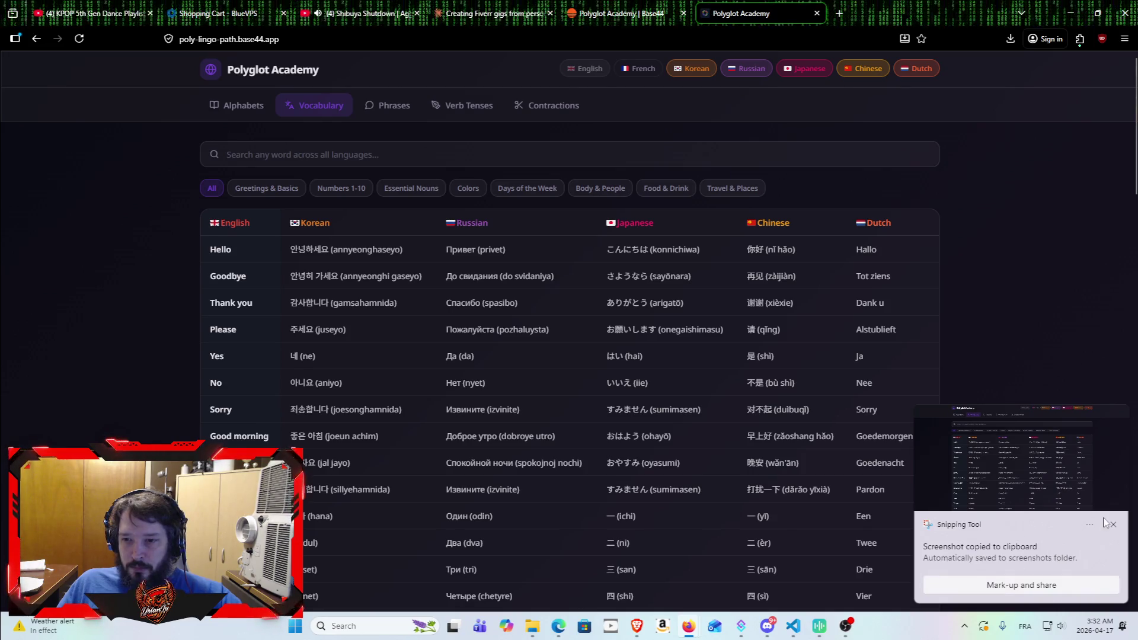
pyautogui.click(1089, 523)
pyautogui.click(1091, 527)
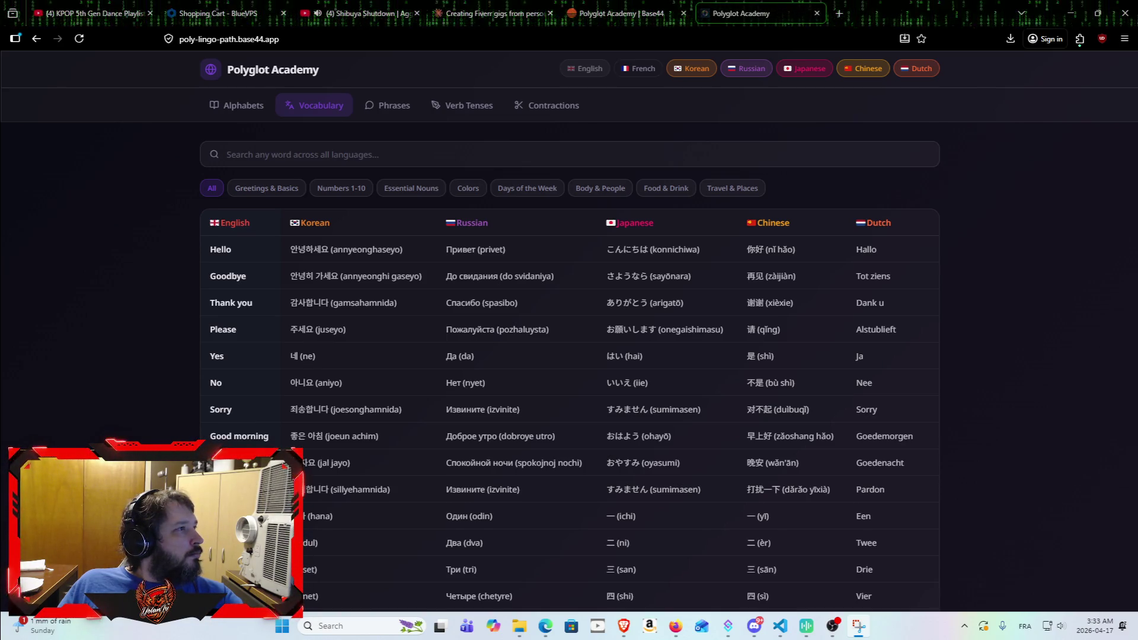
# - Launch Paint from the taskbar search
pyautogui.click(360, 626)
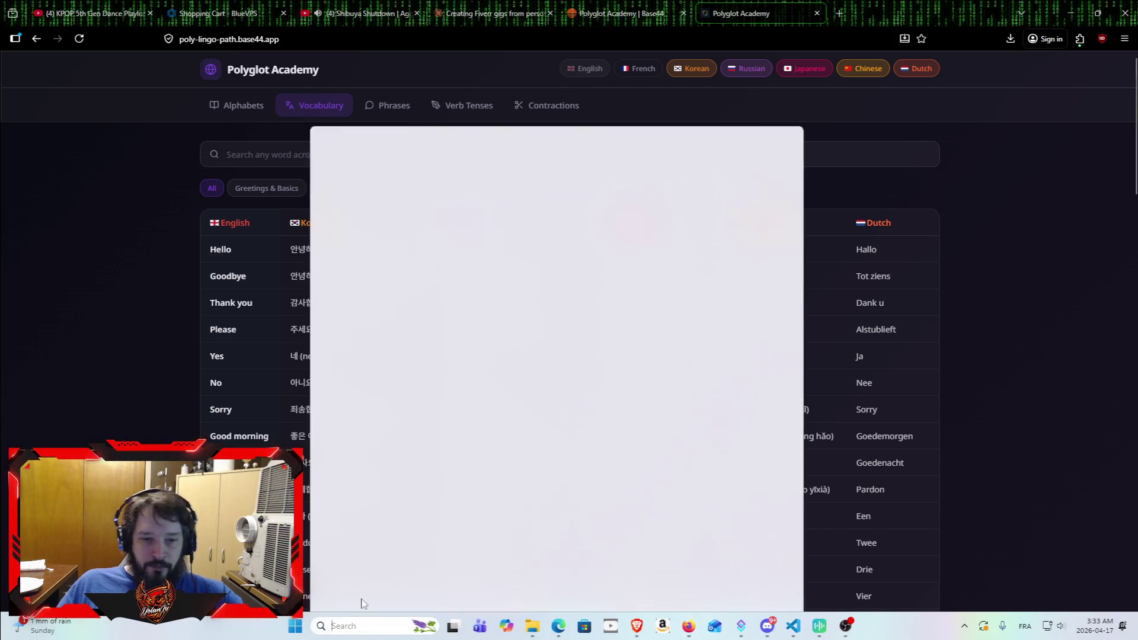
pyautogui.write('p')
pyautogui.press('Escape')
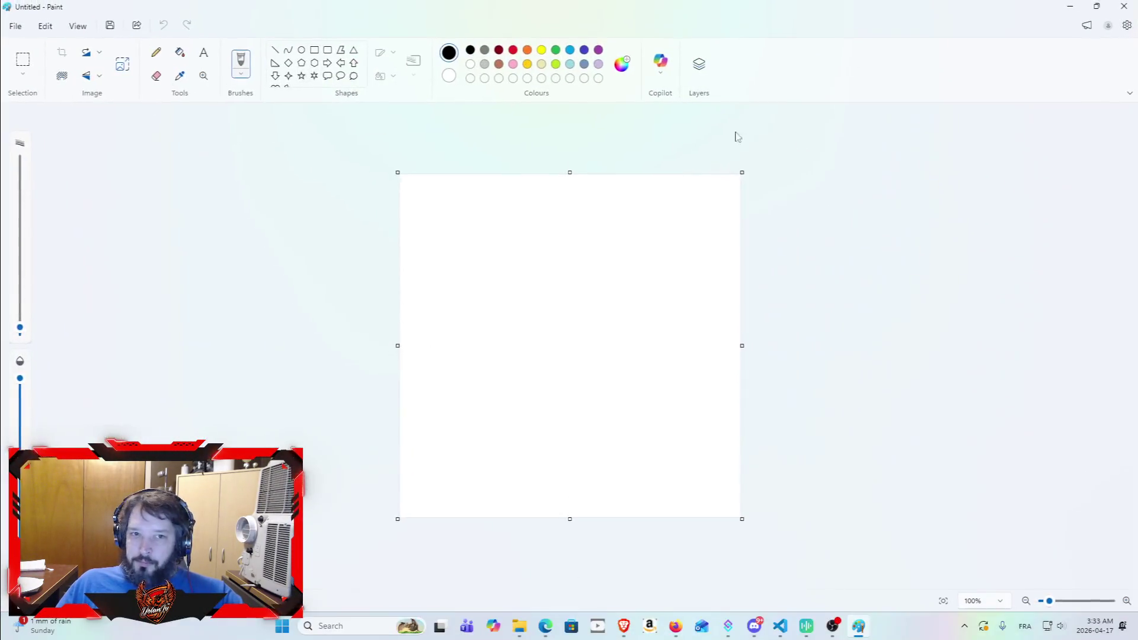
# - Paste the screenshot into Paint and save it as PNG 'polyglotacademy' in Downloads
pyautogui.hotkey('ctrl', 'v')
pyautogui.click(16, 26)
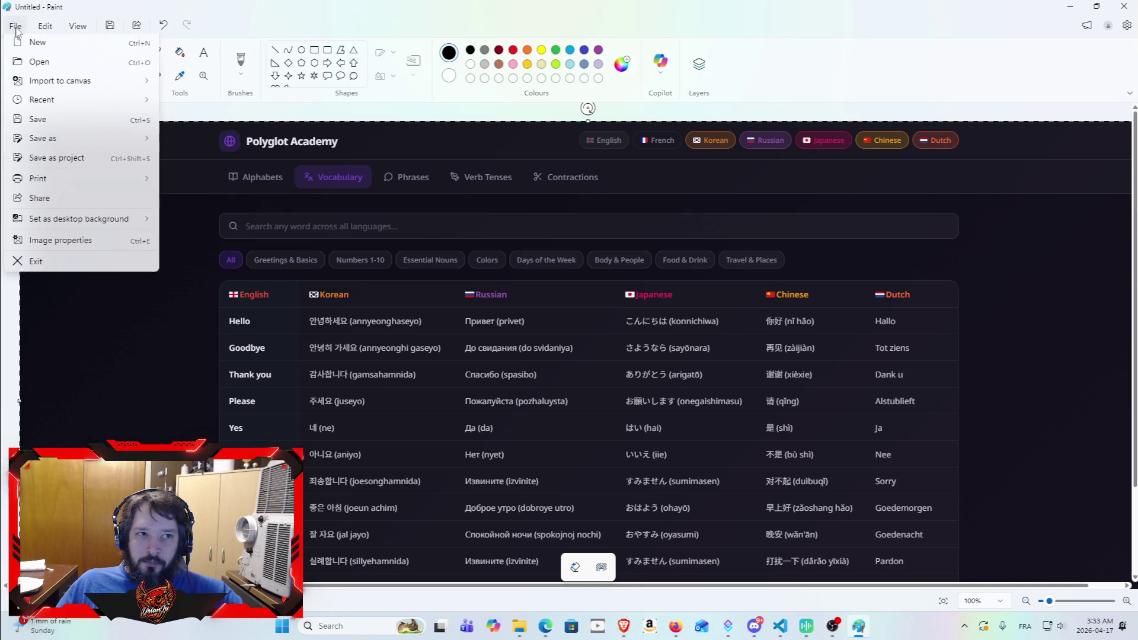
pyautogui.moveTo(43, 143)
pyautogui.click(195, 148)
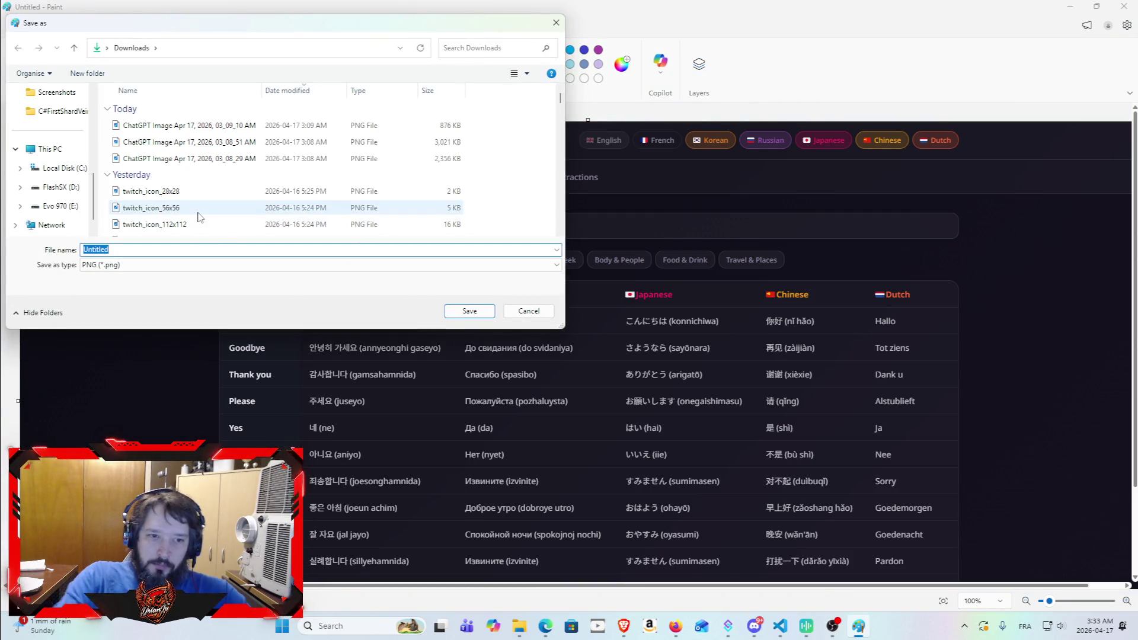
pyautogui.write('pol')
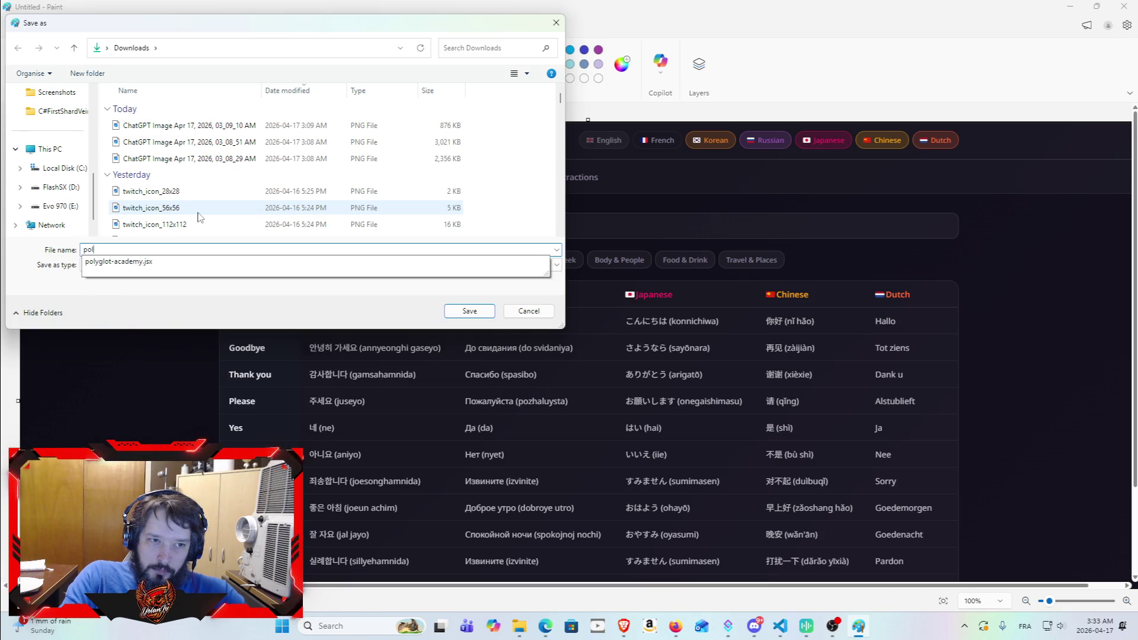
pyautogui.write('yg')
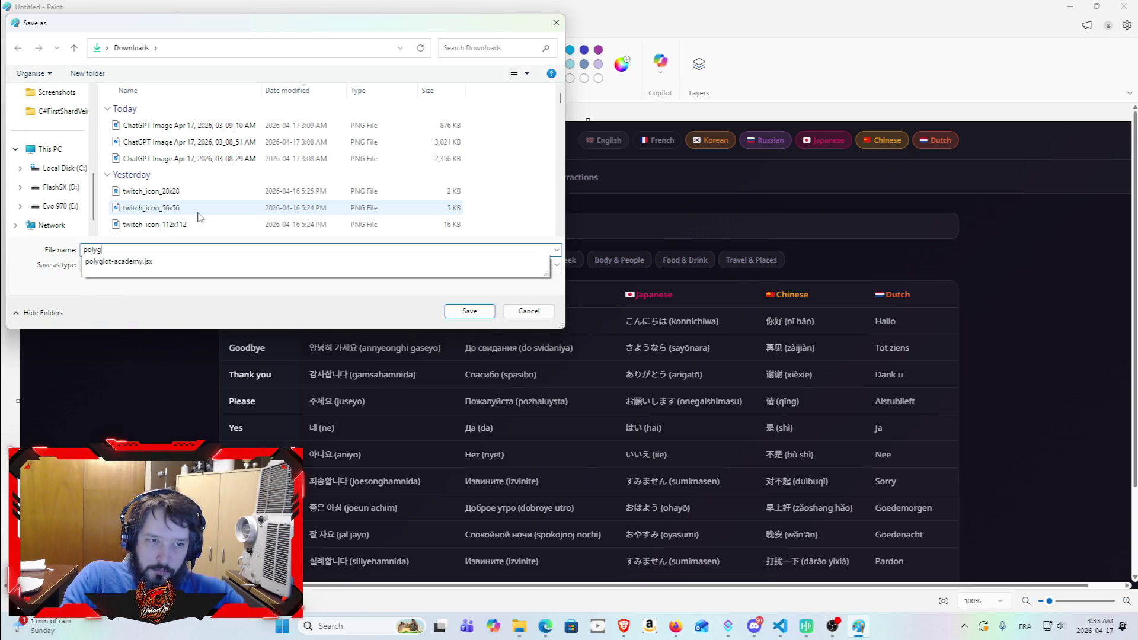
pyautogui.press('BackSpace')
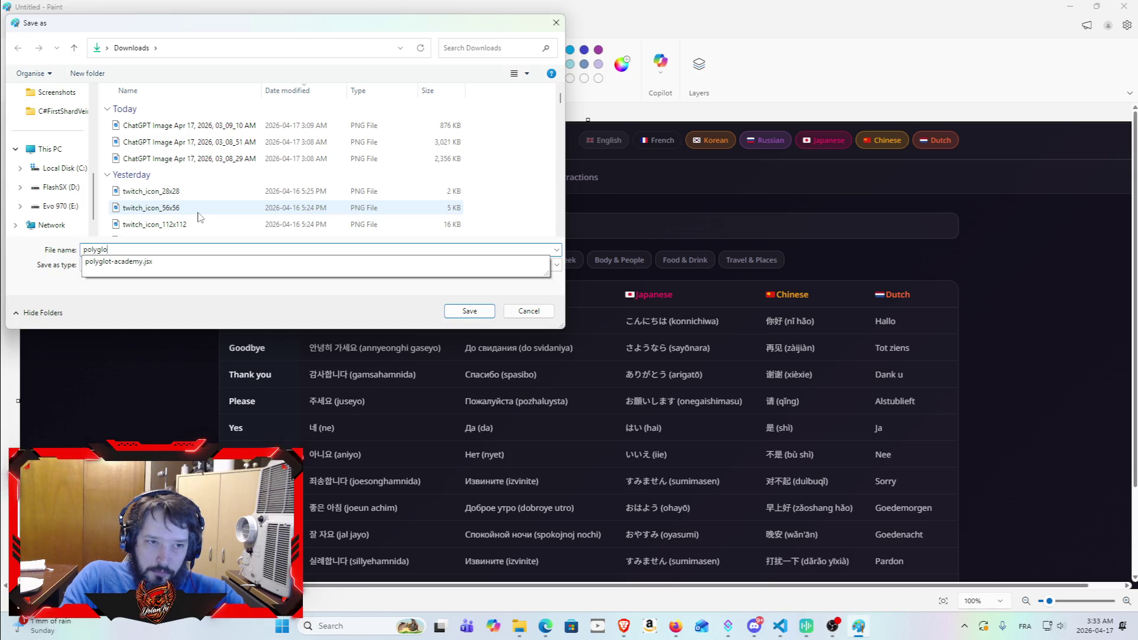
pyautogui.write('glotacademy')
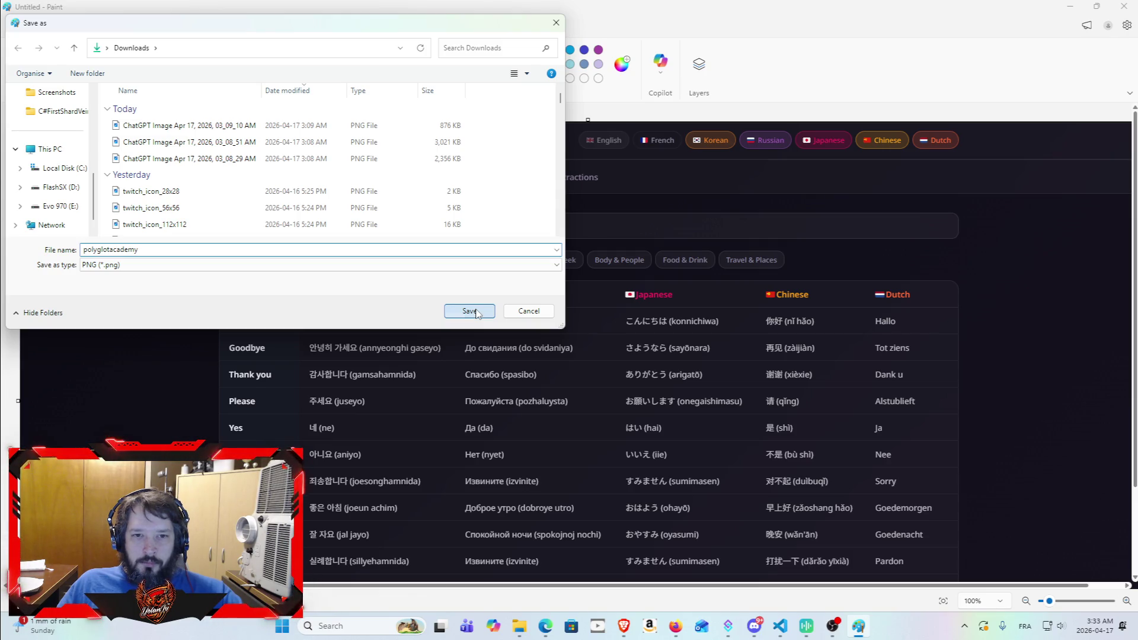
pyautogui.click(469, 310)
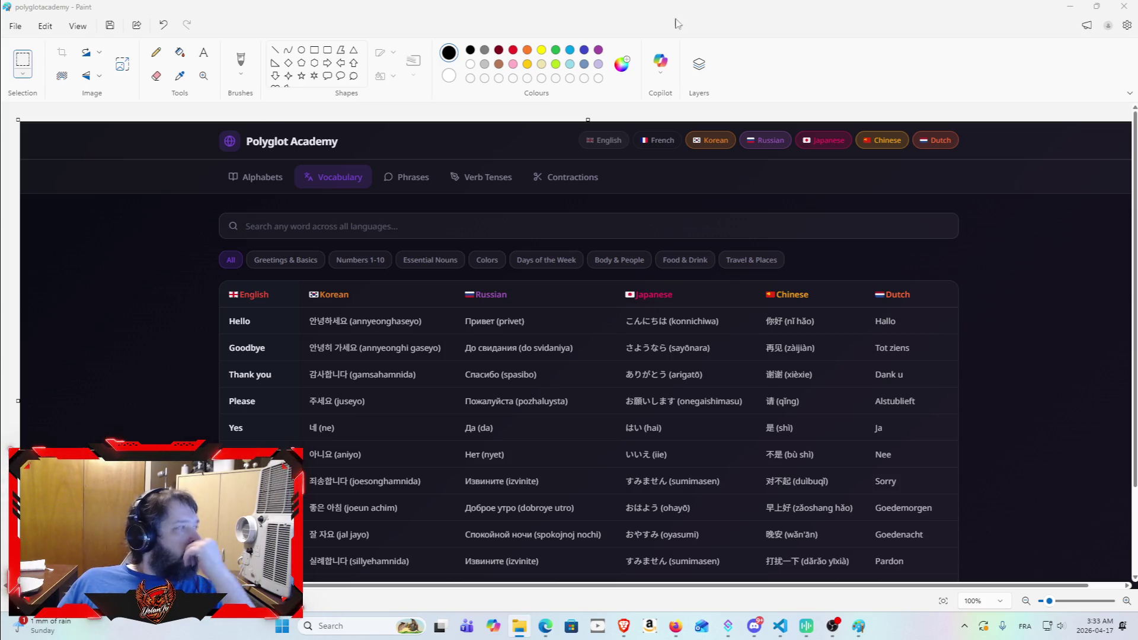
# - Drop polyglotacademy.png into the gig's first Images slot as the primary gallery image
pyautogui.click(1118, 13)
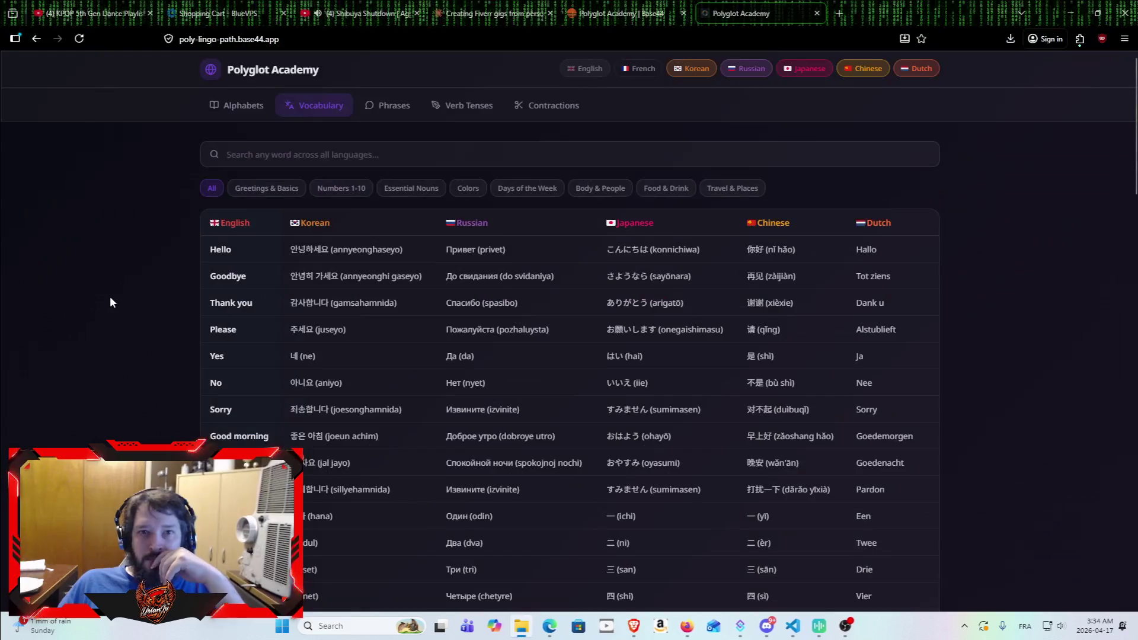
pyautogui.click(500, 13)
pyautogui.click(622, 12)
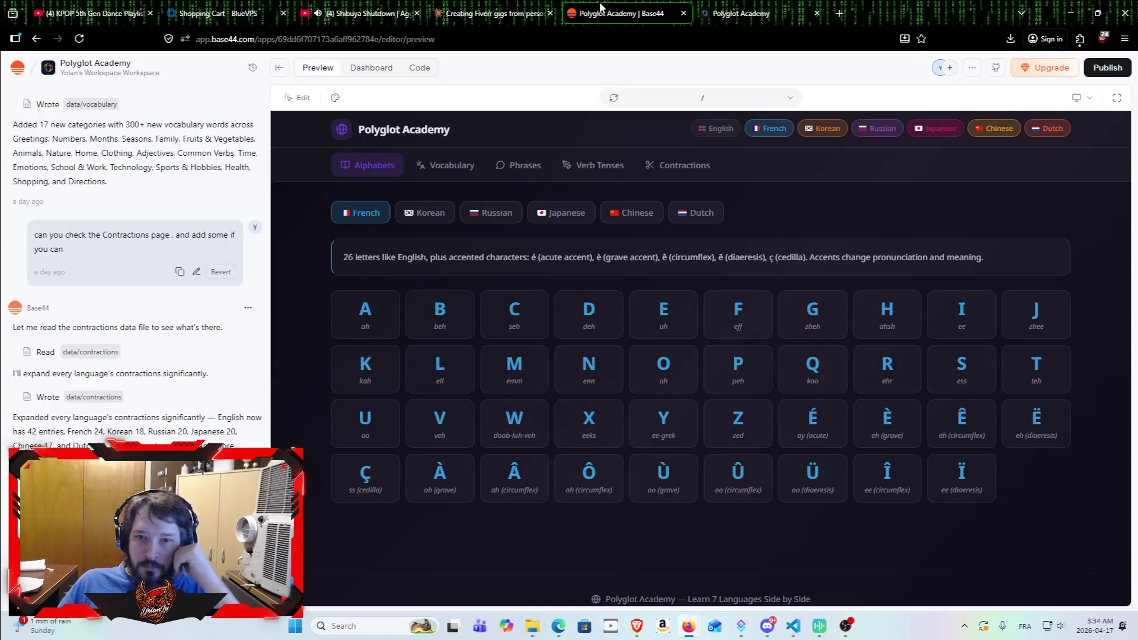
pyautogui.moveTo(688, 625)
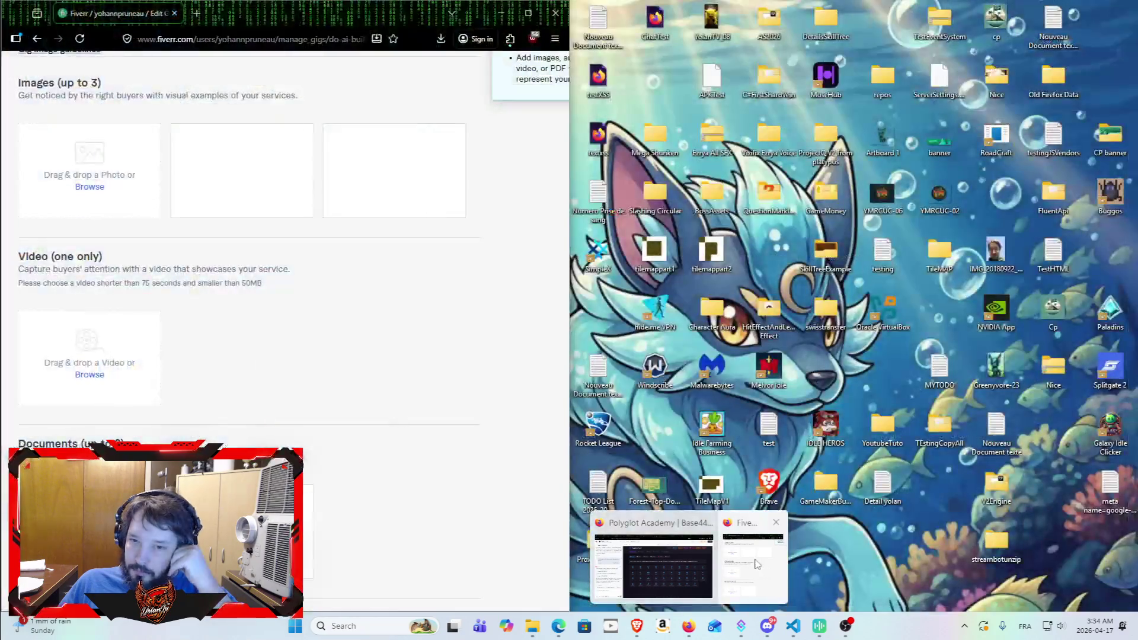
pyautogui.click(751, 556)
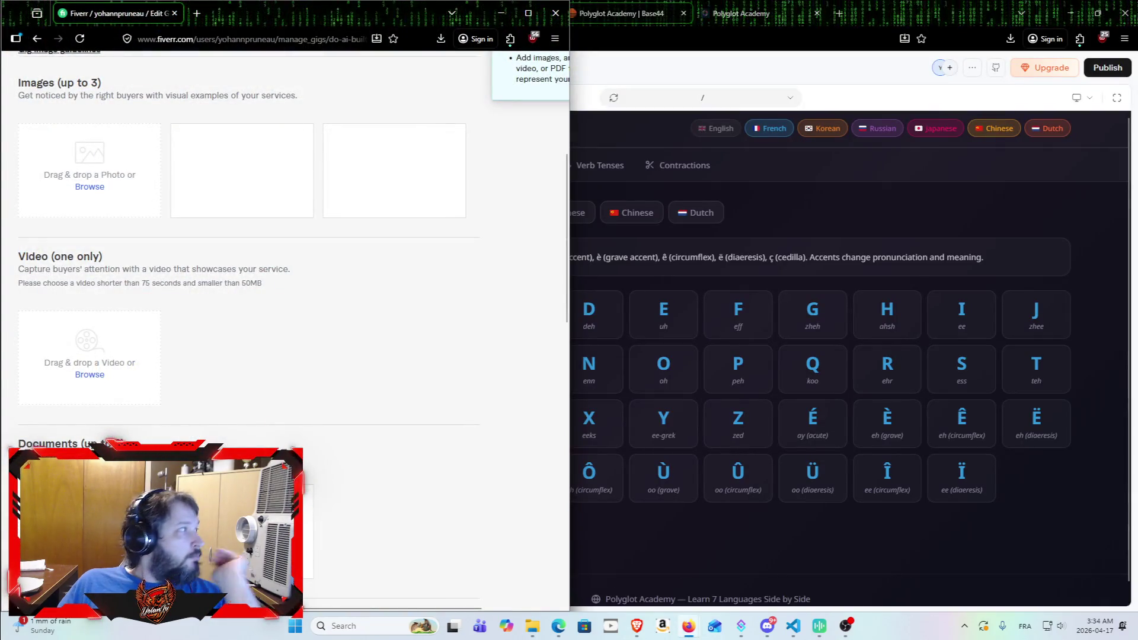
pyautogui.moveTo(509, 38)
pyautogui.mouseDown()
pyautogui.moveTo(309, 389)
pyautogui.moveTo(97, 171)
pyautogui.mouseUp()
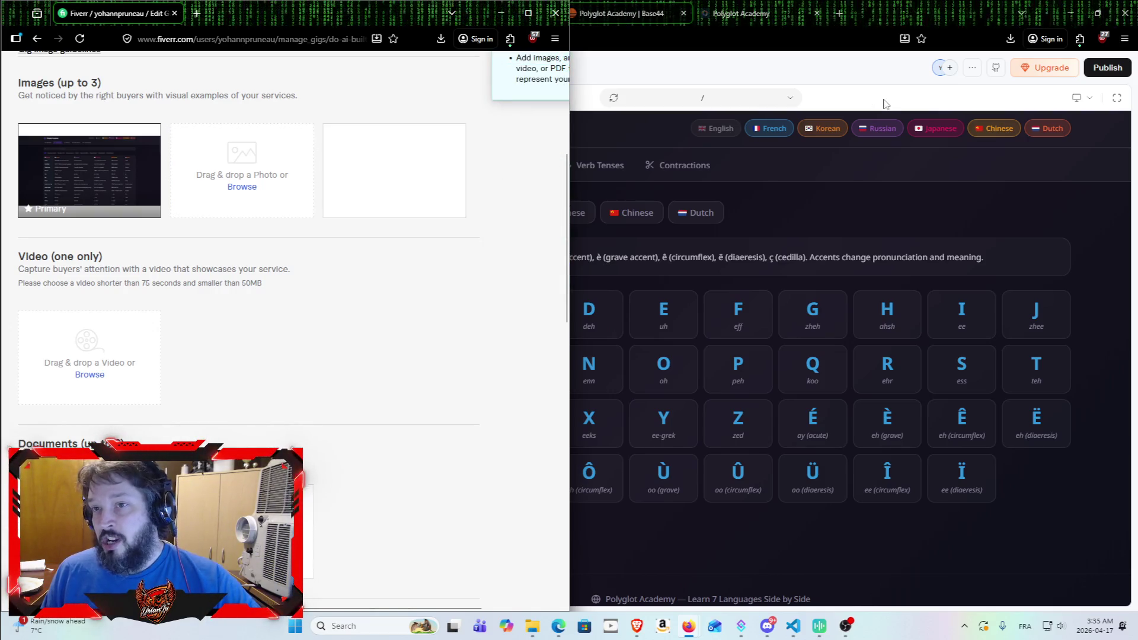
pyautogui.moveTo(89, 170)
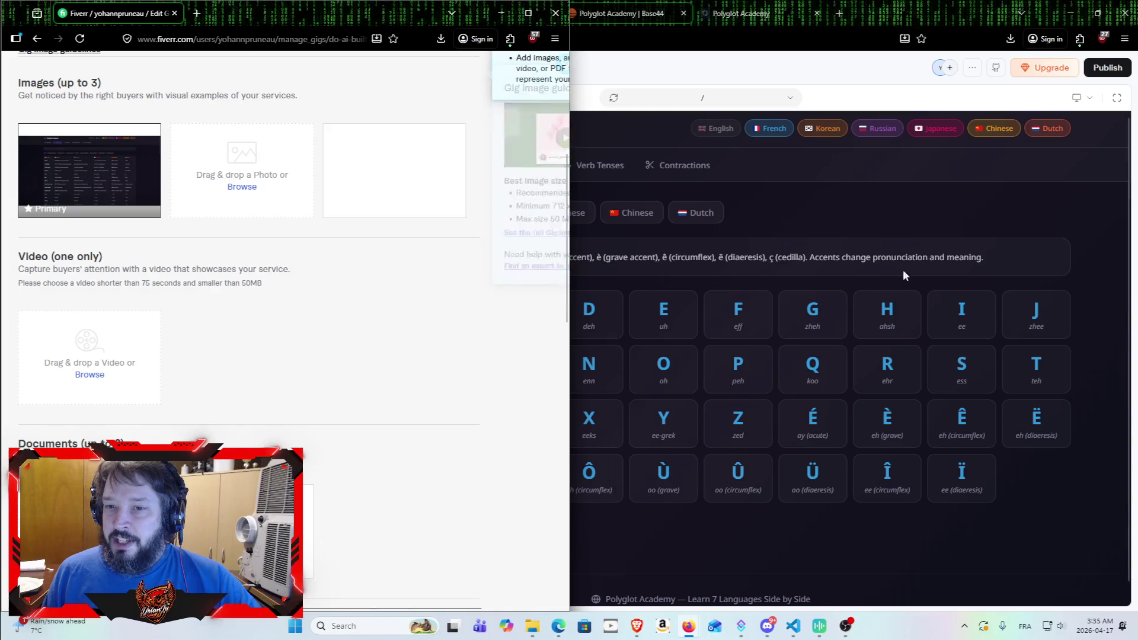
pyautogui.click(931, 33)
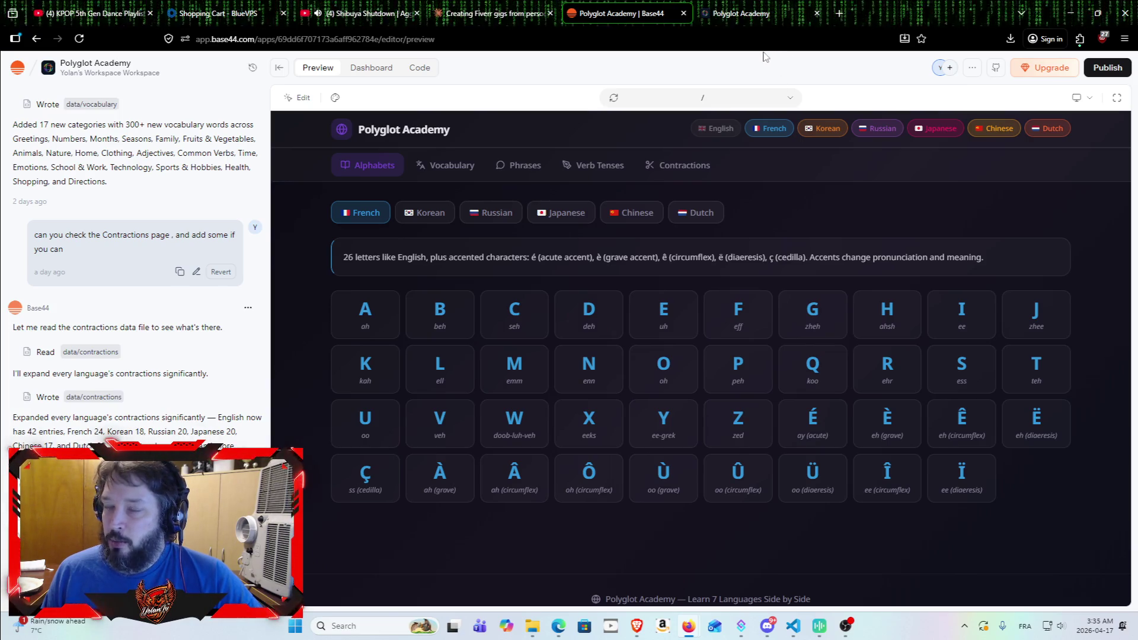
# - Check the live Polyglot Academy site, then go back from the editor to the Base44 workspace home
pyautogui.click(730, 13)
pyautogui.click(675, 9)
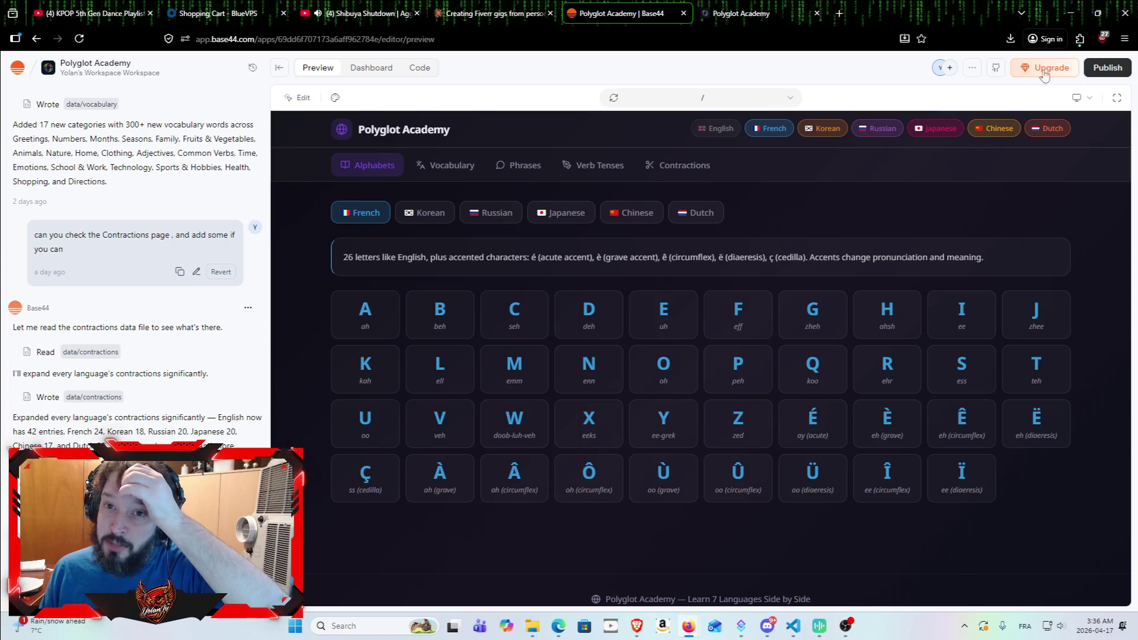
pyautogui.click(37, 39)
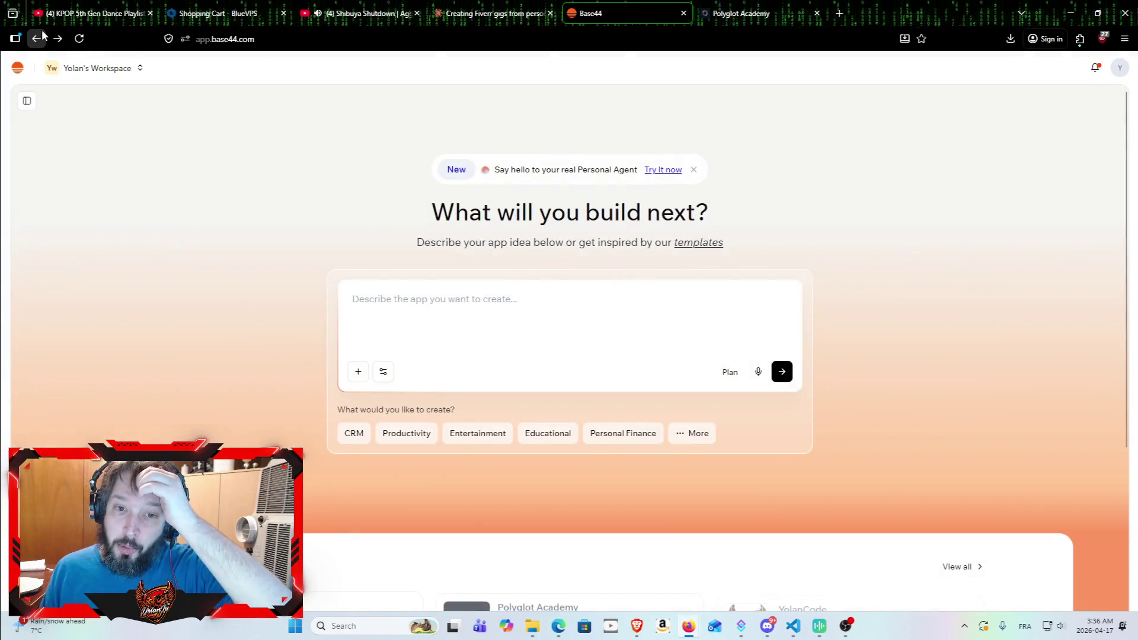
pyautogui.scroll(-1, 246, 161)
pyautogui.scroll(-2, 281, 188)
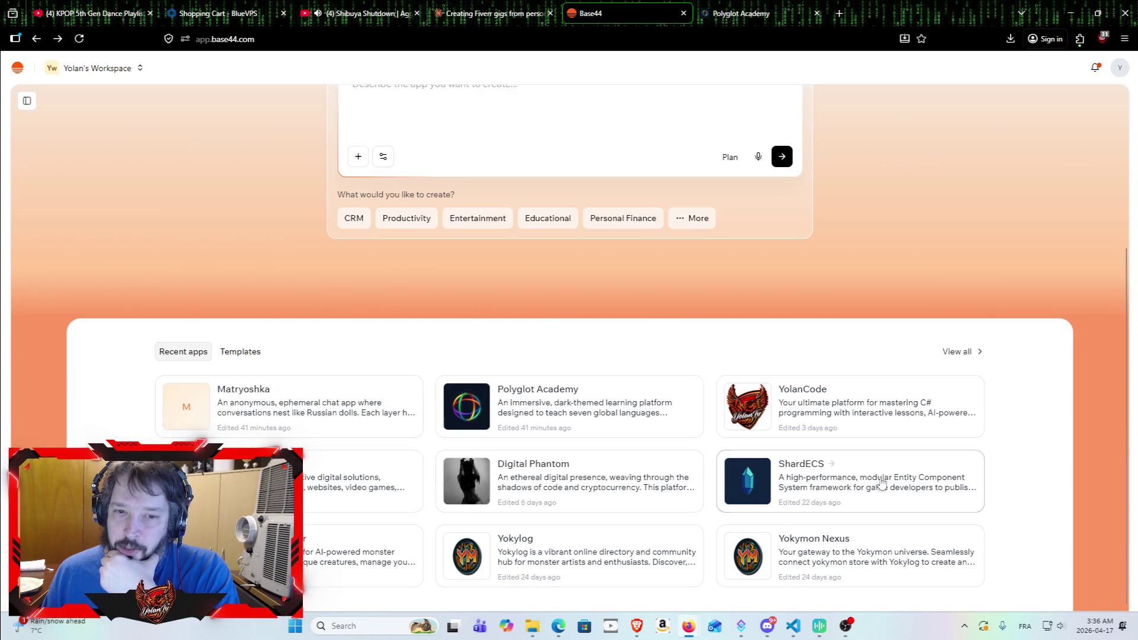
# - View all workspace apps, open ConquestParadise and its Publish Your App panel
pyautogui.click(964, 355)
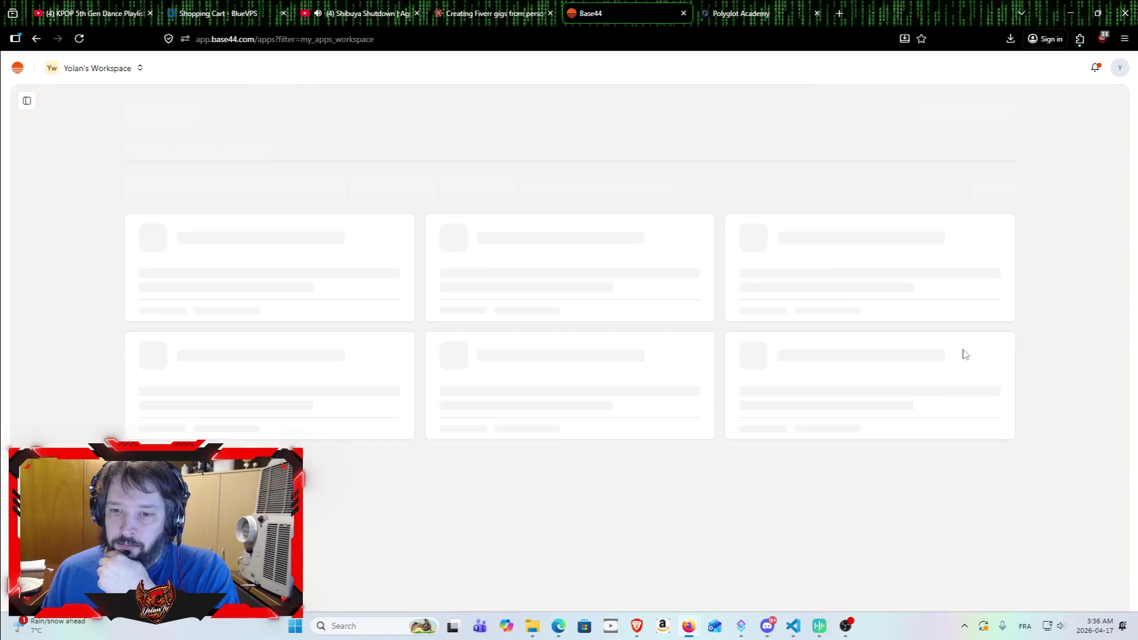
pyautogui.scroll(-5, 328, 269)
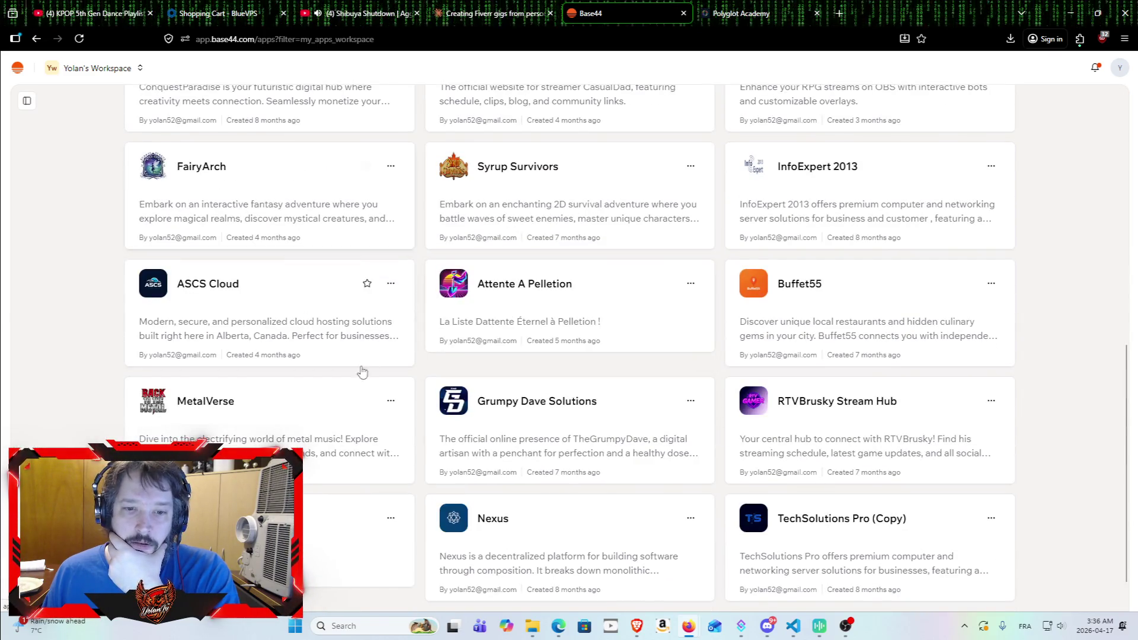
pyautogui.scroll(1, 374, 418)
pyautogui.click(338, 240)
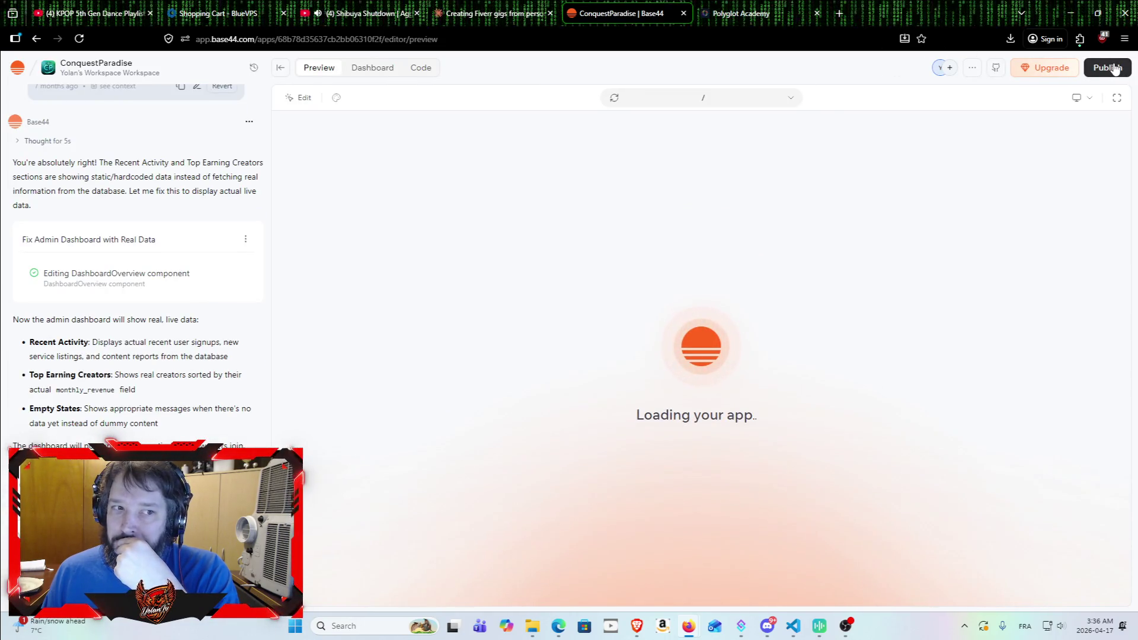
pyautogui.click(1111, 68)
# - Copy the published ConquestParadise URL, load it in a new tab, then switch to the YouTube video
pyautogui.click(1097, 150)
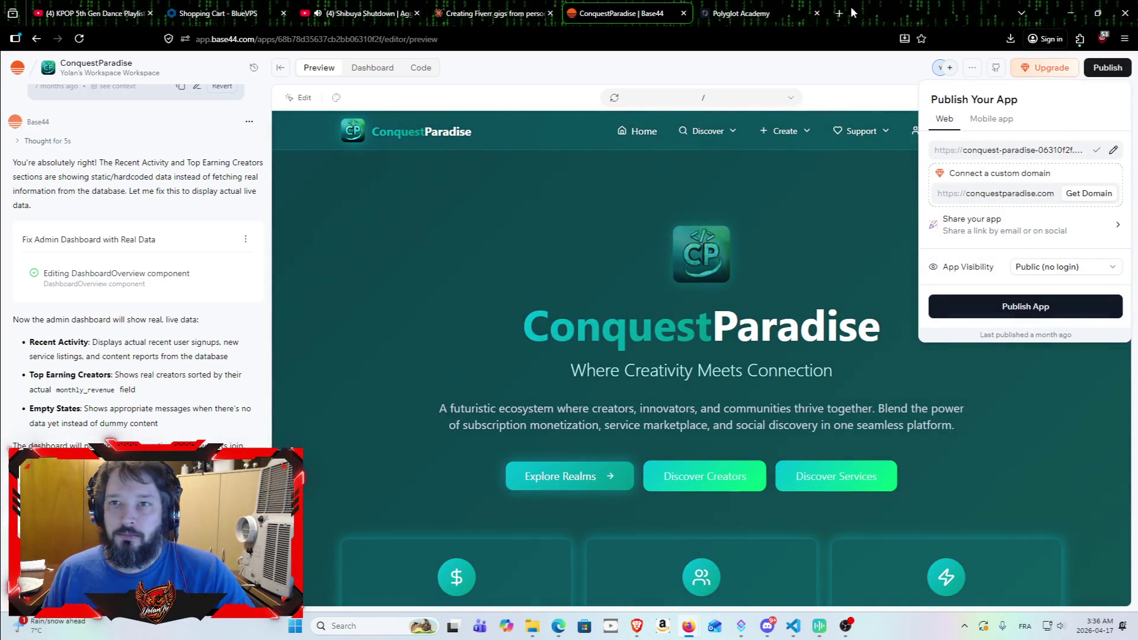
pyautogui.click(840, 55)
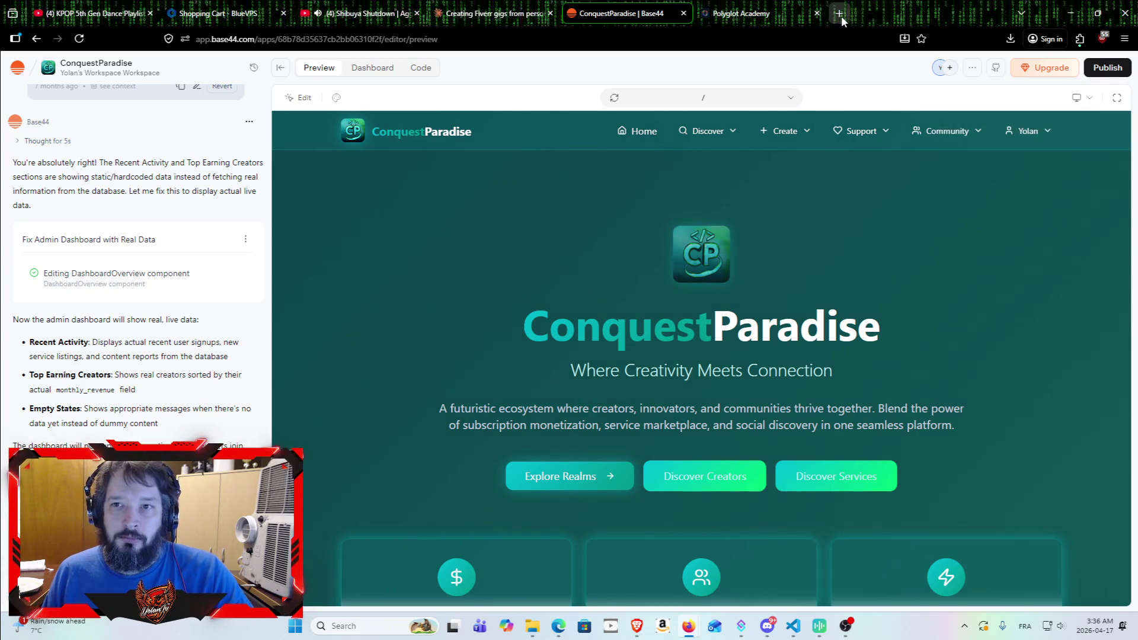
pyautogui.click(838, 13)
pyautogui.hotkey('ctrl', 'v')
pyautogui.press('Return')
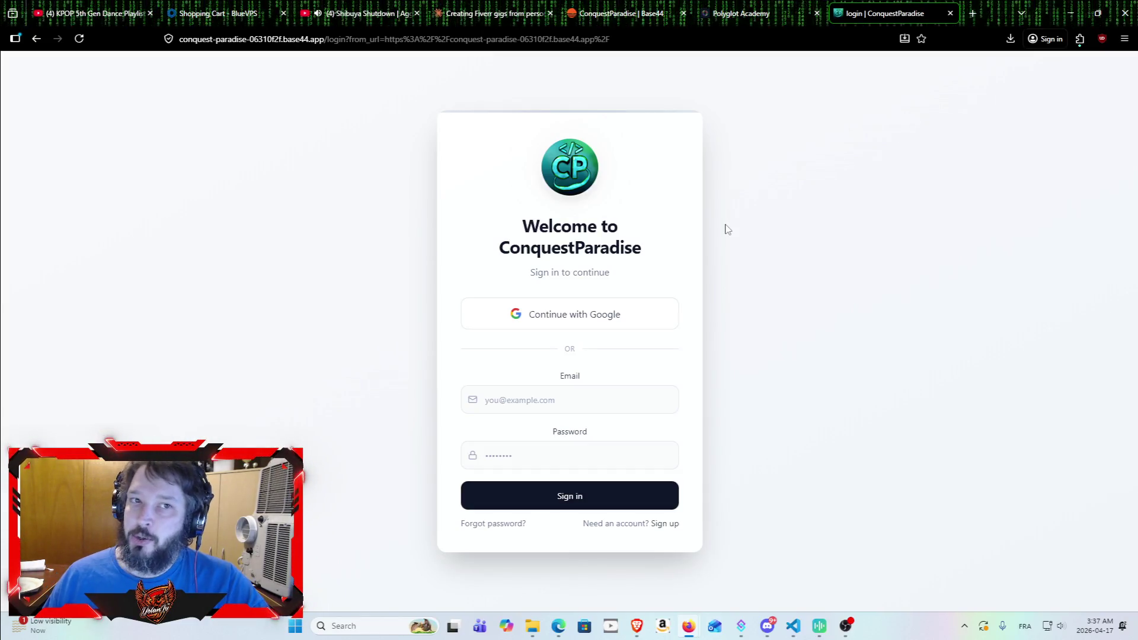
pyautogui.click(365, 14)
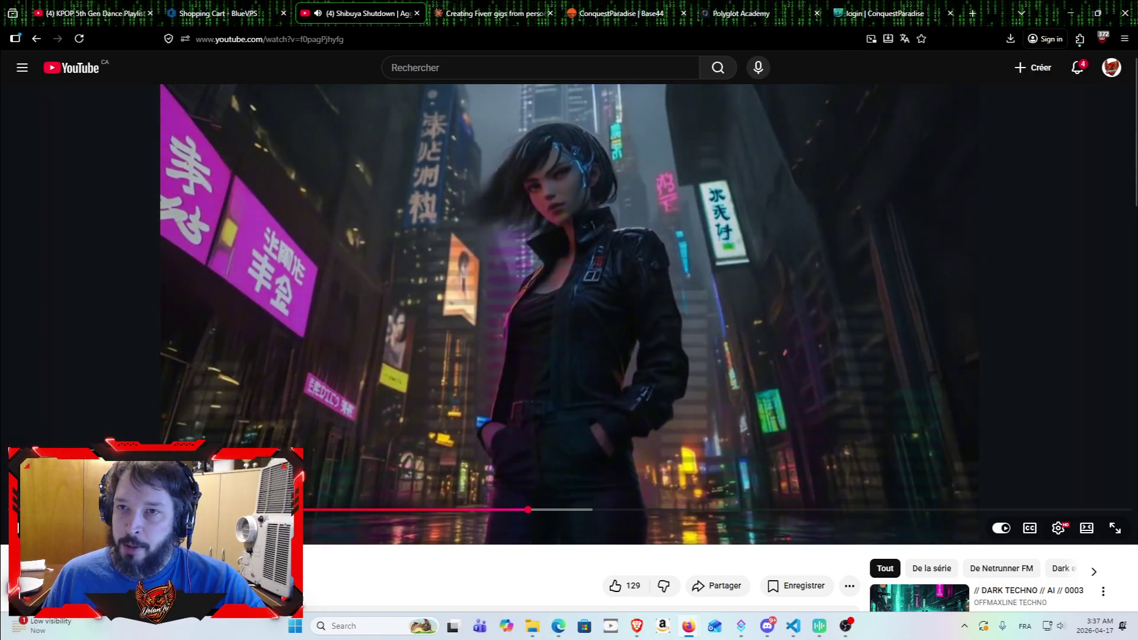
# - Return to the 'login | ConquestParadise' sign-in page from YouTube
pyautogui.click(868, 8)
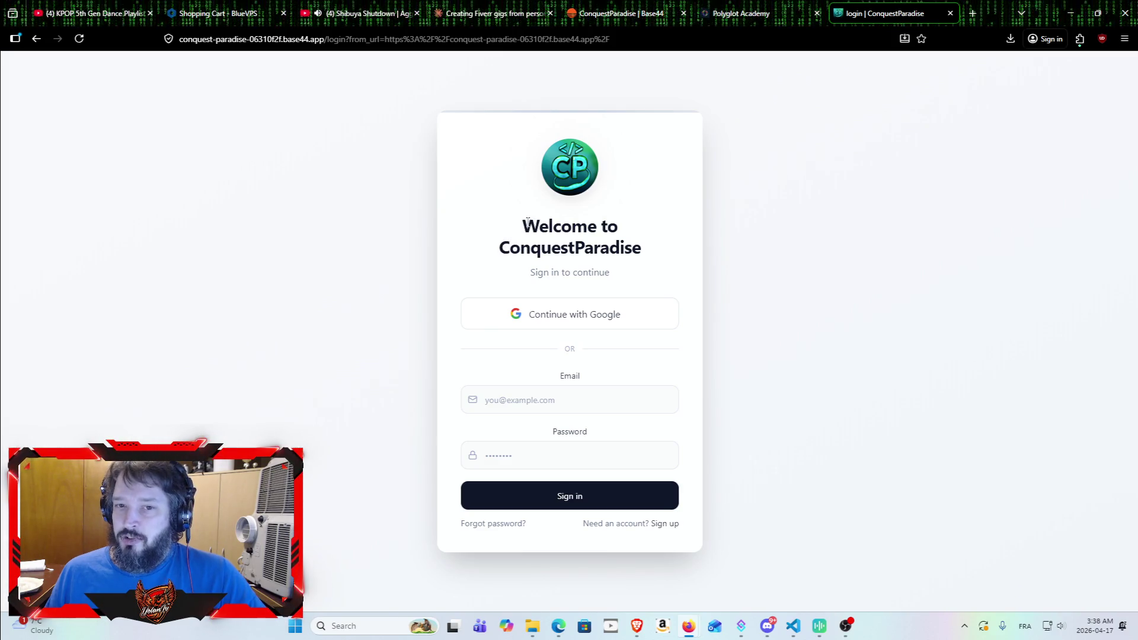
# - Highlight the Welcome heading briefly, then return to the ConquestParadise Base44 editor
pyautogui.moveTo(523, 224); pyautogui.dragTo(653, 247)
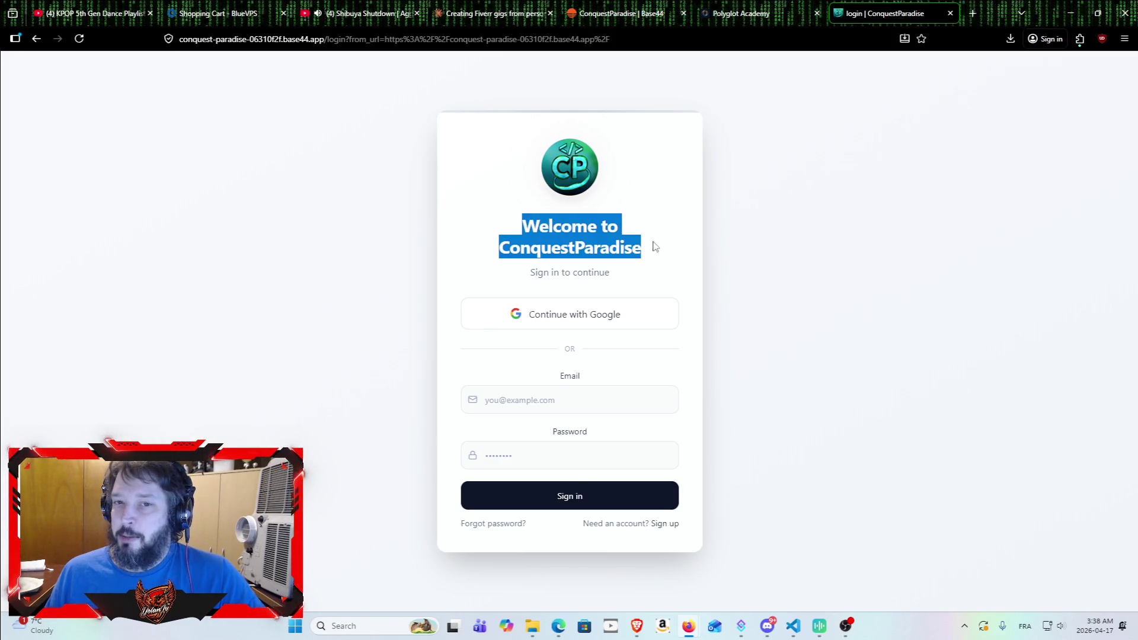
pyautogui.click(660, 249)
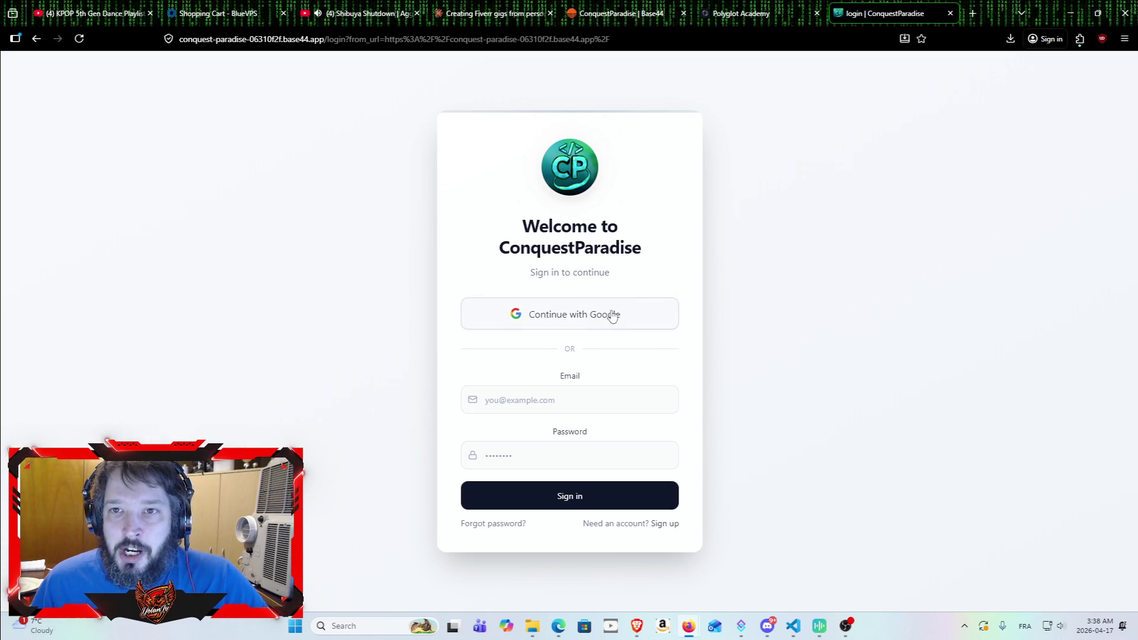
pyautogui.click(622, 12)
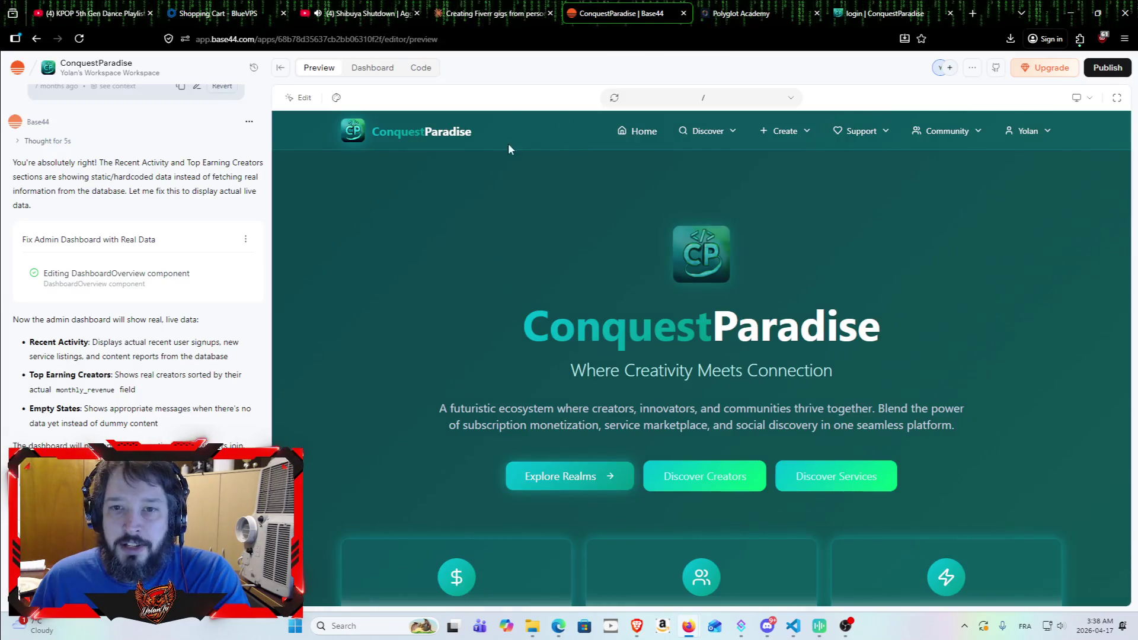
# - Review the app's code and dashboard, keeping App Visibility set to Public
pyautogui.click(420, 67)
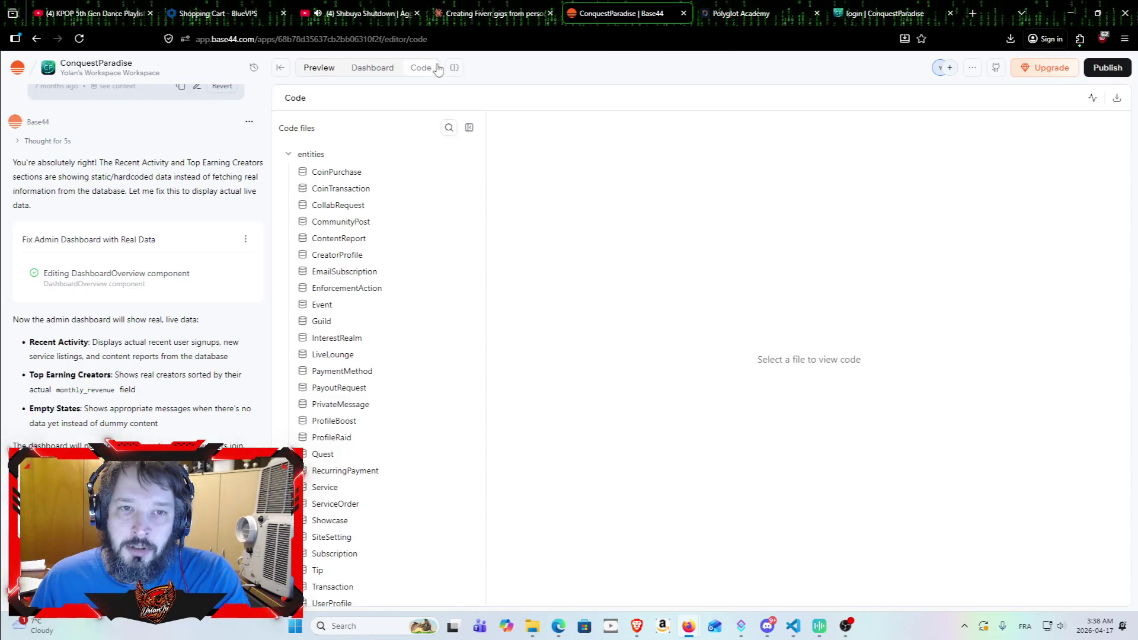
pyautogui.click(369, 71)
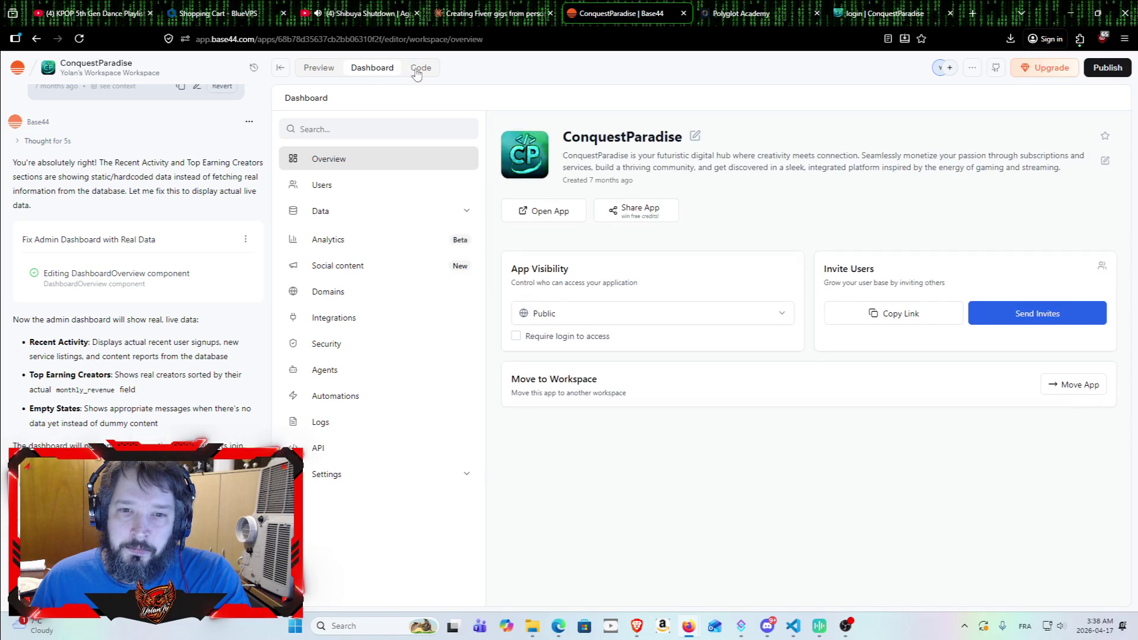
pyautogui.click(746, 319)
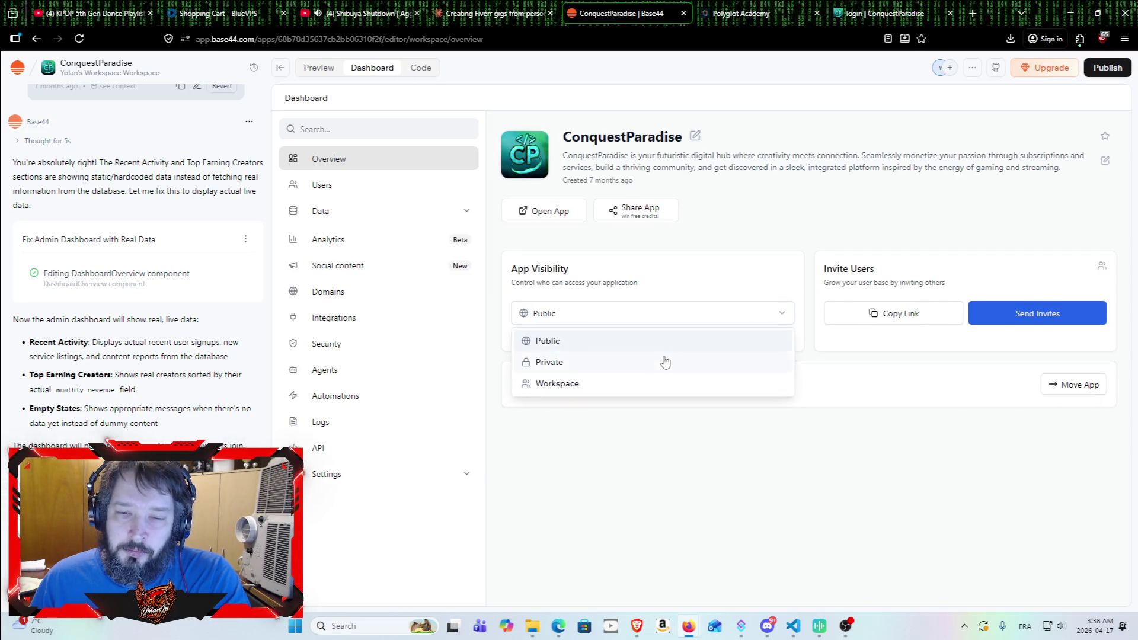
pyautogui.click(668, 315)
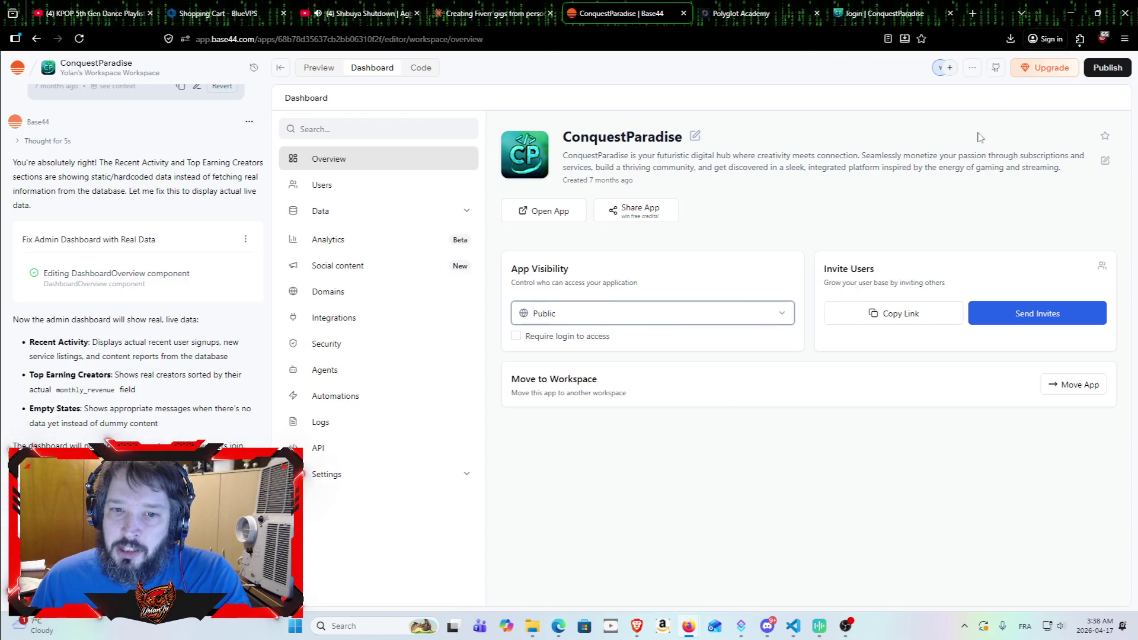
# - Publish the latest ConquestParadise version, dismiss the confirmation and return to the login tab
pyautogui.click(1108, 67)
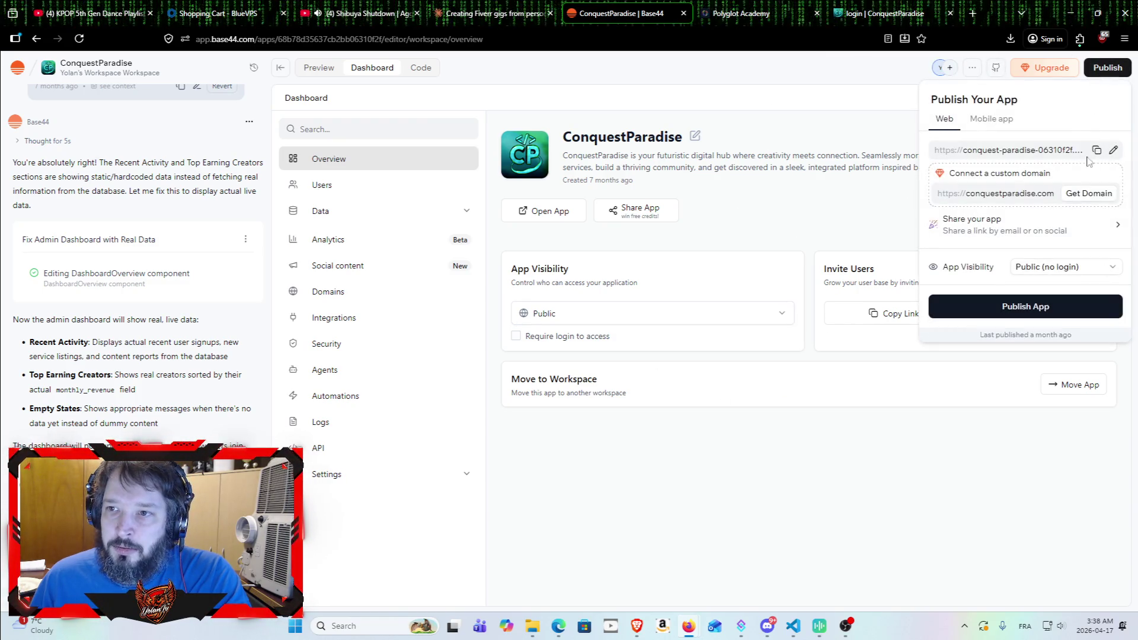
pyautogui.click(1058, 311)
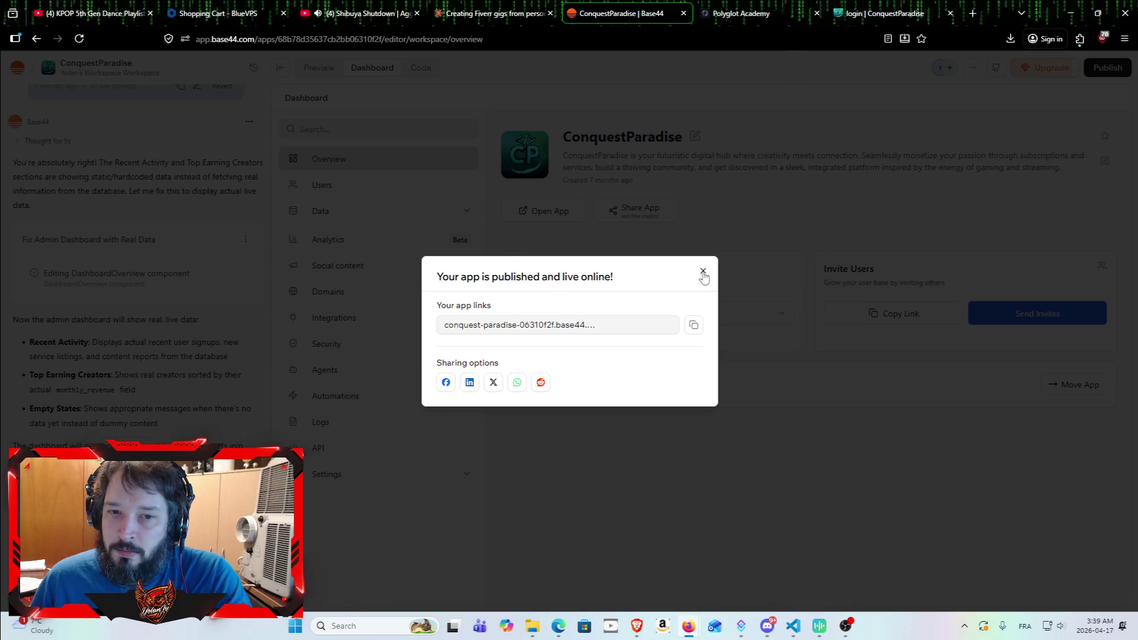
pyautogui.click(673, 324)
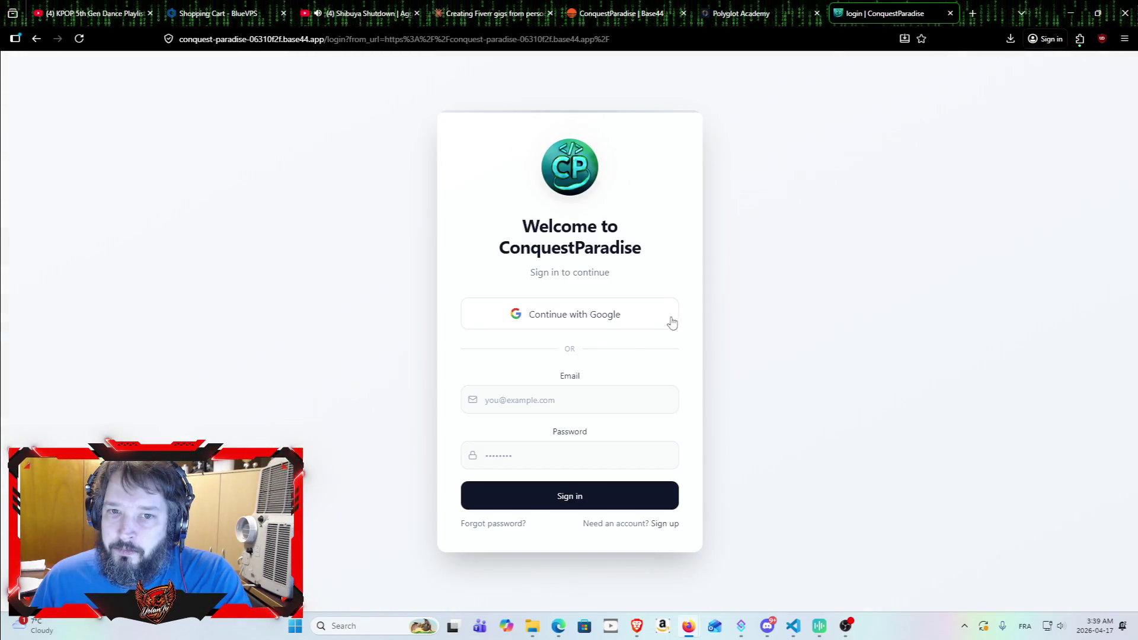
pyautogui.click(591, 39)
# - Remove /login from the URL to load the home page, then go to Discover Creators
pyautogui.click(352, 39)
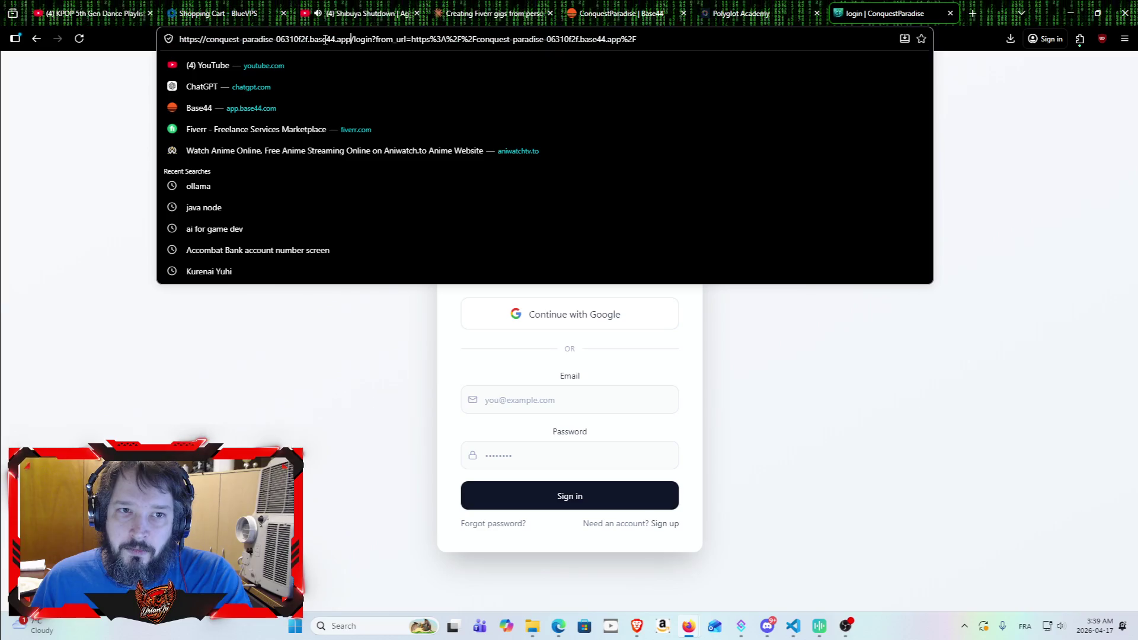
pyautogui.hotkey('shift', 'End')
pyautogui.press('BackSpace')
pyautogui.press('Escape')
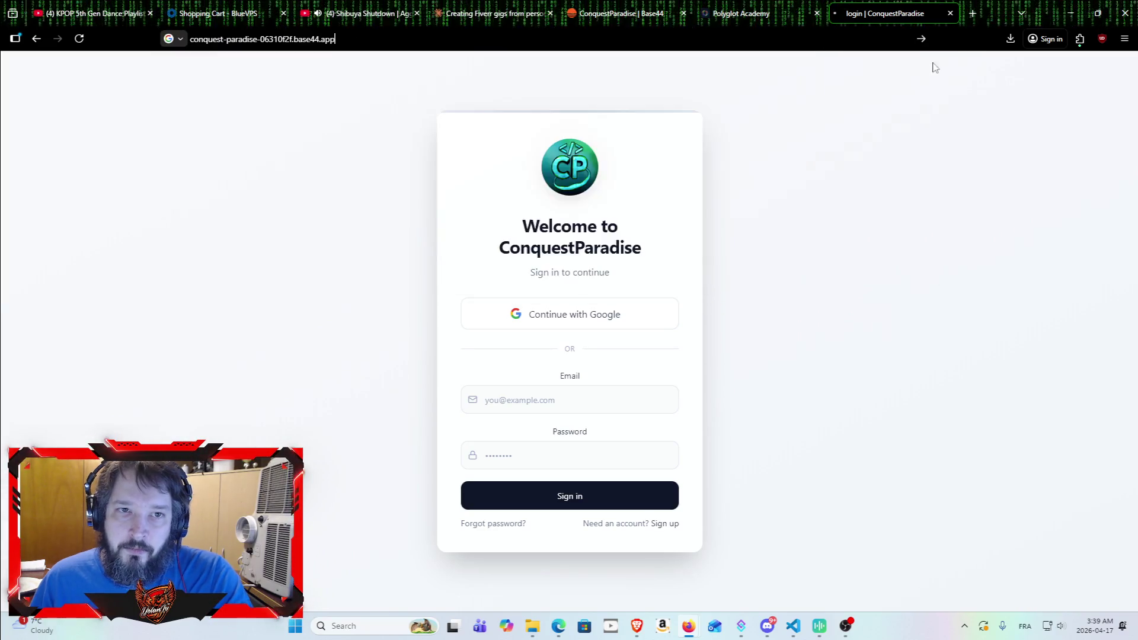
pyautogui.press('Return')
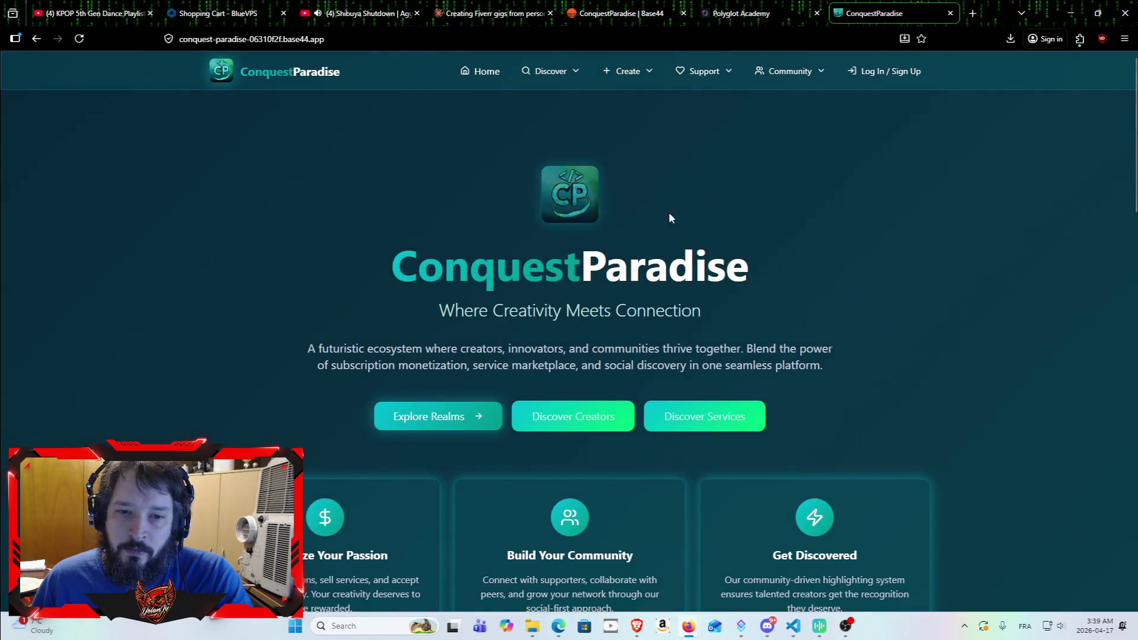
pyautogui.scroll(-3, 584, 218)
pyautogui.scroll(3, 545, 429)
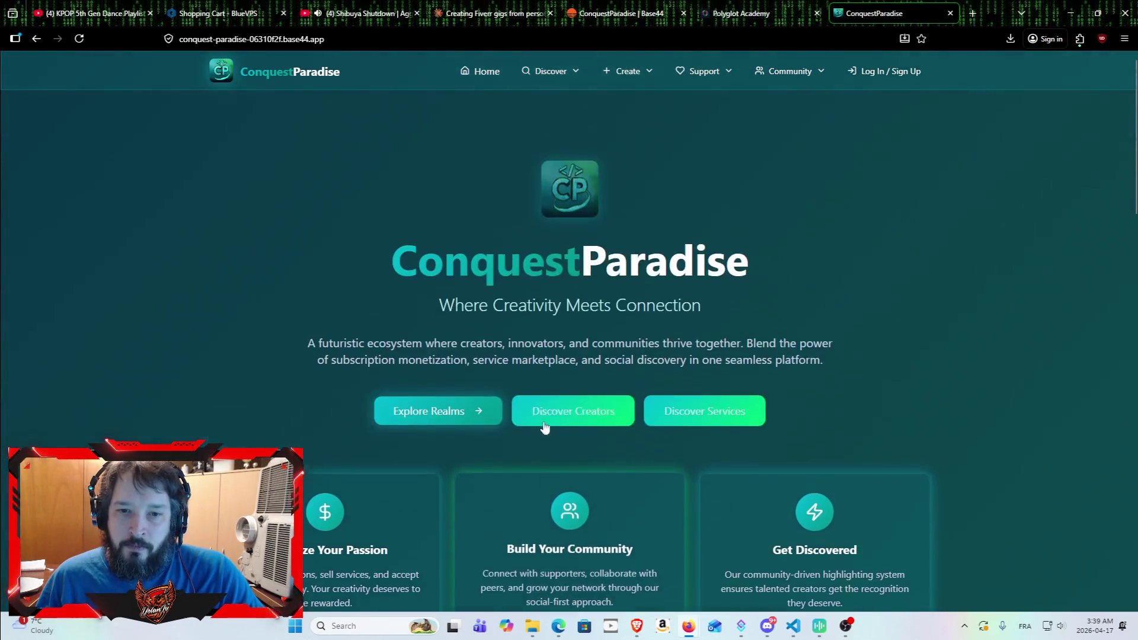
pyautogui.click(558, 413)
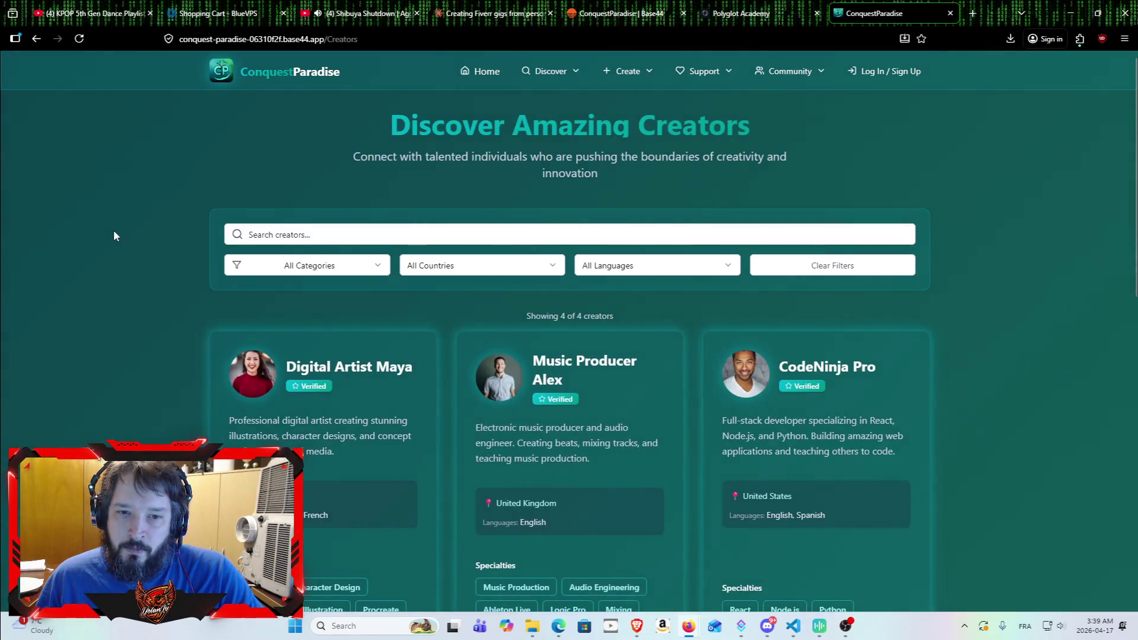
pyautogui.scroll(-4, 183, 211)
pyautogui.scroll(4, 209, 228)
pyautogui.scroll(-1, 215, 215)
pyautogui.scroll(1, 213, 215)
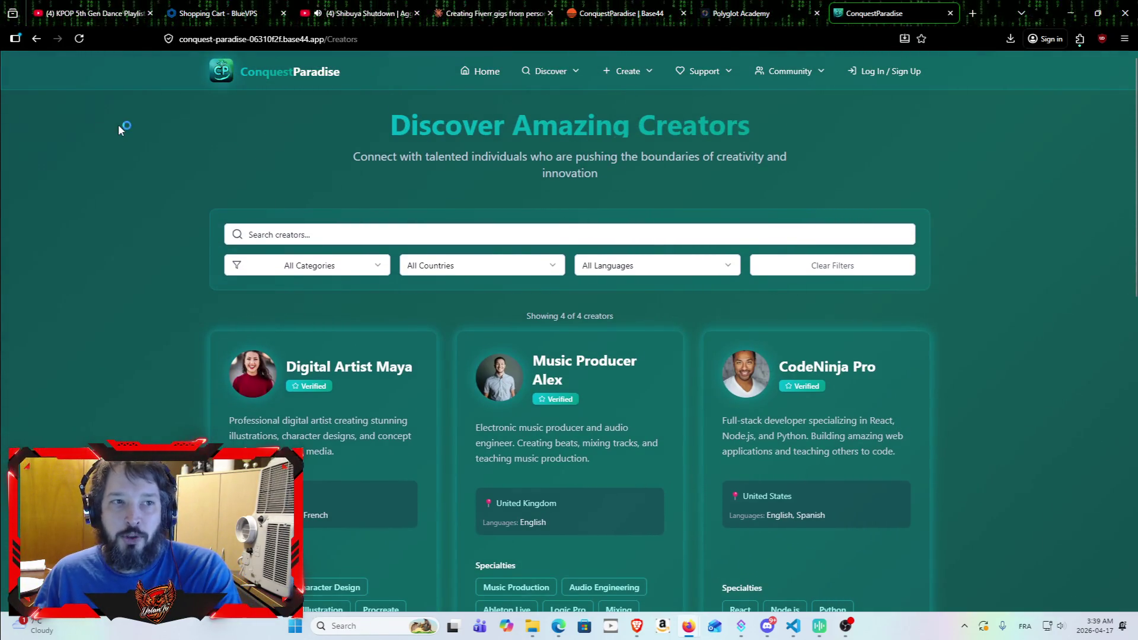
# - Capture a full-screen snip of the Discover Amazing Creators page with Win+Shift+S
pyautogui.press('super+shift+s')
pyautogui.press('Escape')
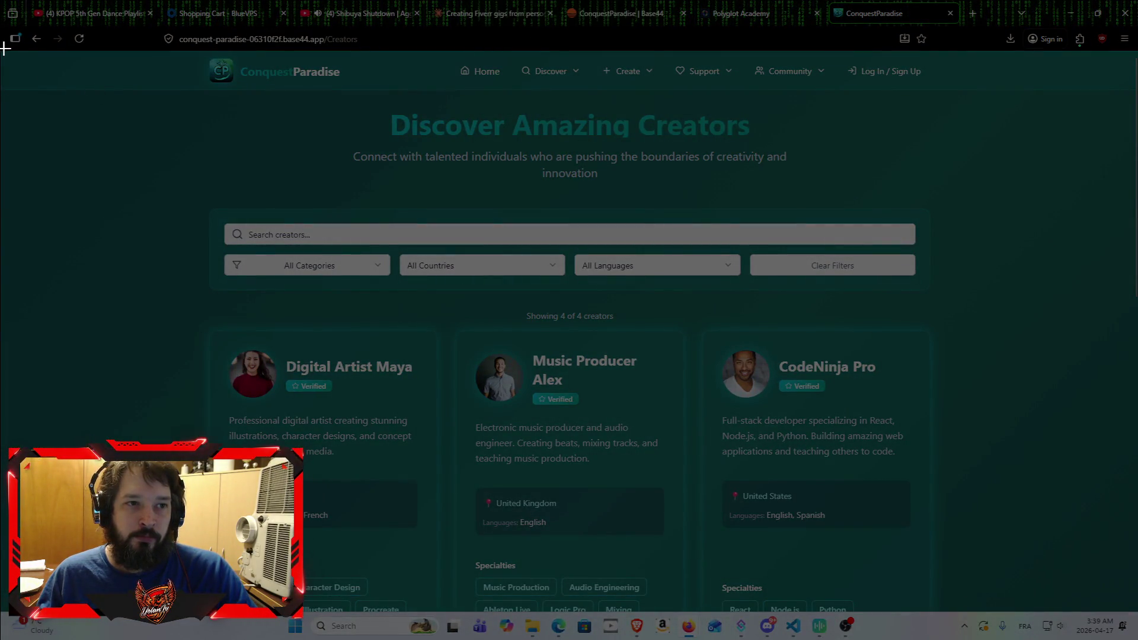
pyautogui.moveTo(4, 51); pyautogui.dragTo(1135, 614)
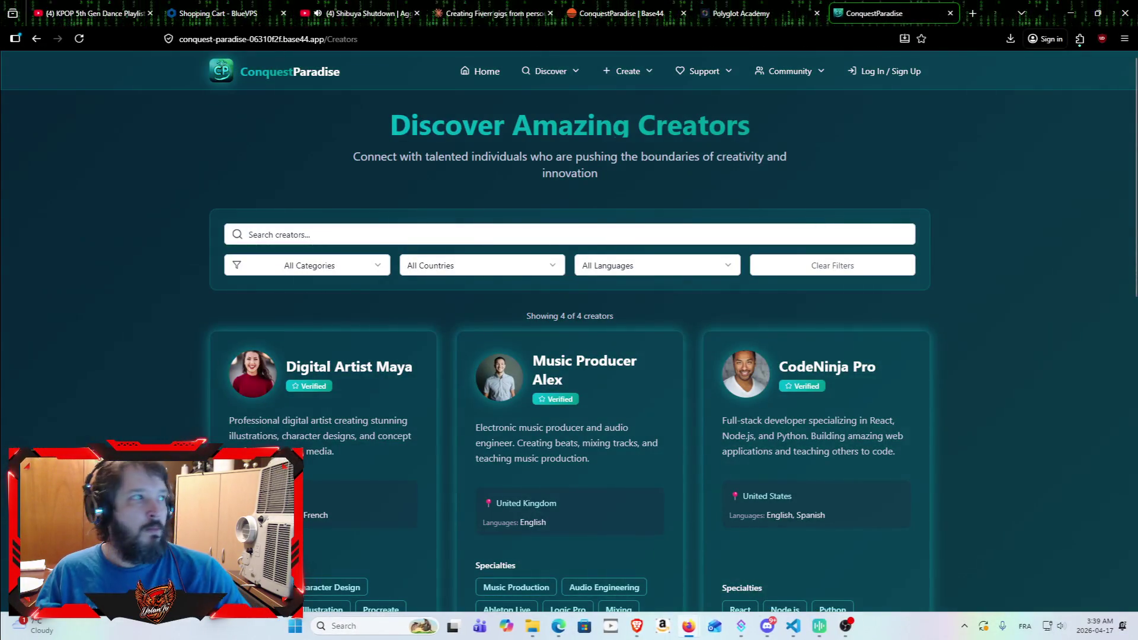
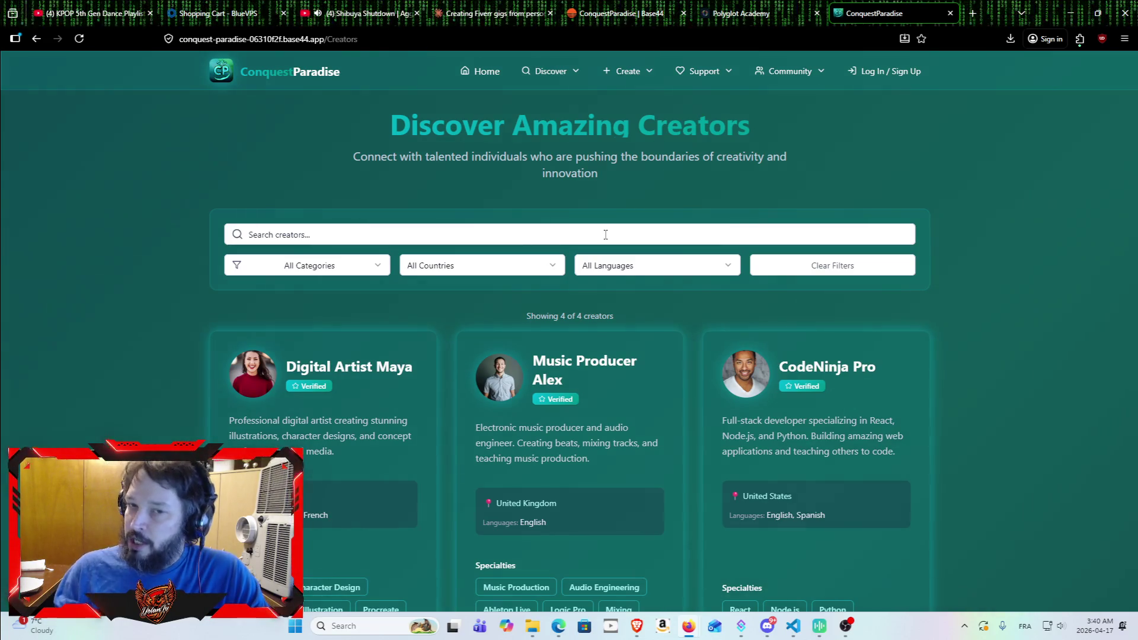
pyautogui.scroll(-3, 582, 290)
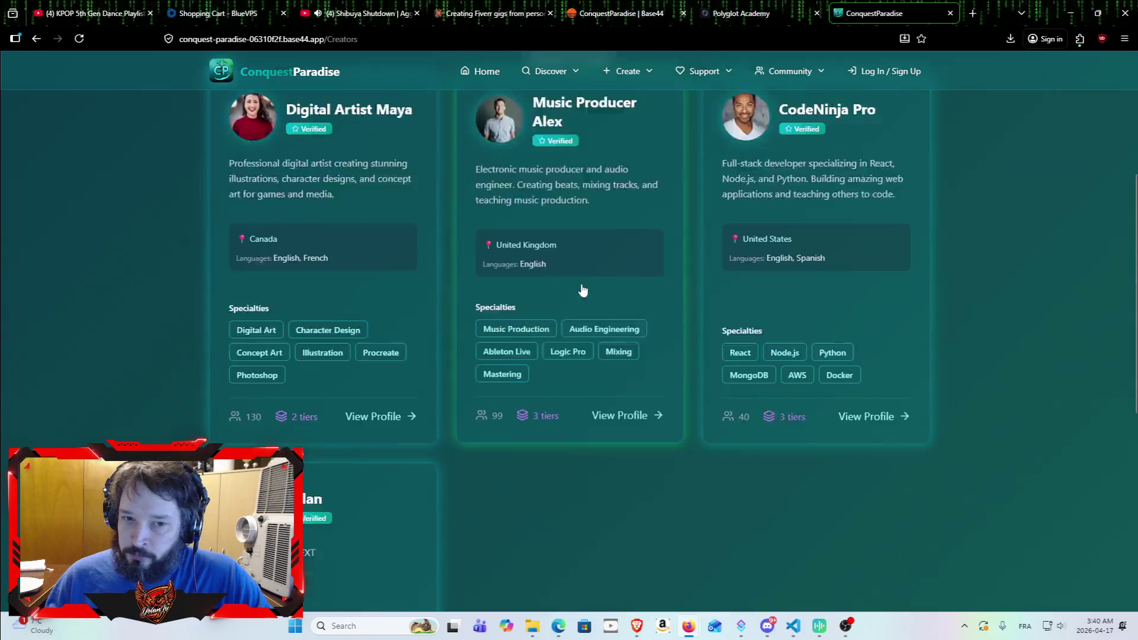
pyautogui.scroll(2, 479, 395)
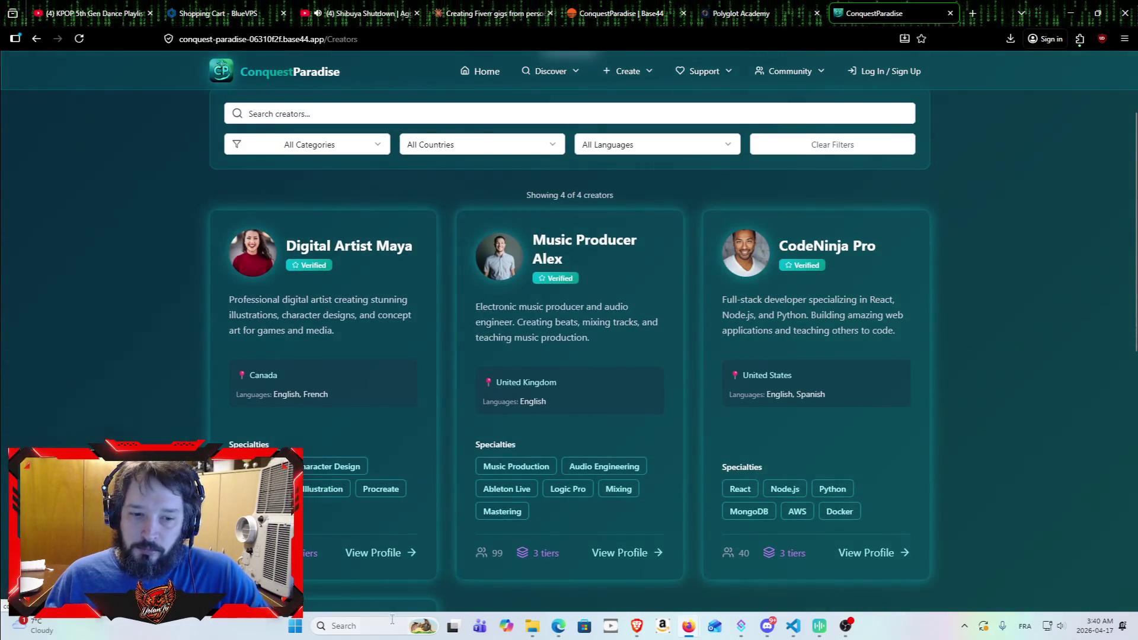
# - Launch Paint from Windows search and paste the ConquestParadise creators page screenshot
pyautogui.click(391, 625)
pyautogui.write('paint')
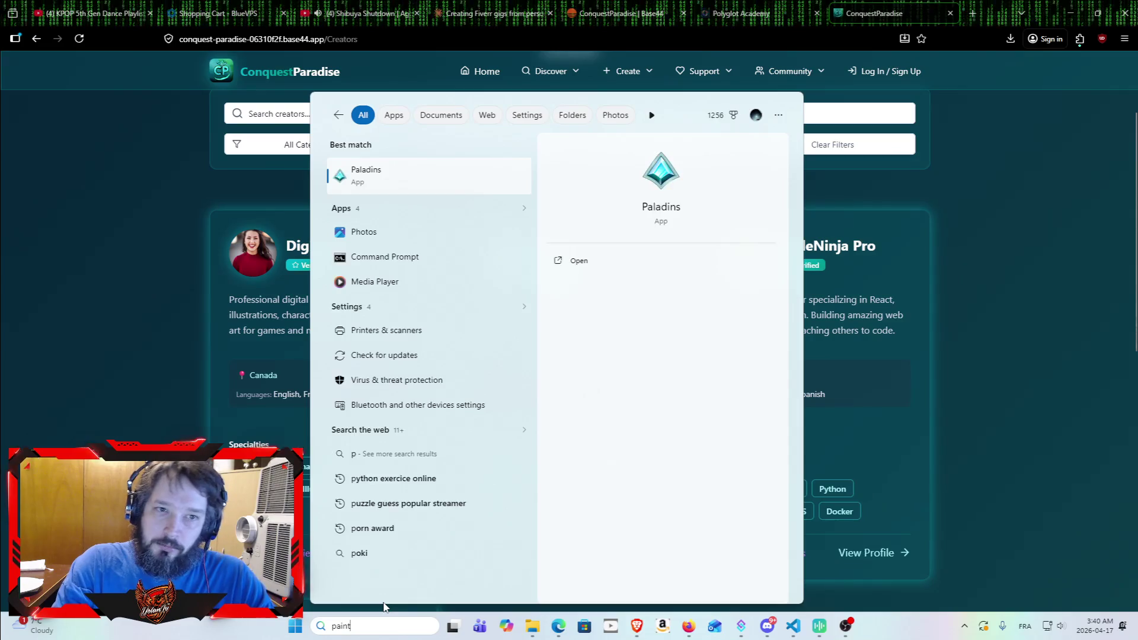
pyautogui.press('Return')
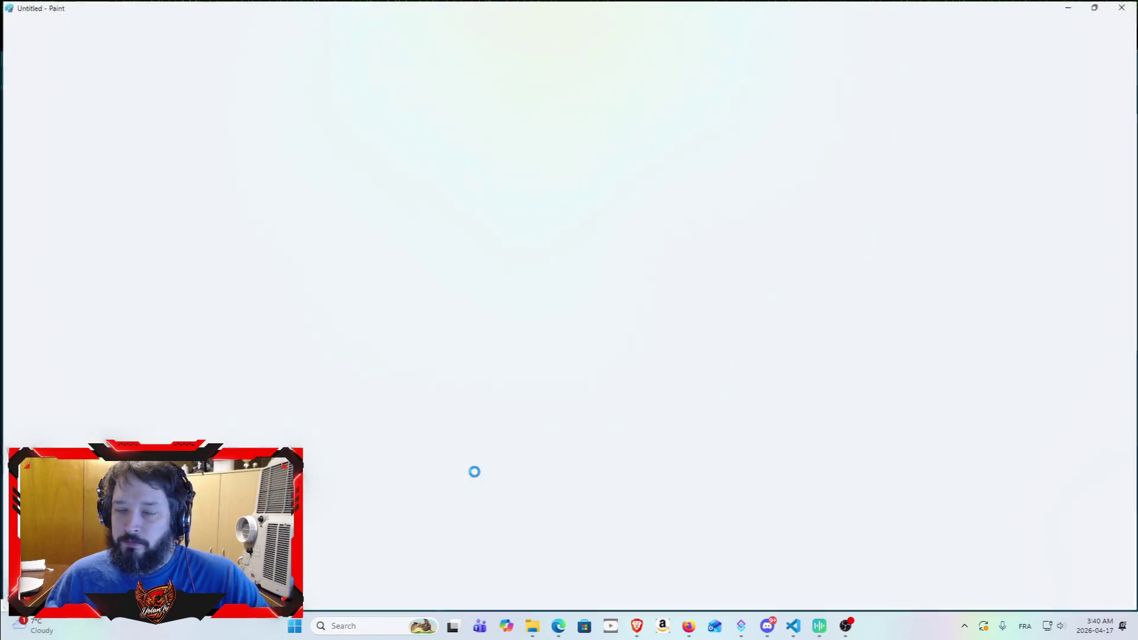
pyautogui.hotkey('ctrl', 'v')
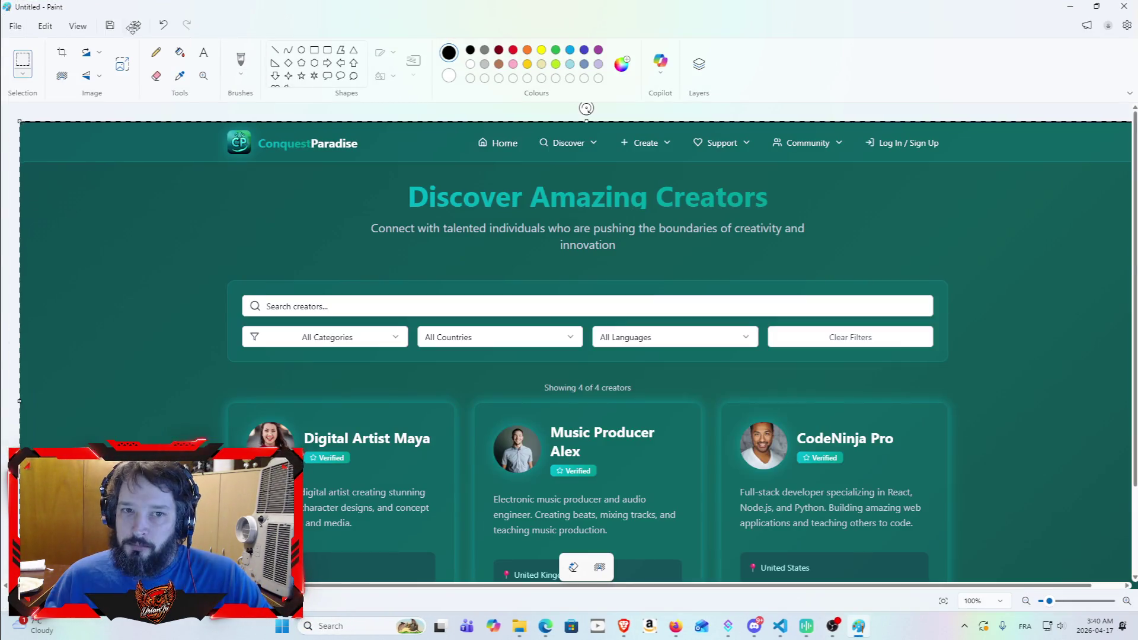
# - Save the screenshot as a PNG named conquestparadise and close Paint
pyautogui.click(15, 25)
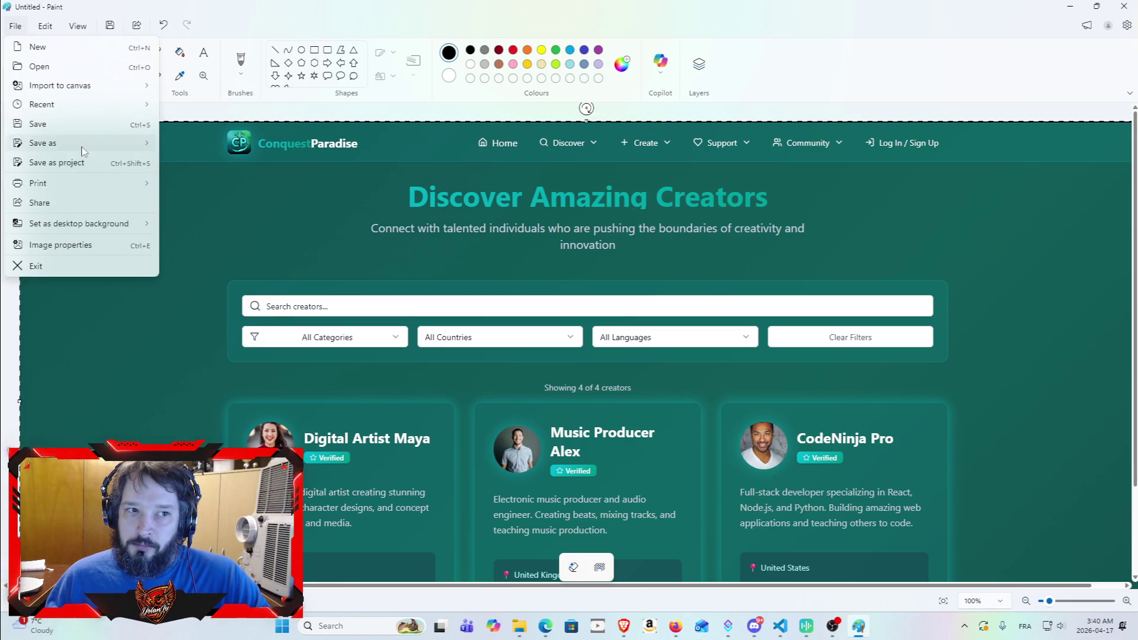
pyautogui.moveTo(43, 143)
pyautogui.click(190, 149)
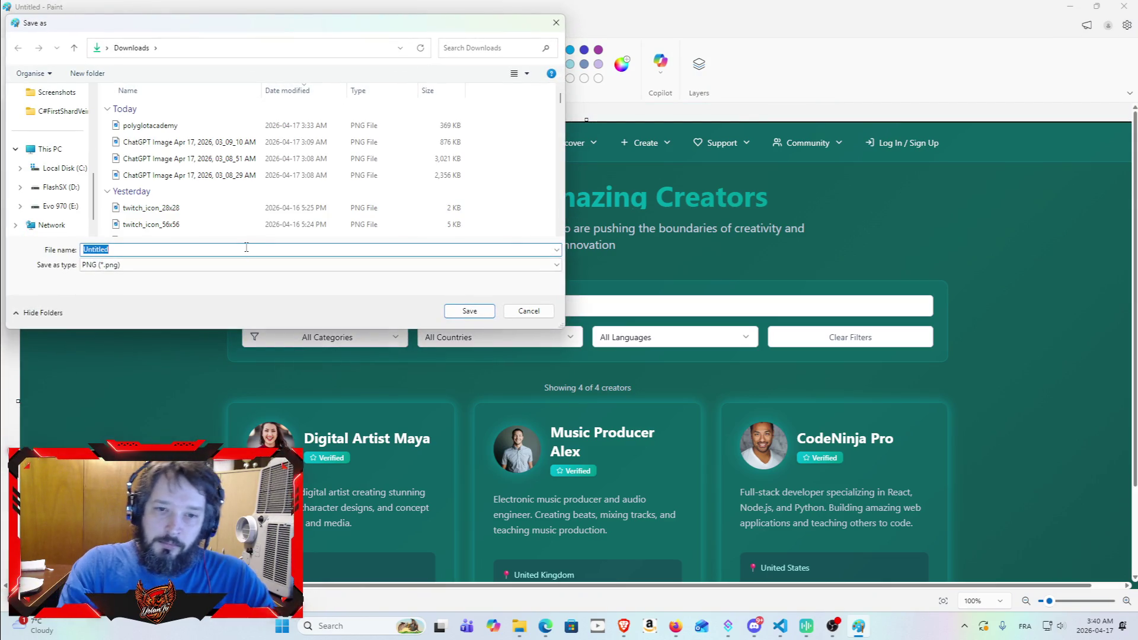
pyautogui.write('conquestparadis')
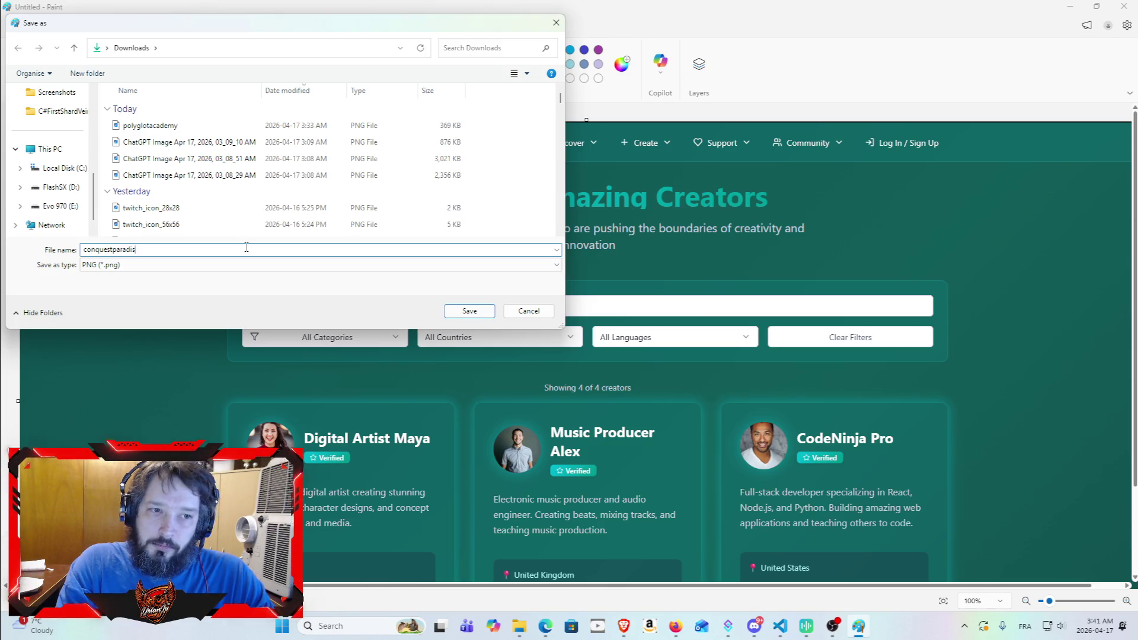
pyautogui.write('e')
pyautogui.press('Return')
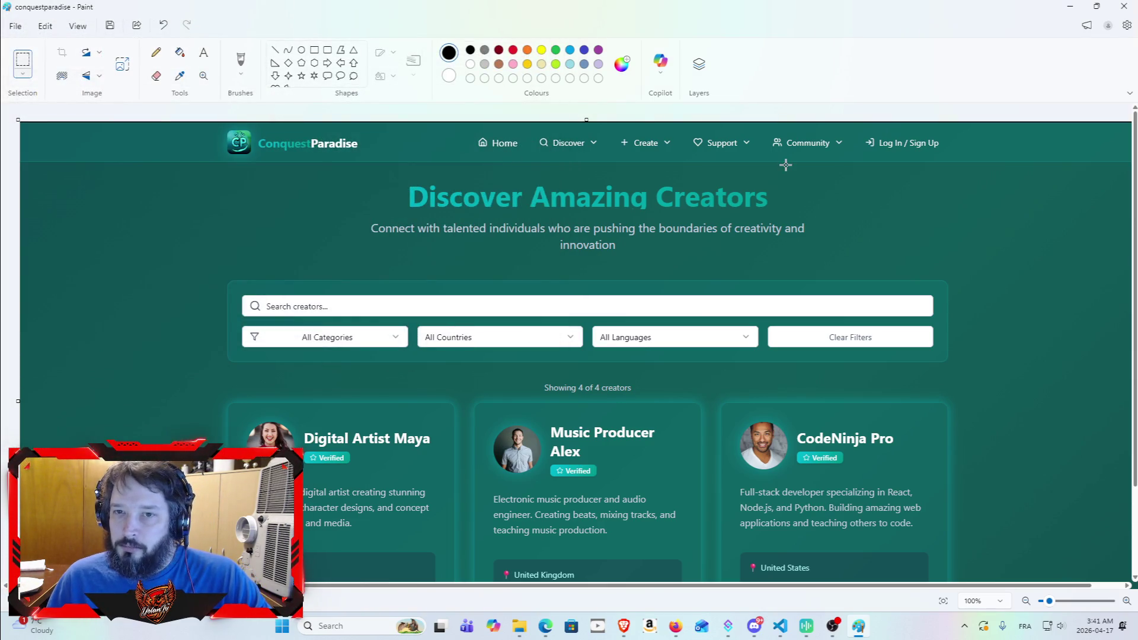
pyautogui.click(1133, 5)
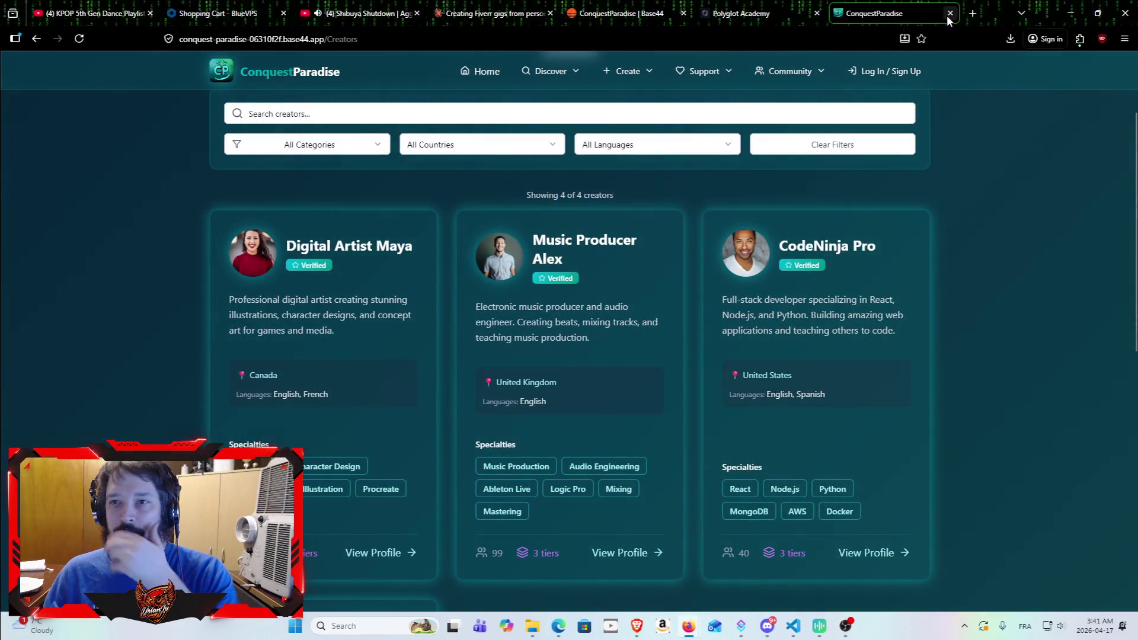
# - Close the leftover ConquestParadise, Polyglot Academy and Base44 browser tabs
pyautogui.click(949, 13)
pyautogui.click(816, 12)
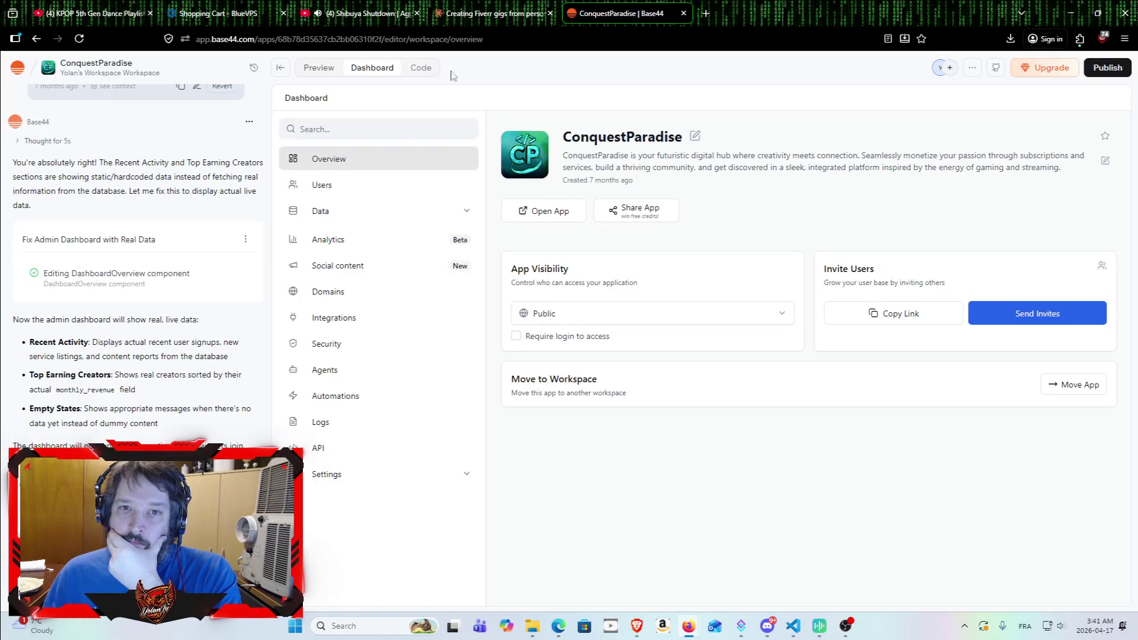
pyautogui.middleClick(581, 15)
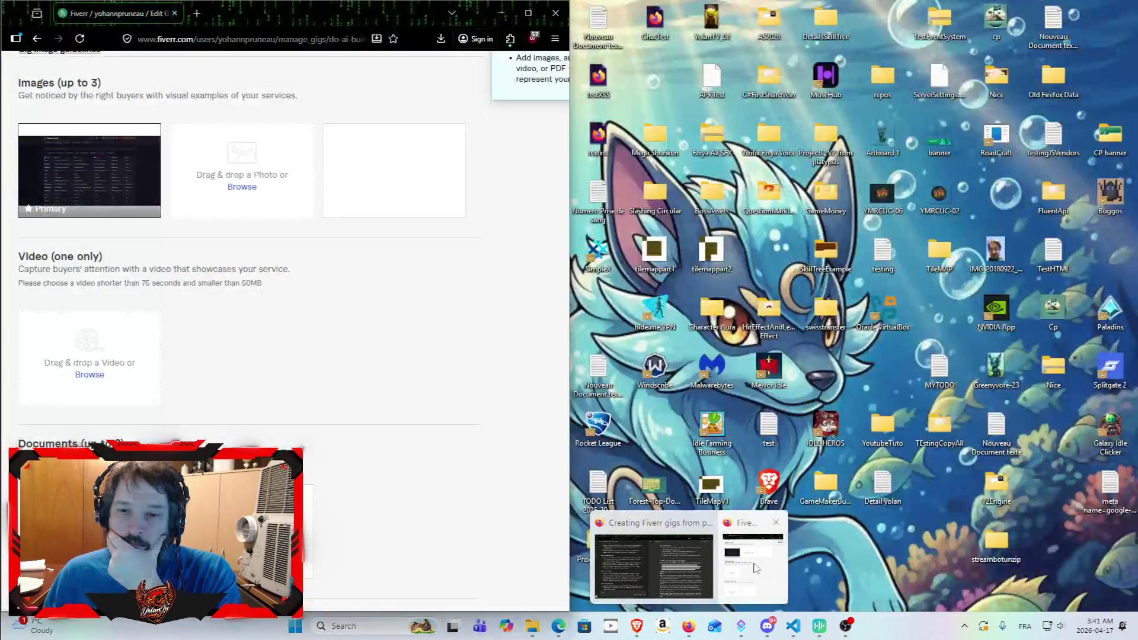
# - Save the Fiverr gig's two-image gallery to reach the Publish step, then bring Claude forward
pyautogui.click(754, 563)
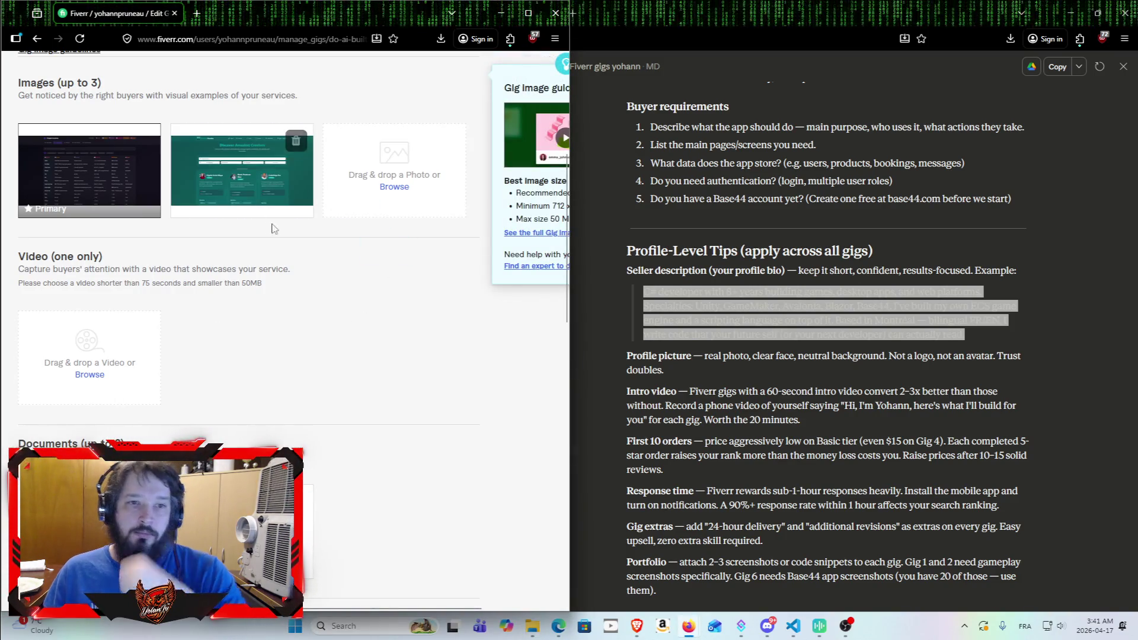
pyautogui.scroll(-1, 378, 305)
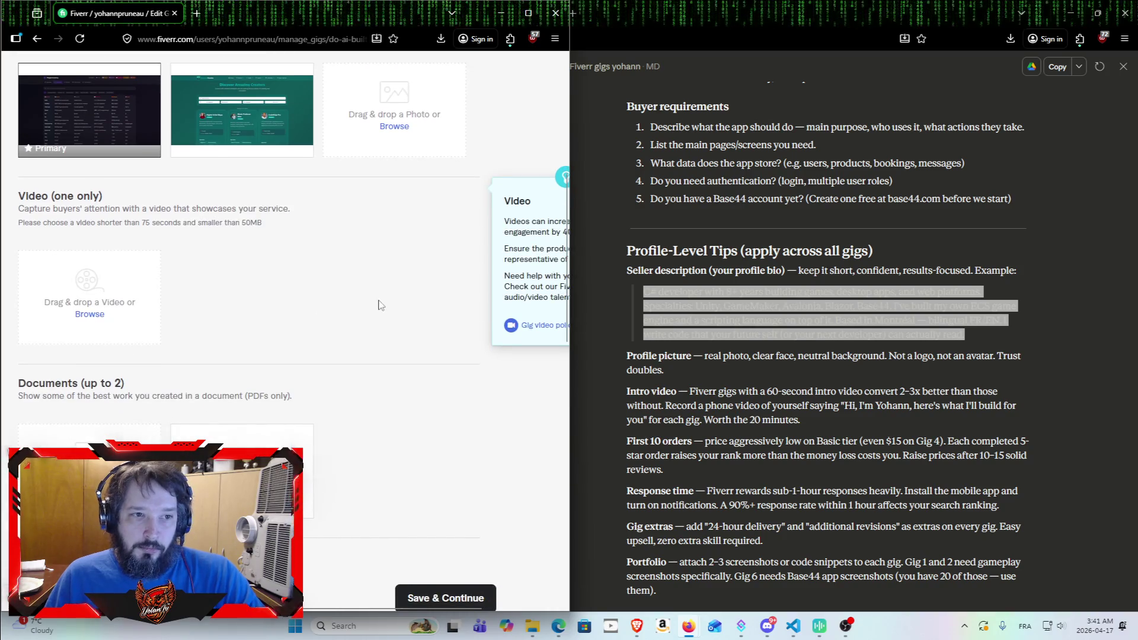
pyautogui.scroll(-2, 373, 318)
pyautogui.scroll(2, 307, 312)
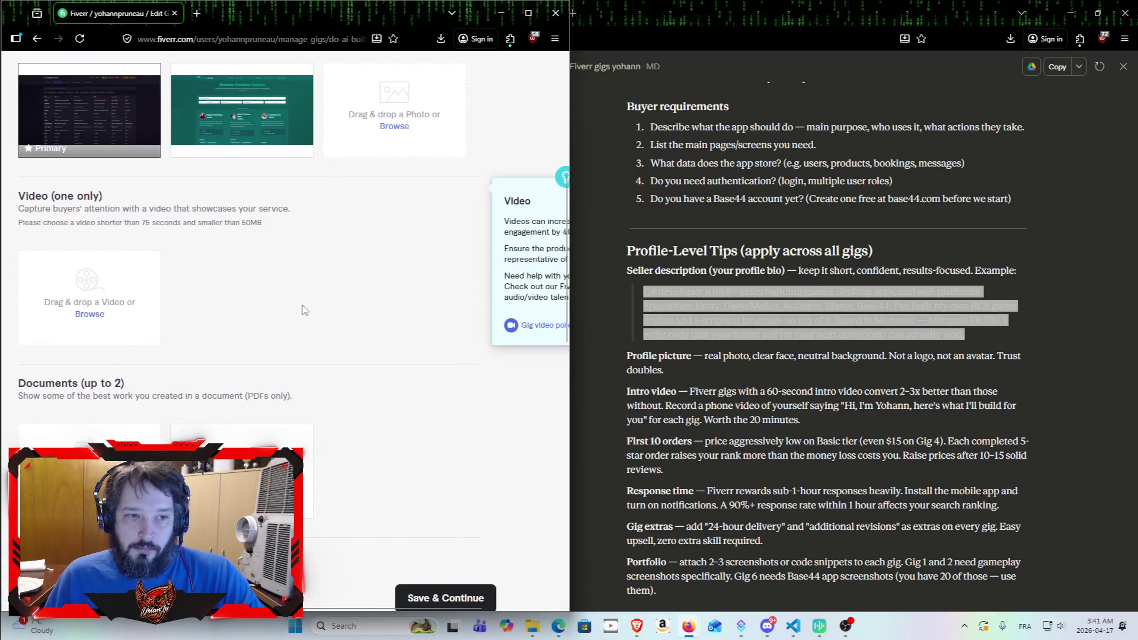
pyautogui.scroll(-3, 311, 320)
pyautogui.click(449, 361)
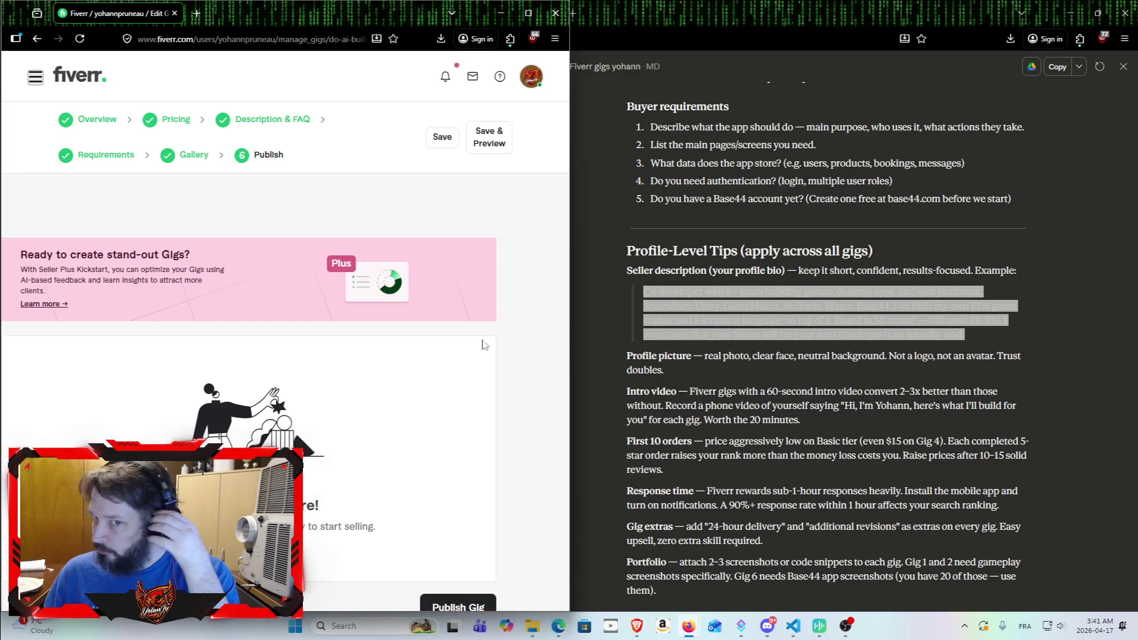
pyautogui.click(766, 251)
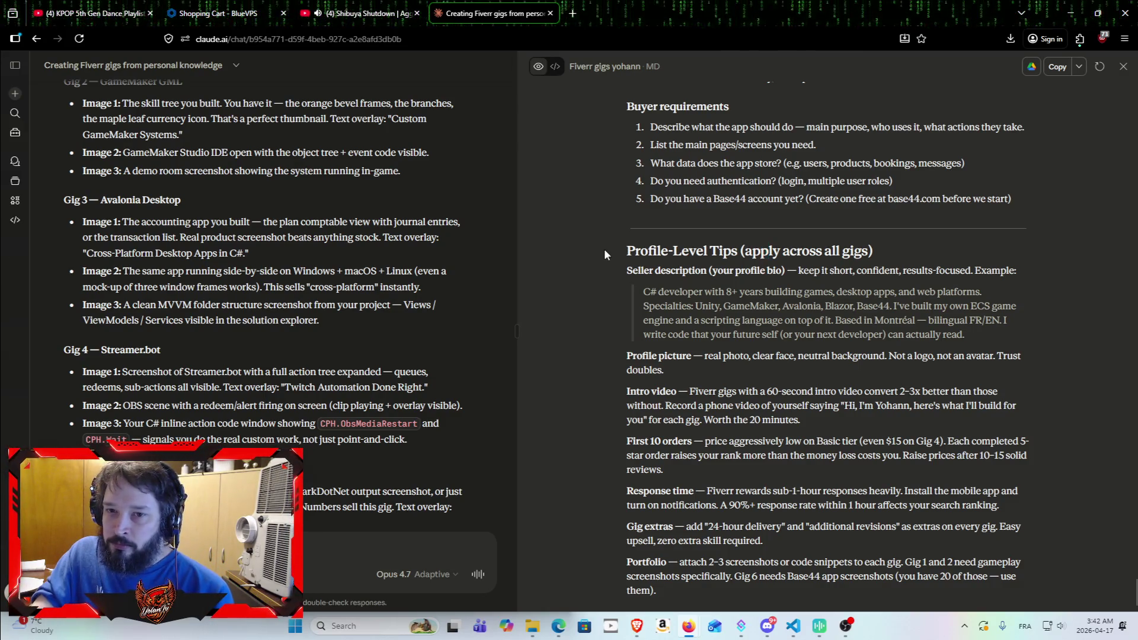
# - Restore the browser window size to review Gig 1 suggestions, then start a new blank tab
pyautogui.moveTo(923, 12)
pyautogui.mouseDown()
pyautogui.moveTo(921, 53)
pyautogui.moveTo(929, 18)
pyautogui.mouseUp()
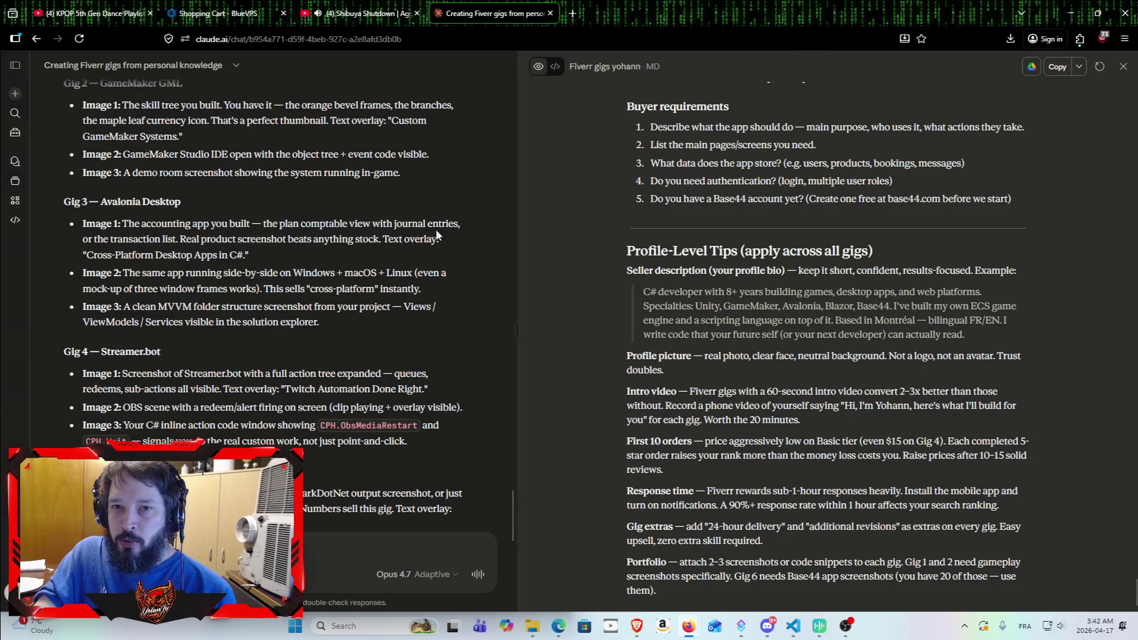
pyautogui.scroll(3, 341, 174)
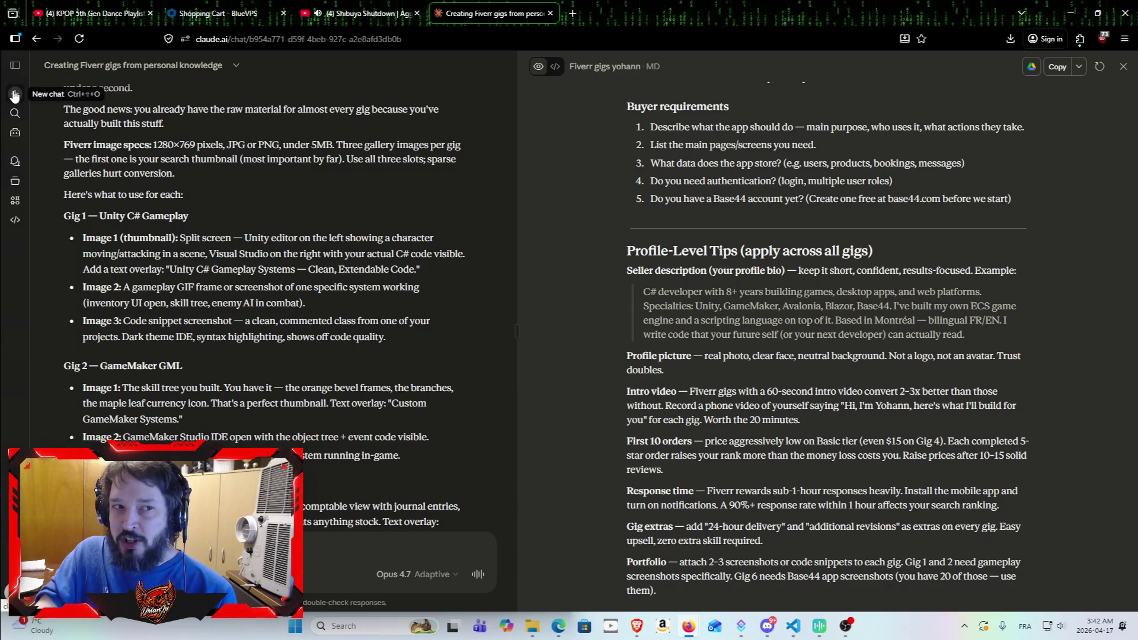
pyautogui.click(573, 15)
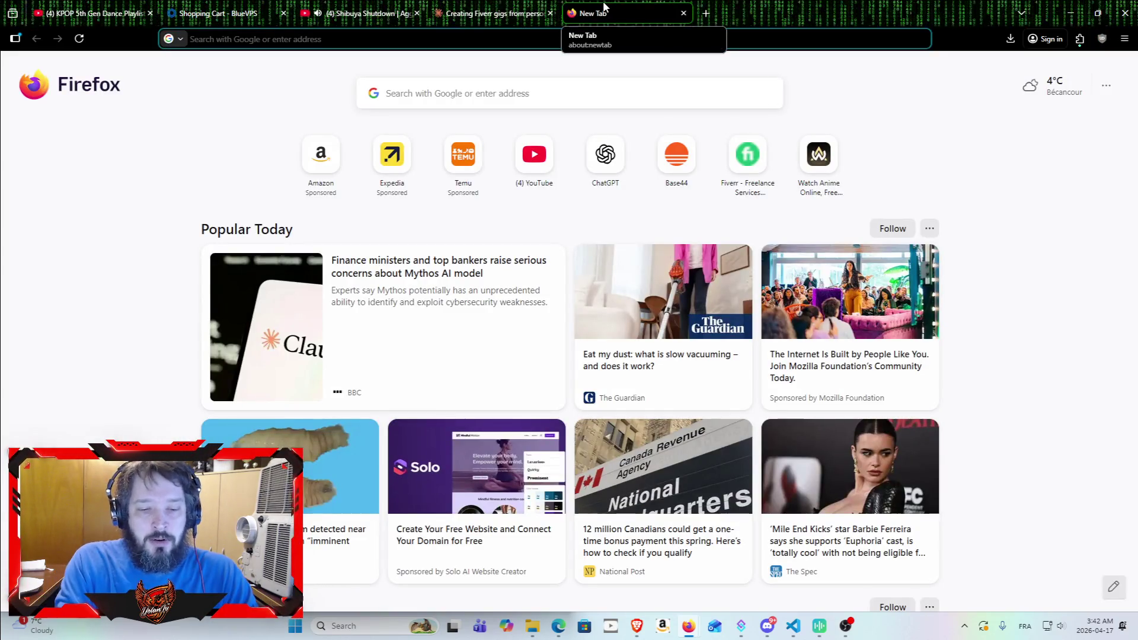
pyautogui.write('chatgpt.com')
# - Load chatgpt.com in the new tab and expand the sidebar's extra sections list
pyautogui.press('Return')
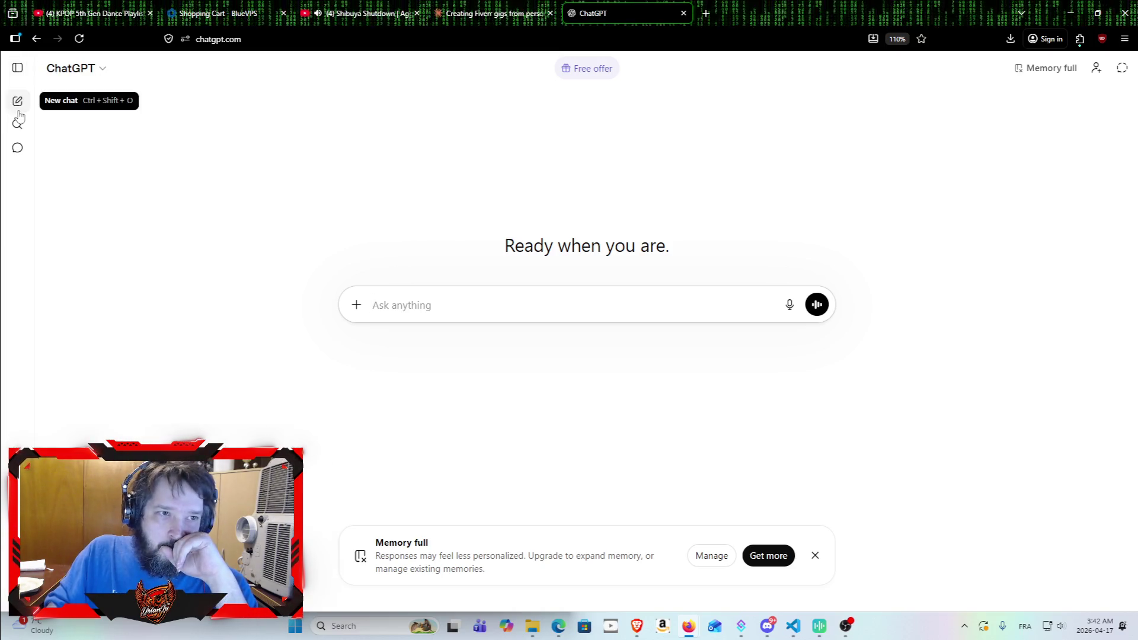
pyautogui.click(18, 69)
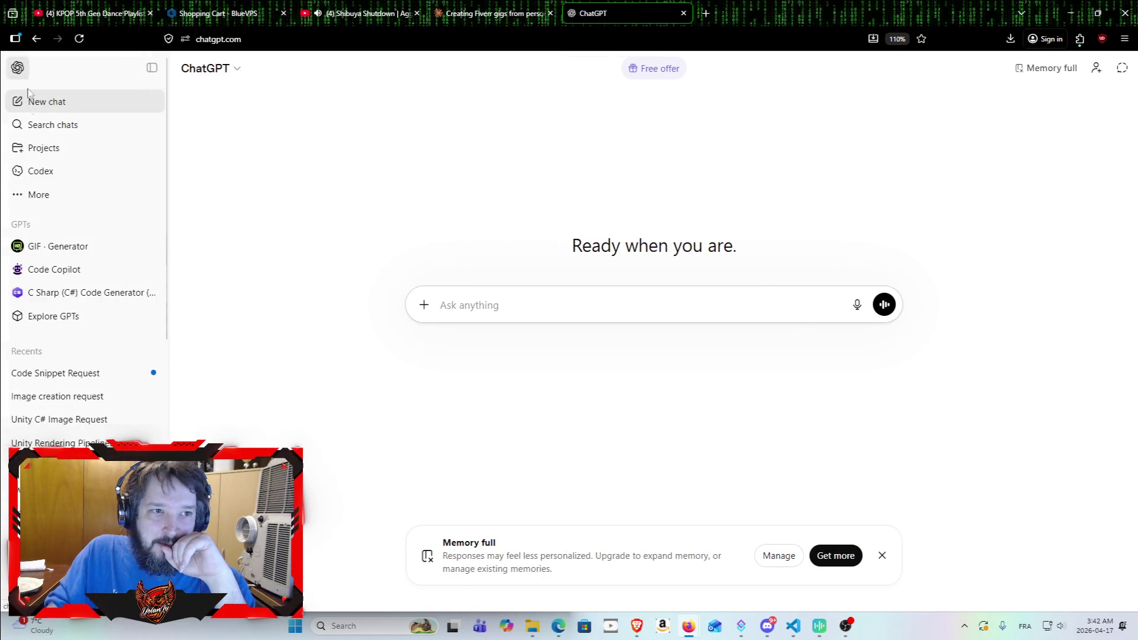
pyautogui.click(56, 198)
pyautogui.click(49, 197)
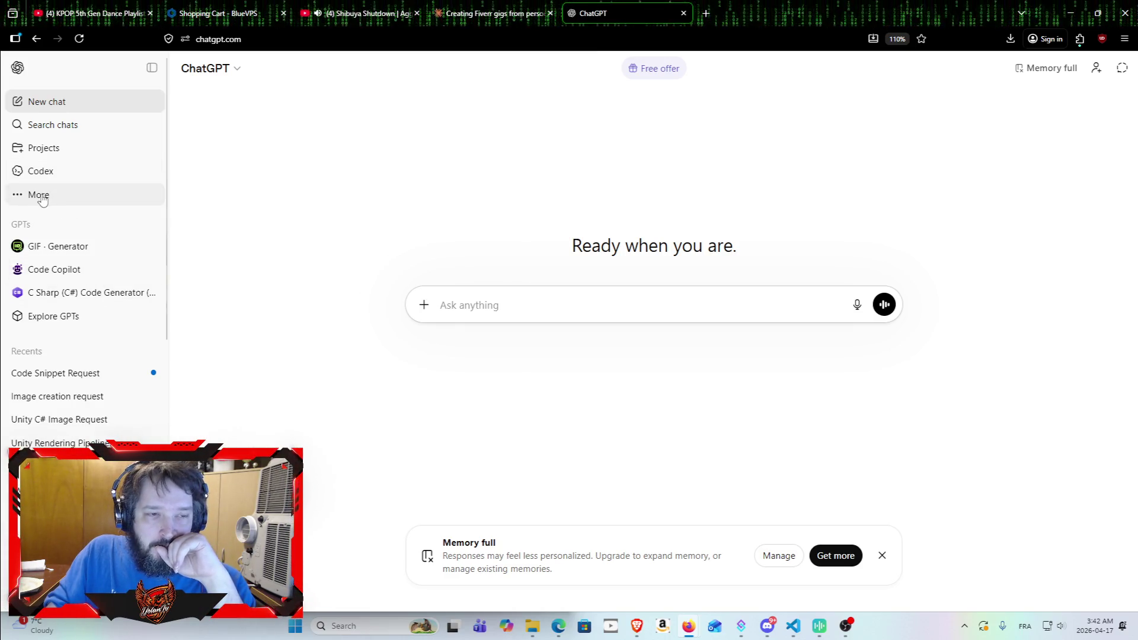
pyautogui.click(41, 197)
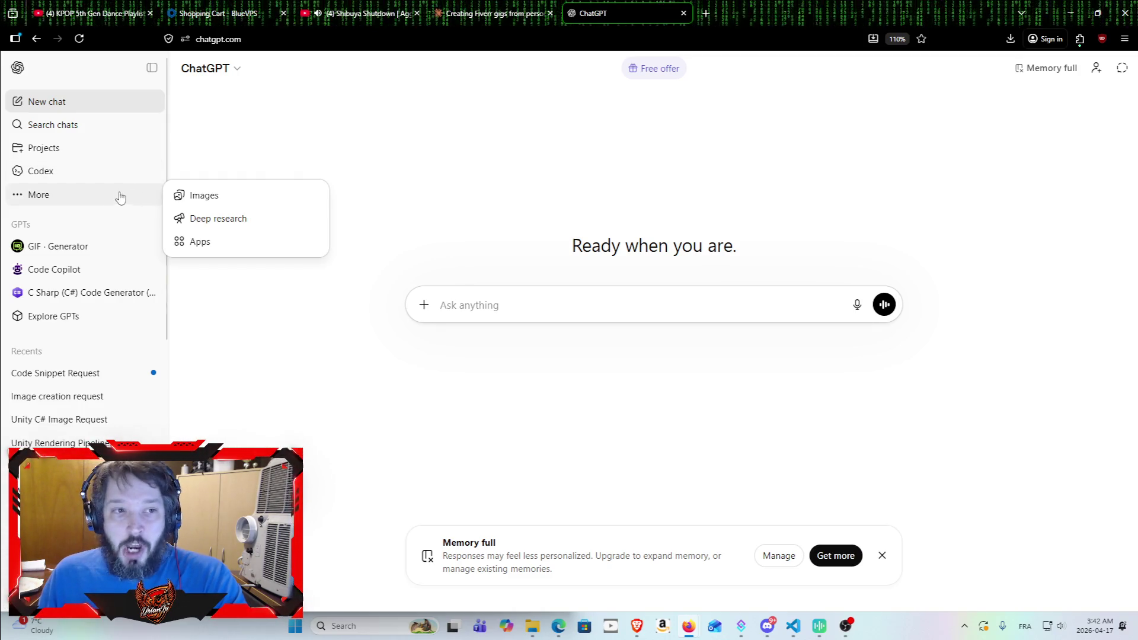
# - Go to ChatGPT's Images section and show more style examples
pyautogui.click(214, 199)
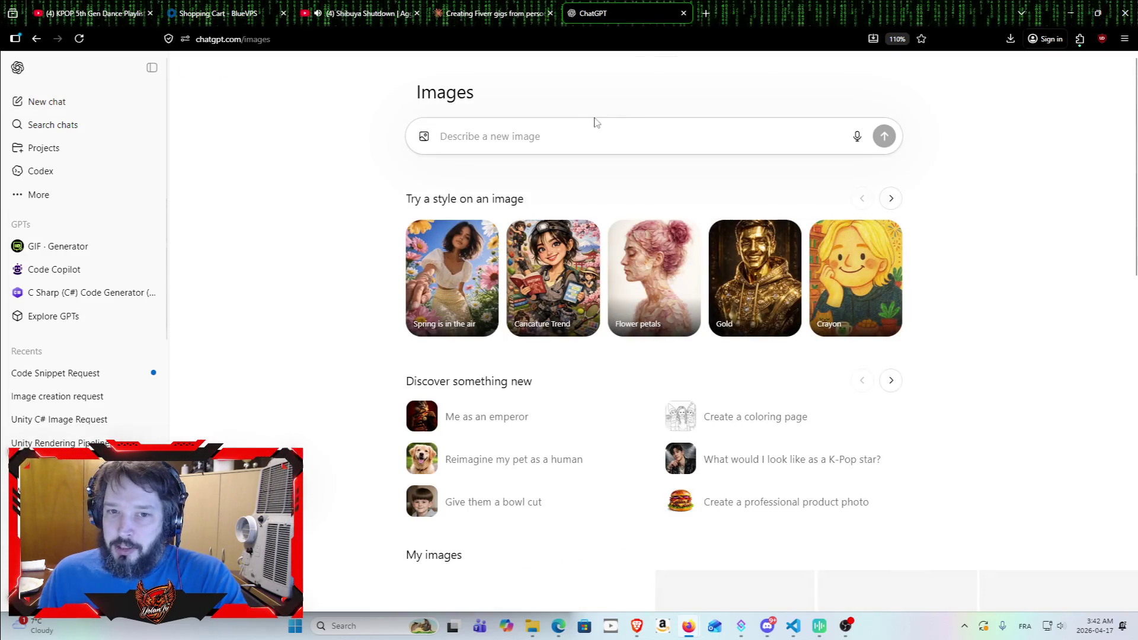
pyautogui.click(890, 197)
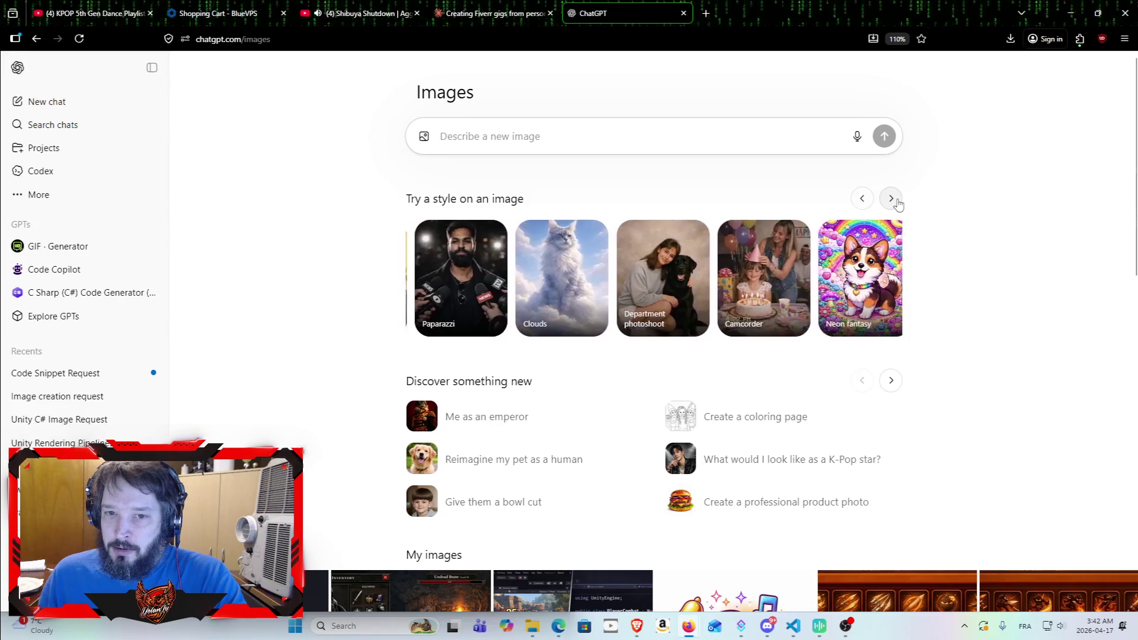
pyautogui.scroll(-3, 808, 279)
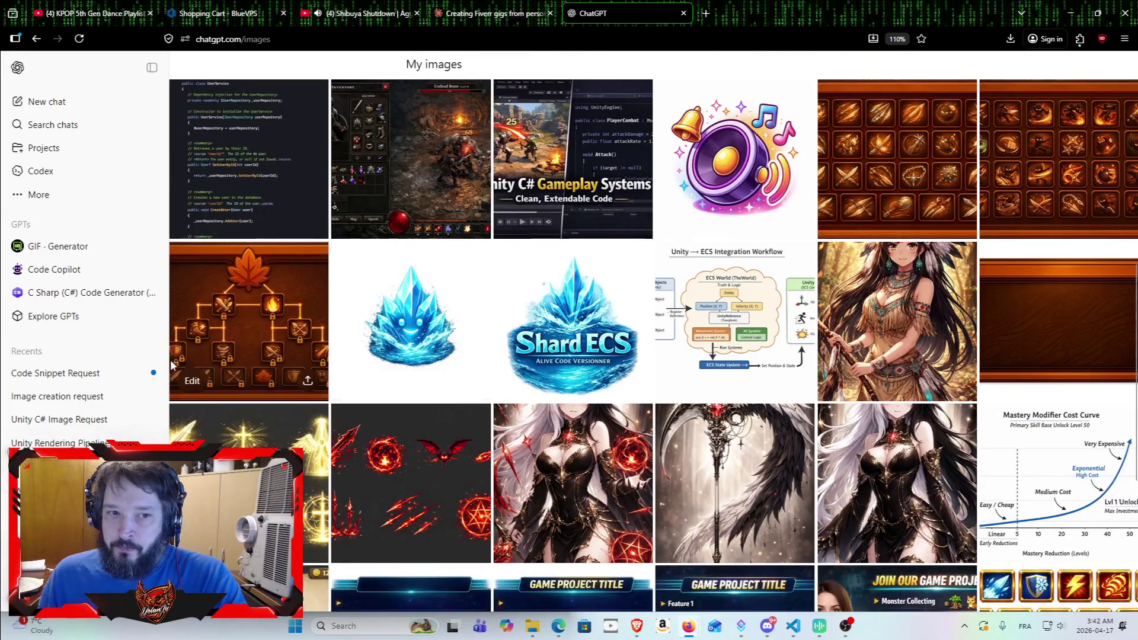
# - Open the autumn-themed skill tree image full-size in ChatGPT's image viewer
pyautogui.click(259, 299)
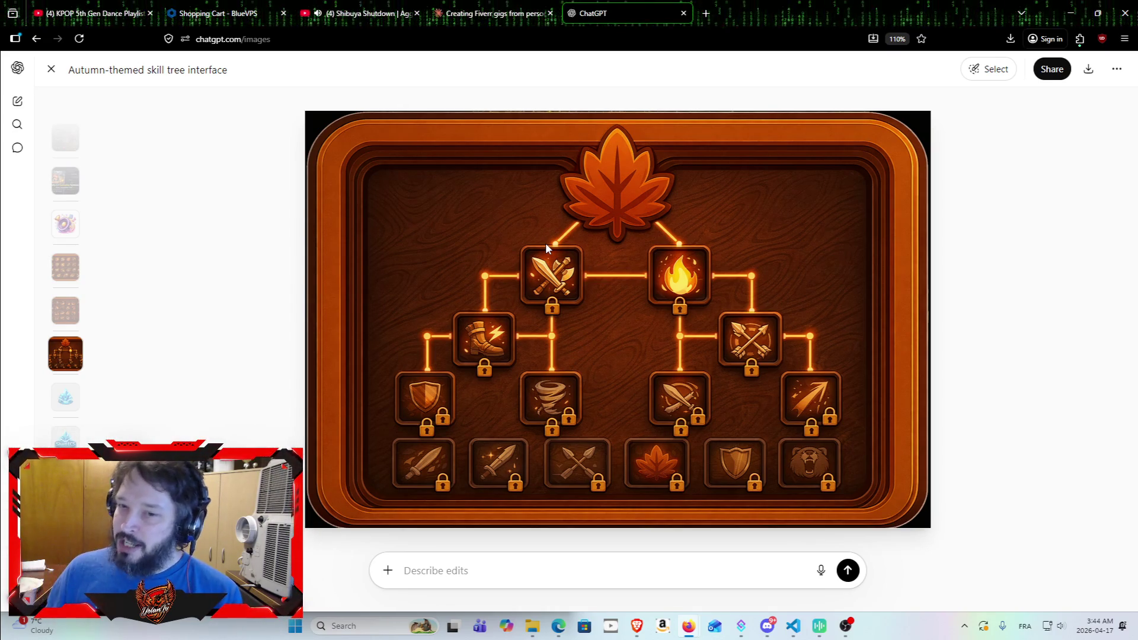
# - View the ninja skill icons, weapon icon set and autumn skill tree images, then close ChatGPT
pyautogui.click(65, 311)
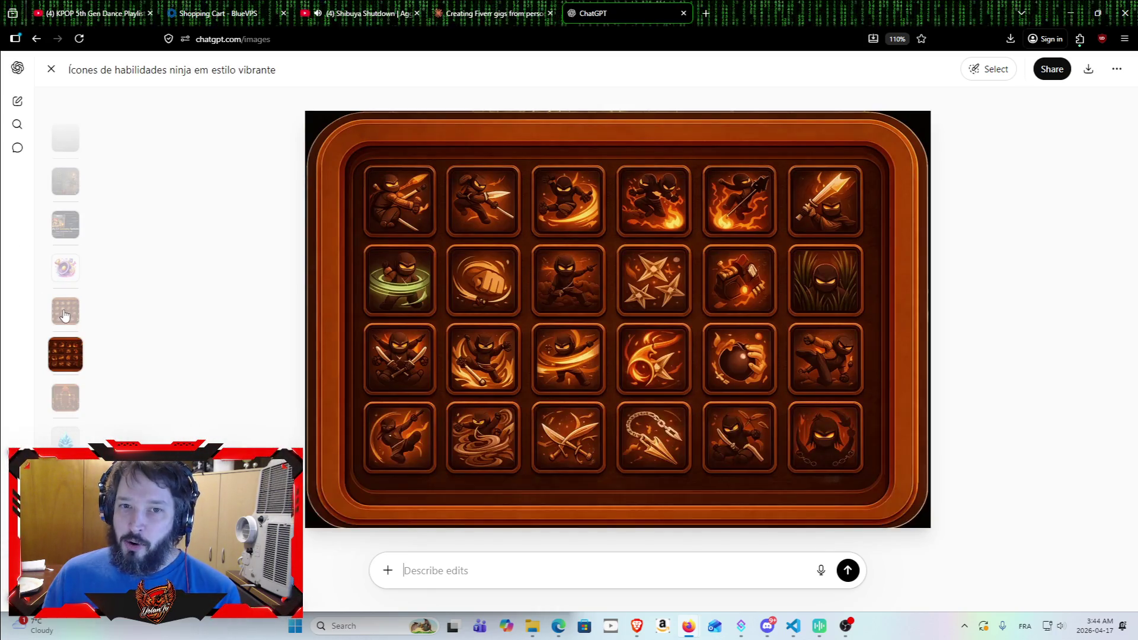
pyautogui.click(64, 314)
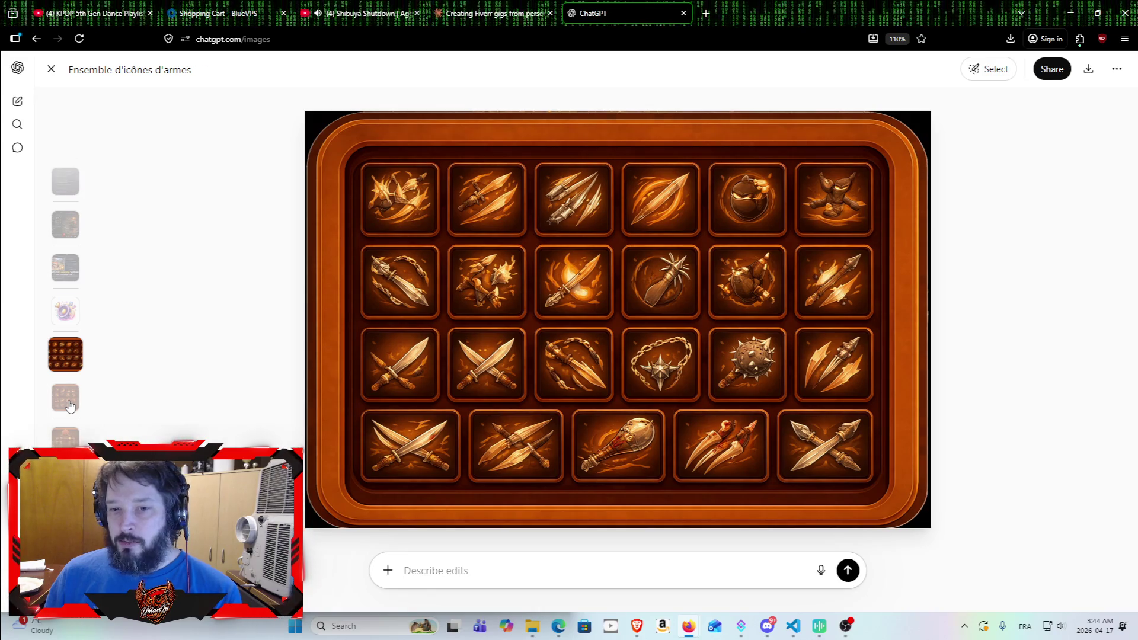
pyautogui.click(70, 406)
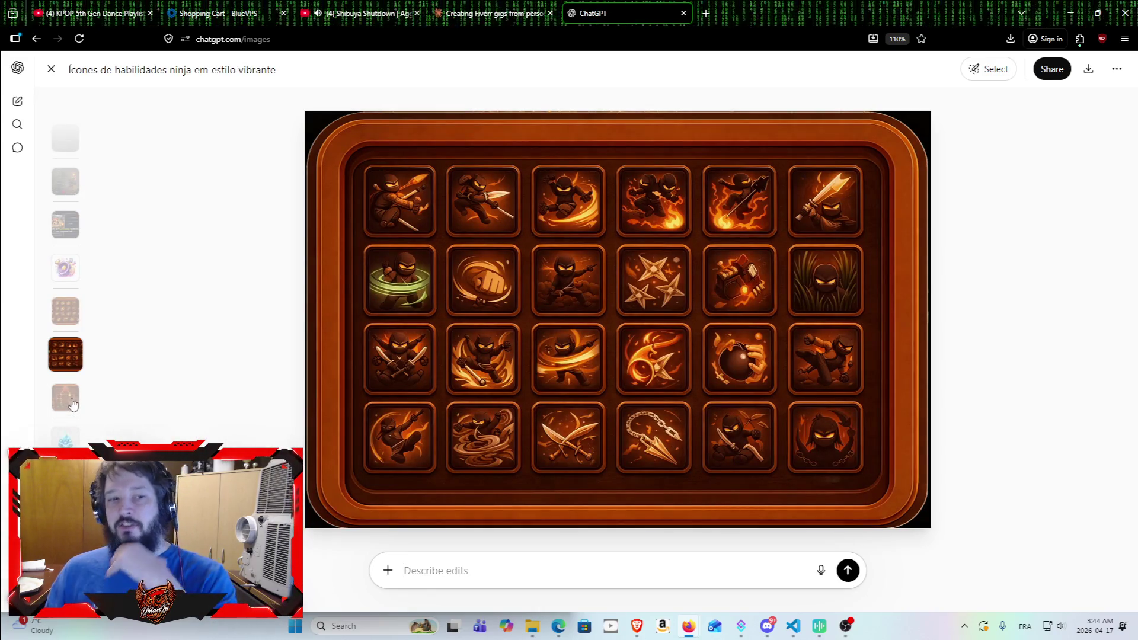
pyautogui.click(71, 404)
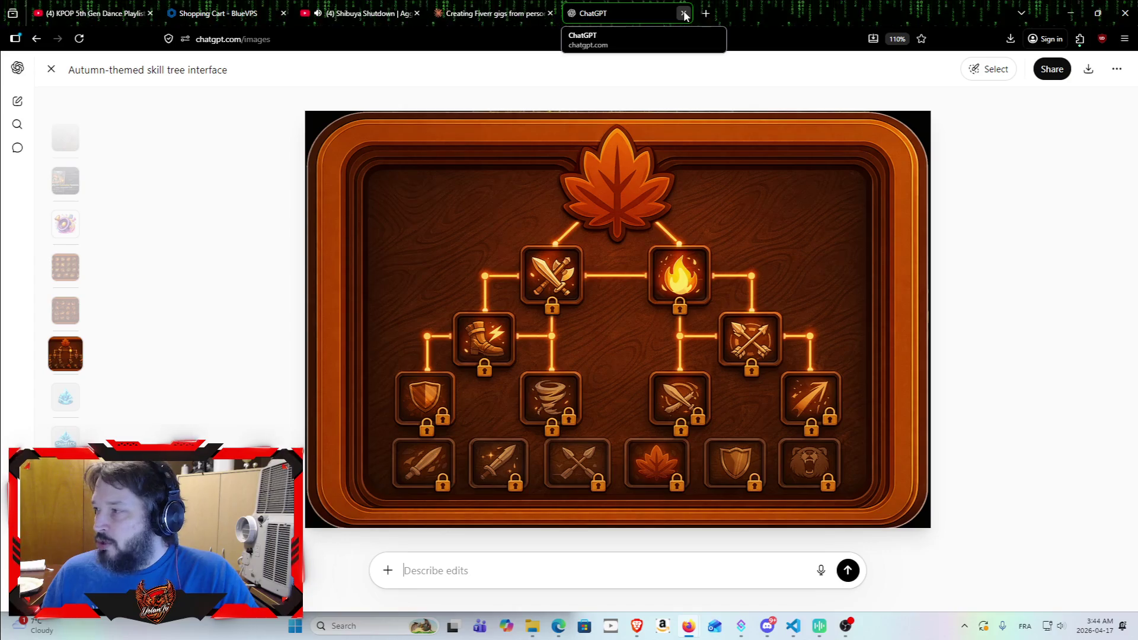
pyautogui.click(683, 14)
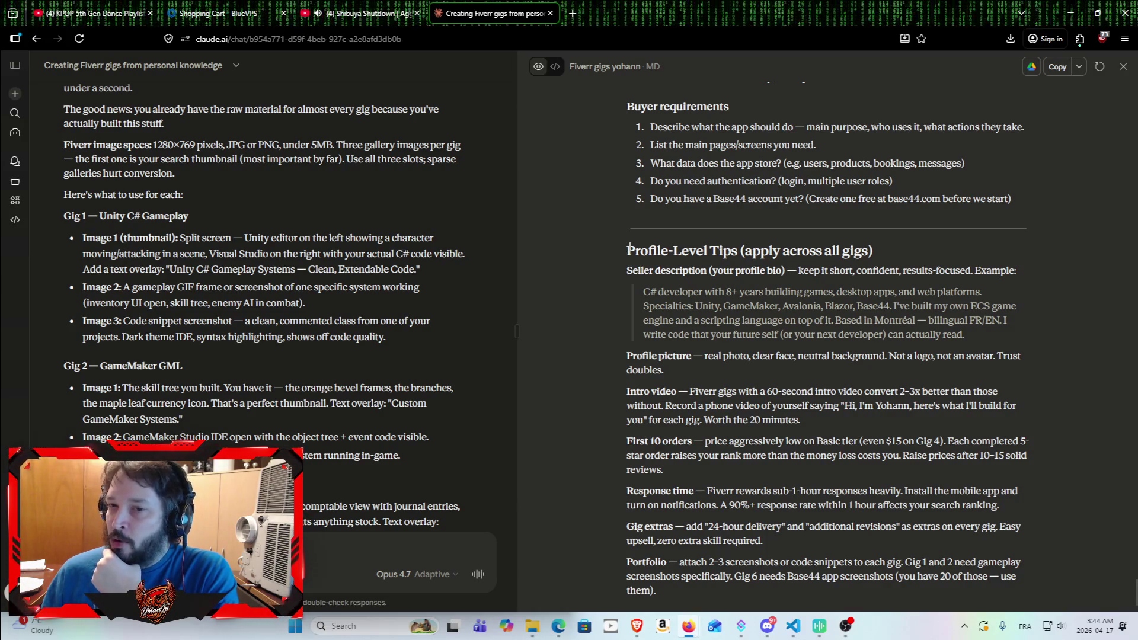
pyautogui.moveTo(629, 249); pyautogui.dragTo(905, 247)
pyautogui.click(917, 252)
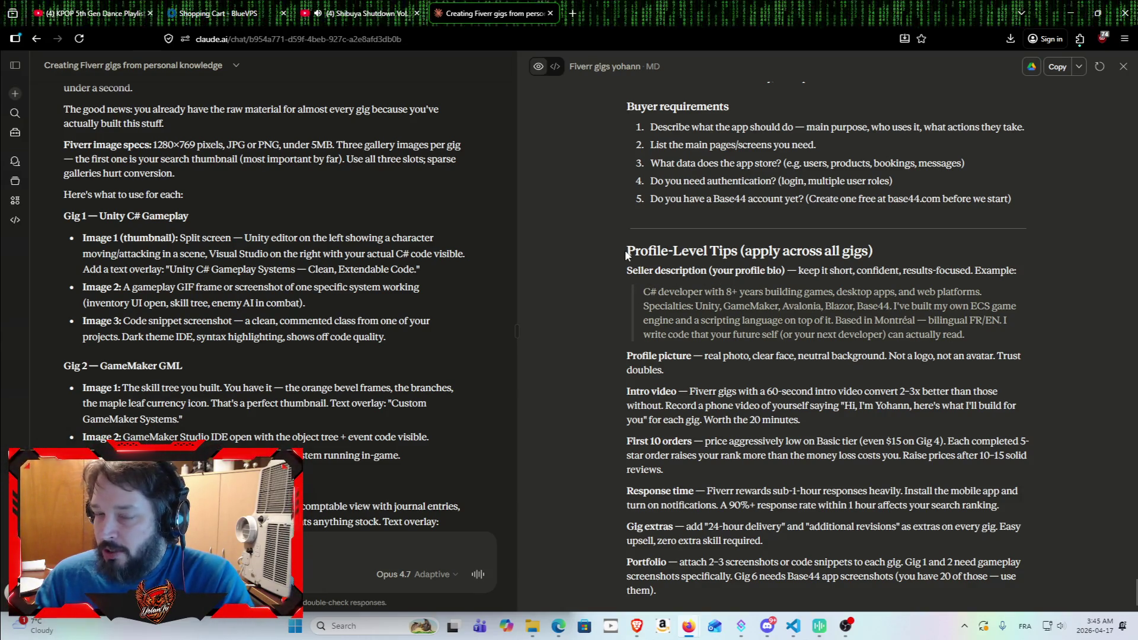
pyautogui.moveTo(629, 246); pyautogui.dragTo(927, 252)
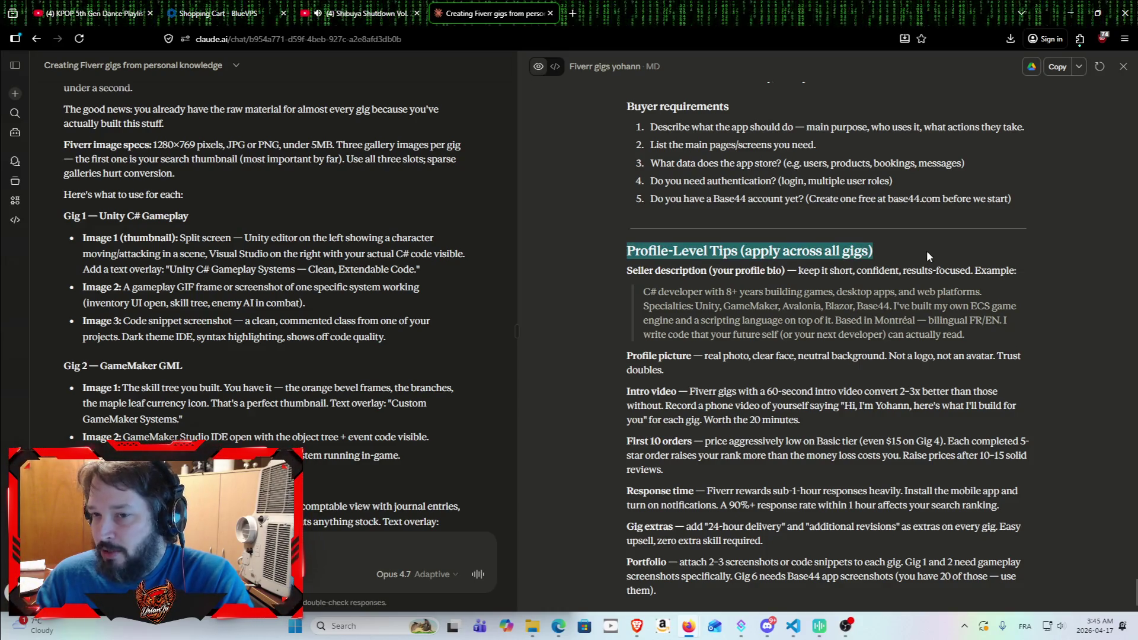
pyautogui.click(926, 251)
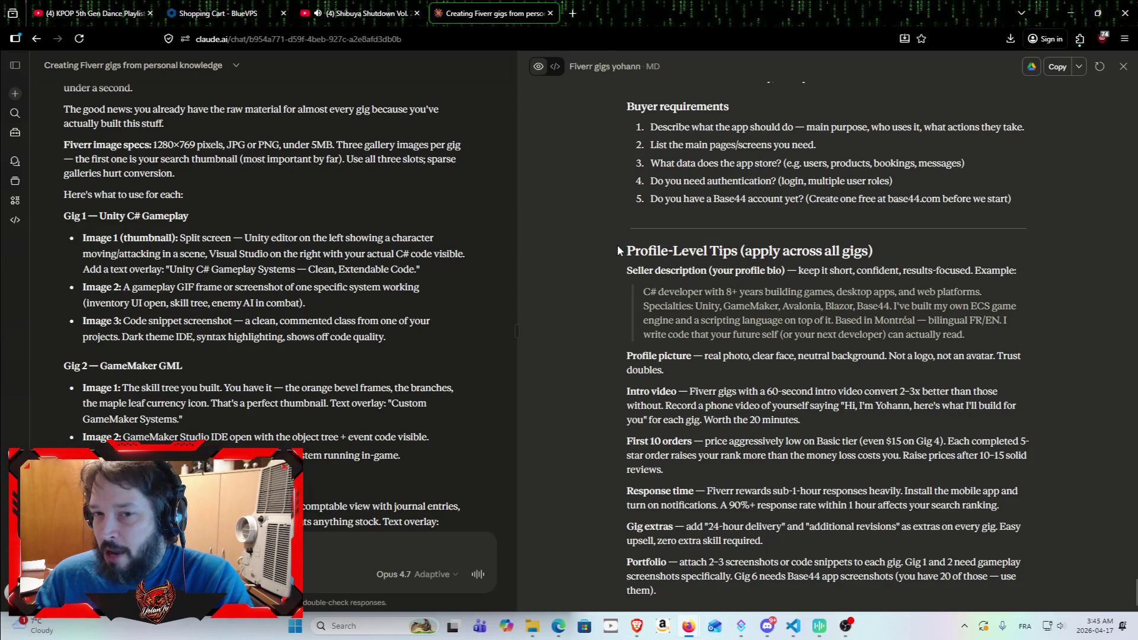
pyautogui.moveTo(623, 251); pyautogui.dragTo(906, 252)
pyautogui.click(906, 251)
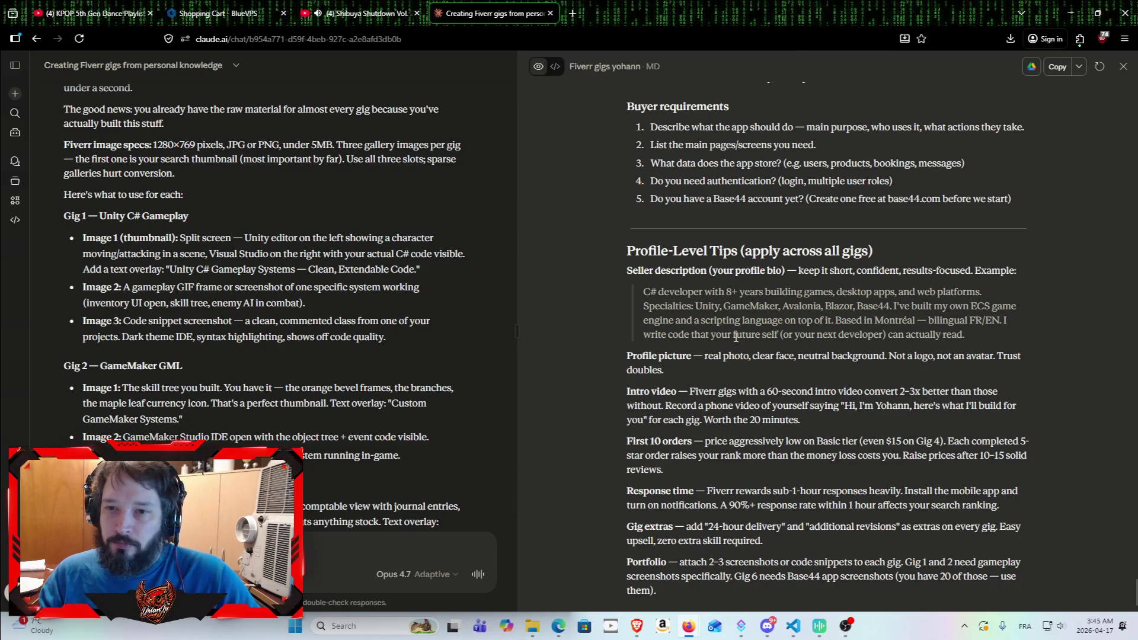
pyautogui.scroll(1, 772, 359)
pyautogui.scroll(-1, 771, 359)
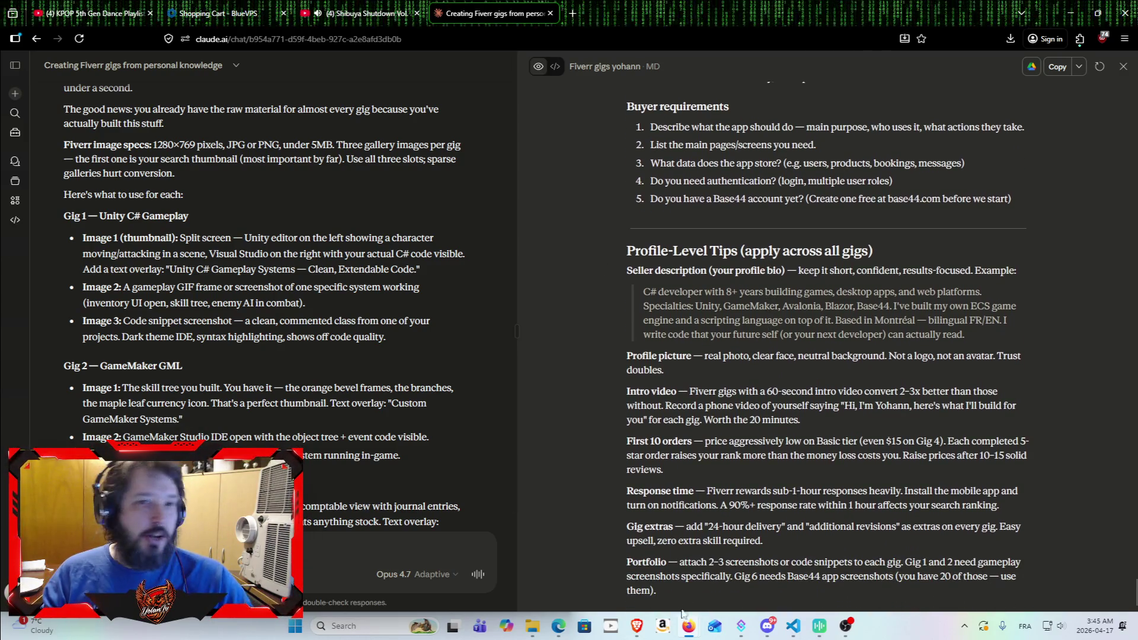
pyautogui.click(638, 558)
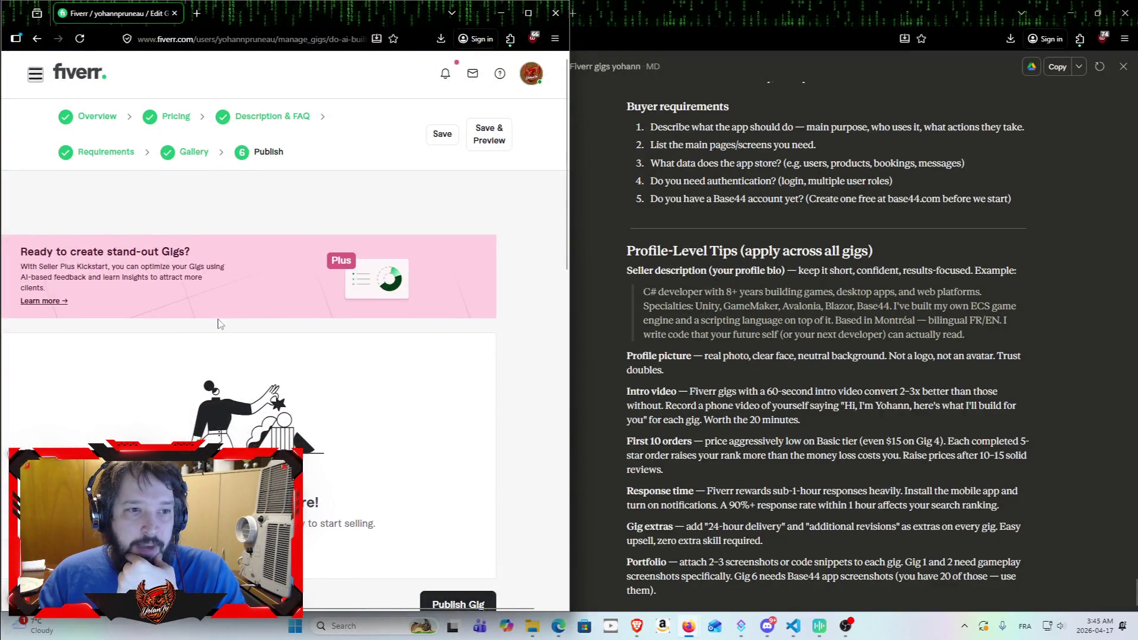
pyautogui.scroll(-3, 246, 284)
pyautogui.scroll(2, 245, 285)
pyautogui.scroll(-1, 356, 383)
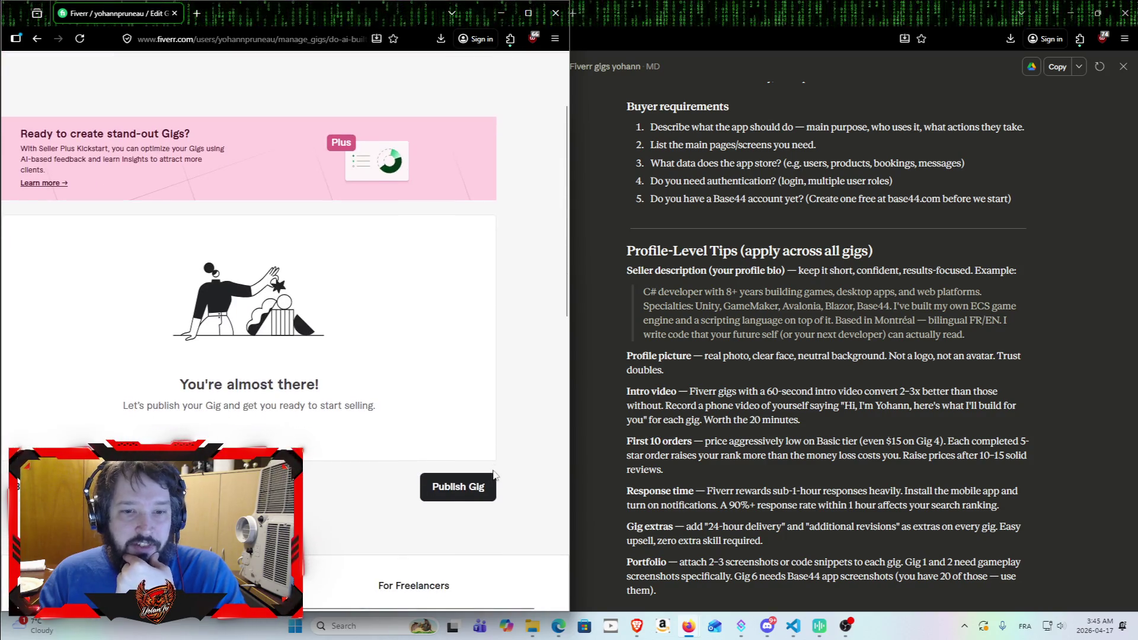
# - Publish the AI-built web apps gig on Fiverr and set Fiverr aside to reveal Claude
pyautogui.click(483, 486)
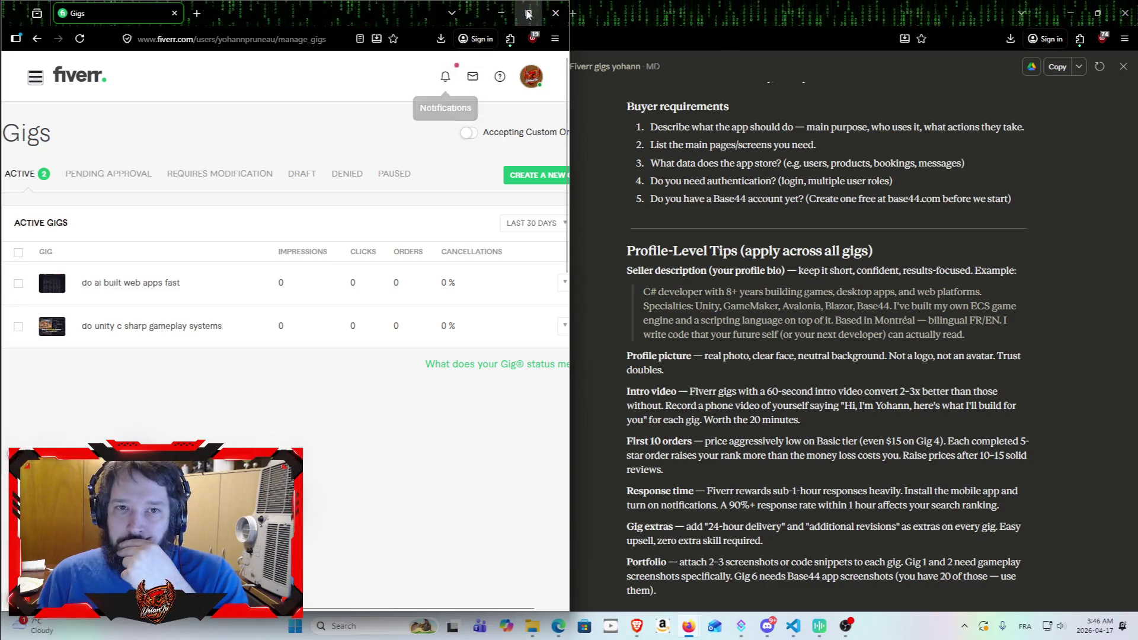
pyautogui.click(555, 13)
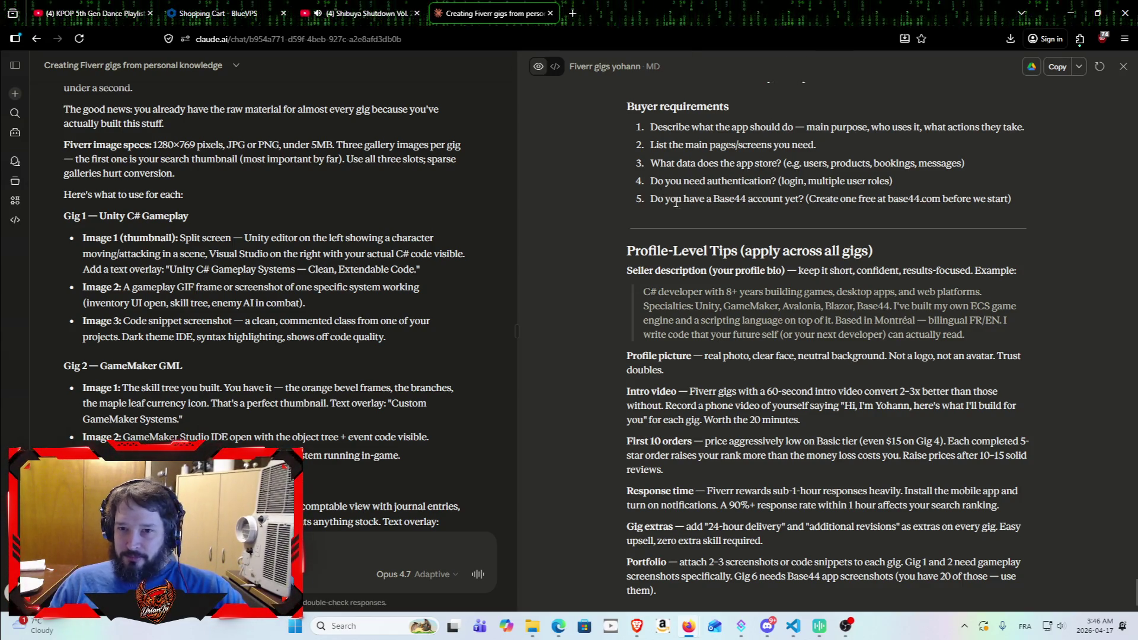
pyautogui.scroll(2, 725, 285)
pyautogui.scroll(2, 725, 285)
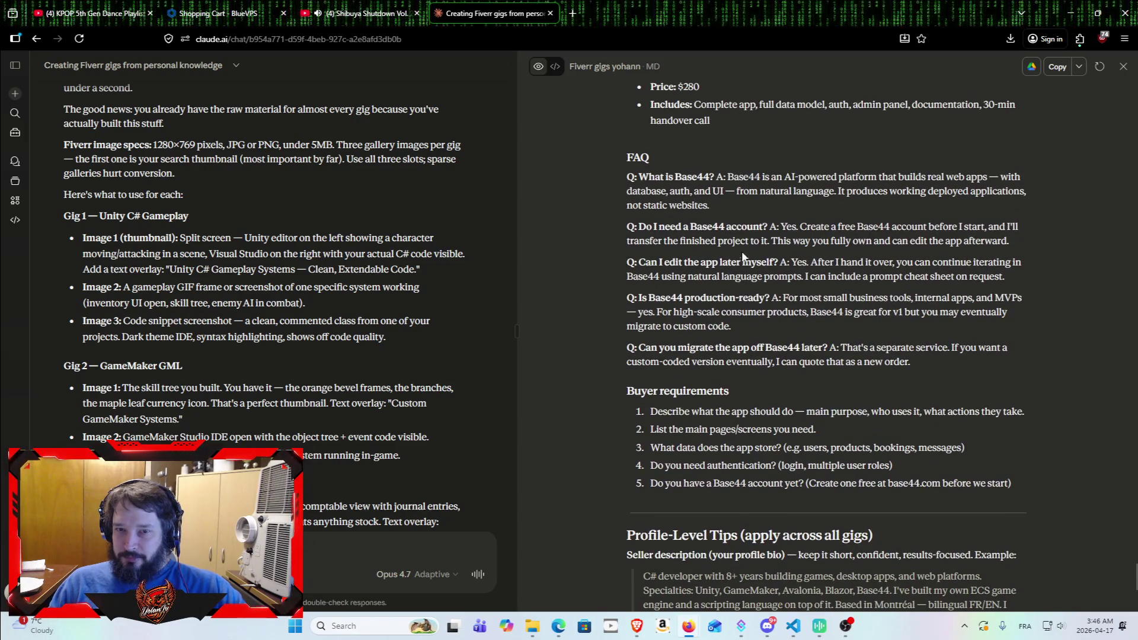
pyautogui.scroll(1, 742, 251)
pyautogui.scroll(-2, 648, 318)
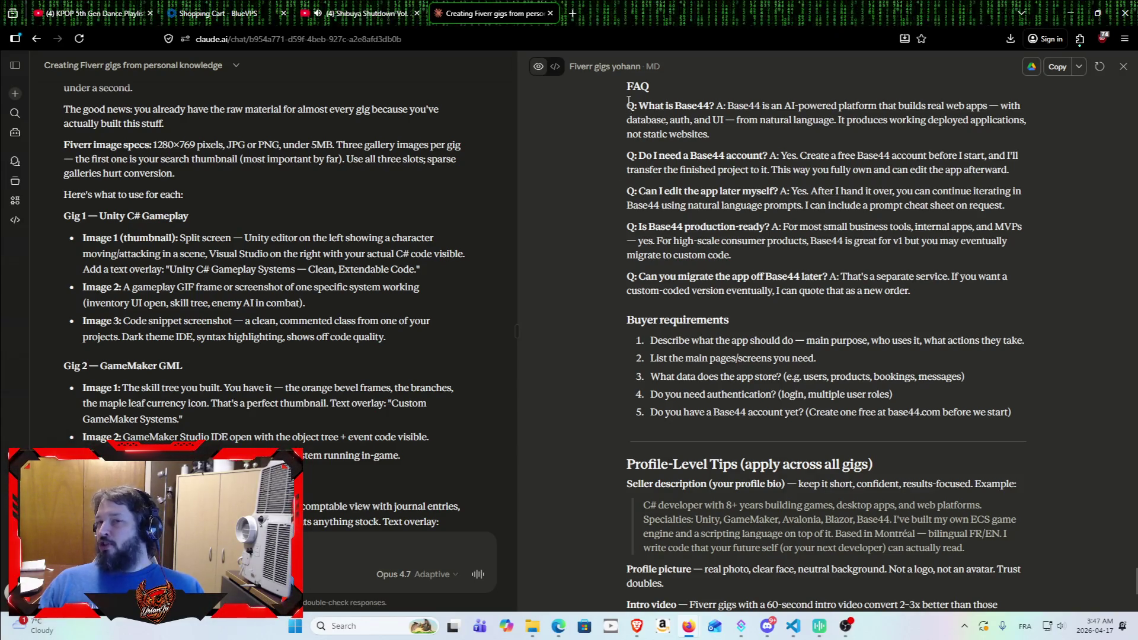
pyautogui.moveTo(629, 106); pyautogui.dragTo(937, 294)
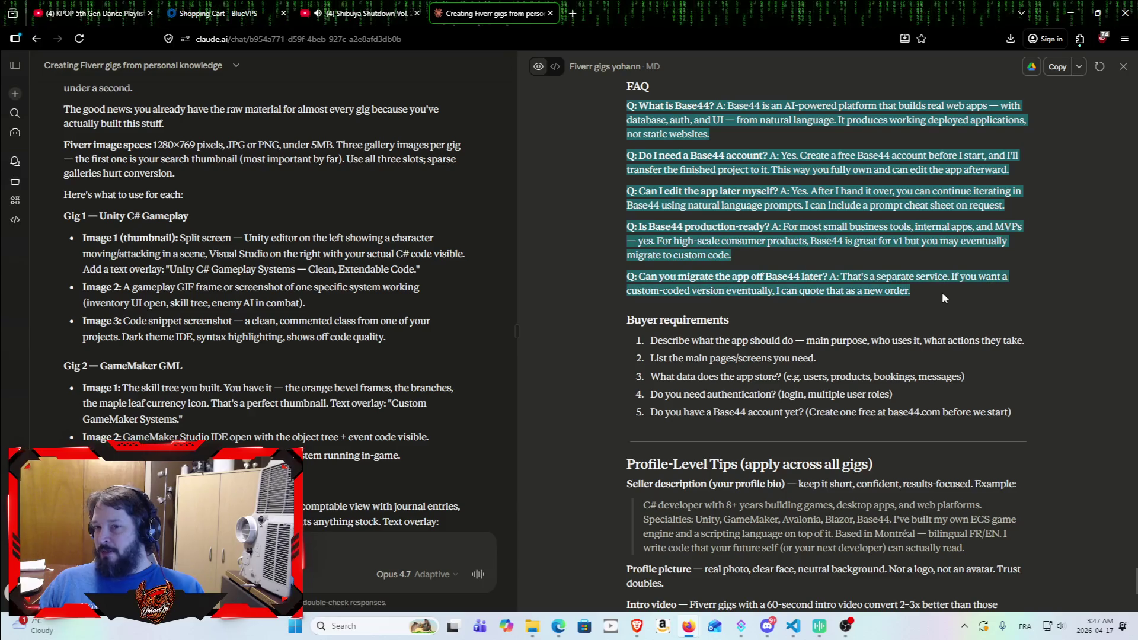
pyautogui.click(931, 297)
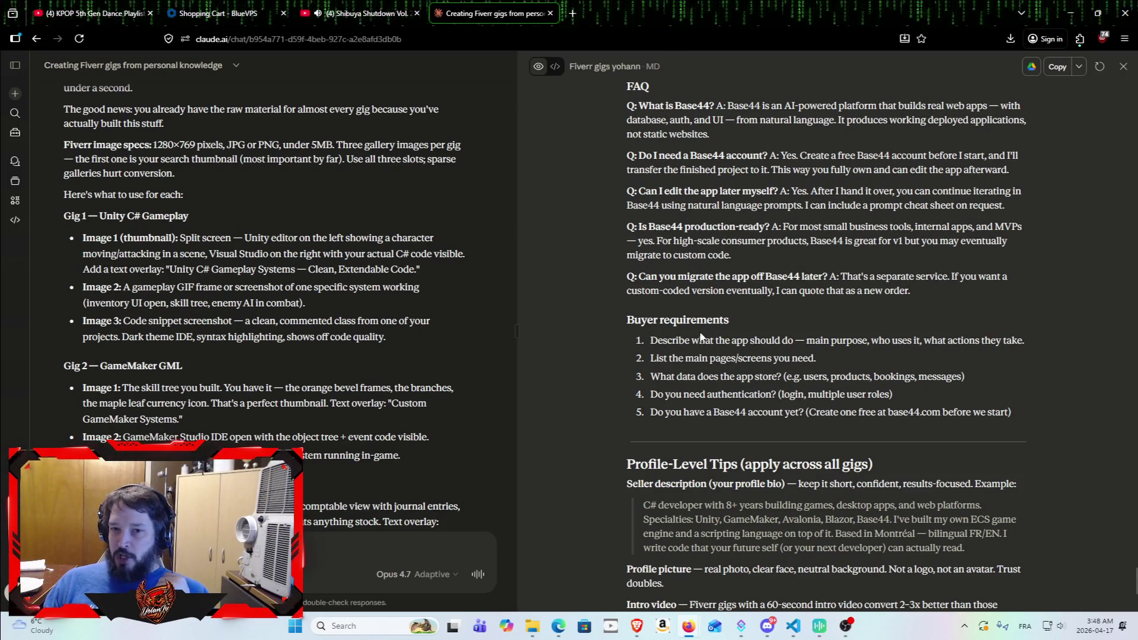
pyautogui.scroll(-1, 721, 300)
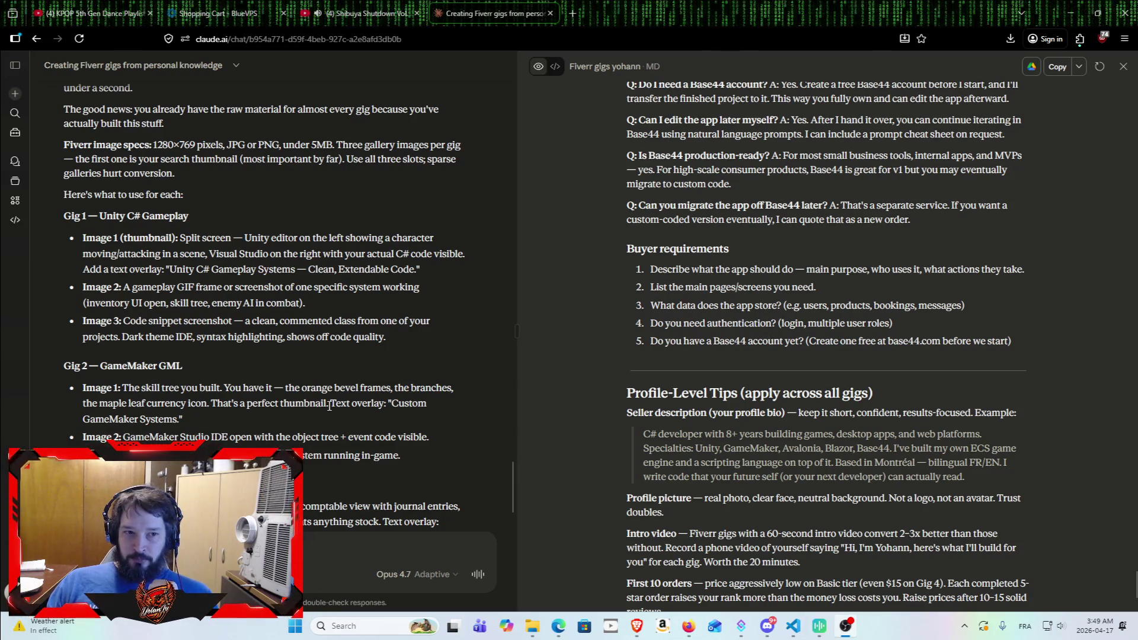
pyautogui.scroll(-2, 399, 275)
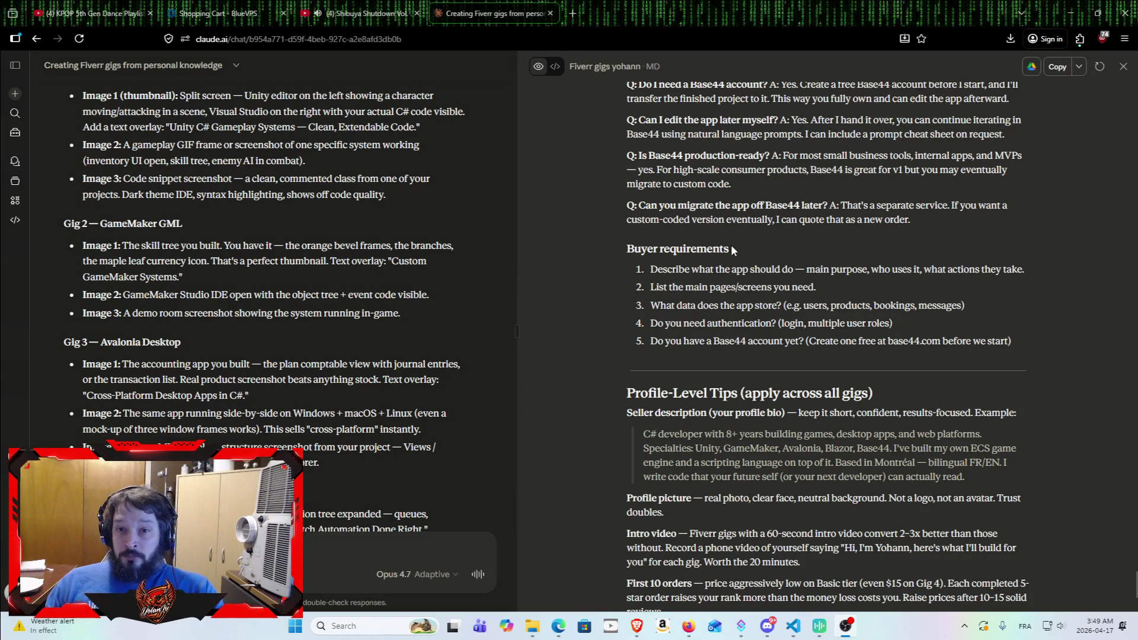
pyautogui.scroll(2, 754, 354)
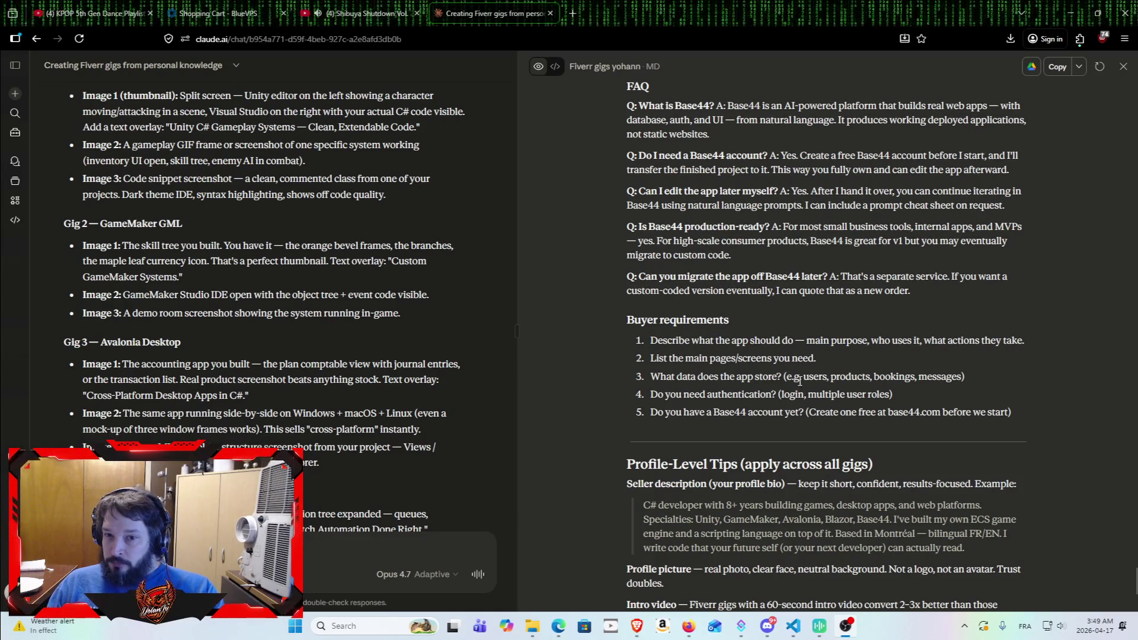
pyautogui.scroll(-1, 734, 305)
pyautogui.scroll(-1, 734, 305)
pyautogui.scroll(-1, 728, 296)
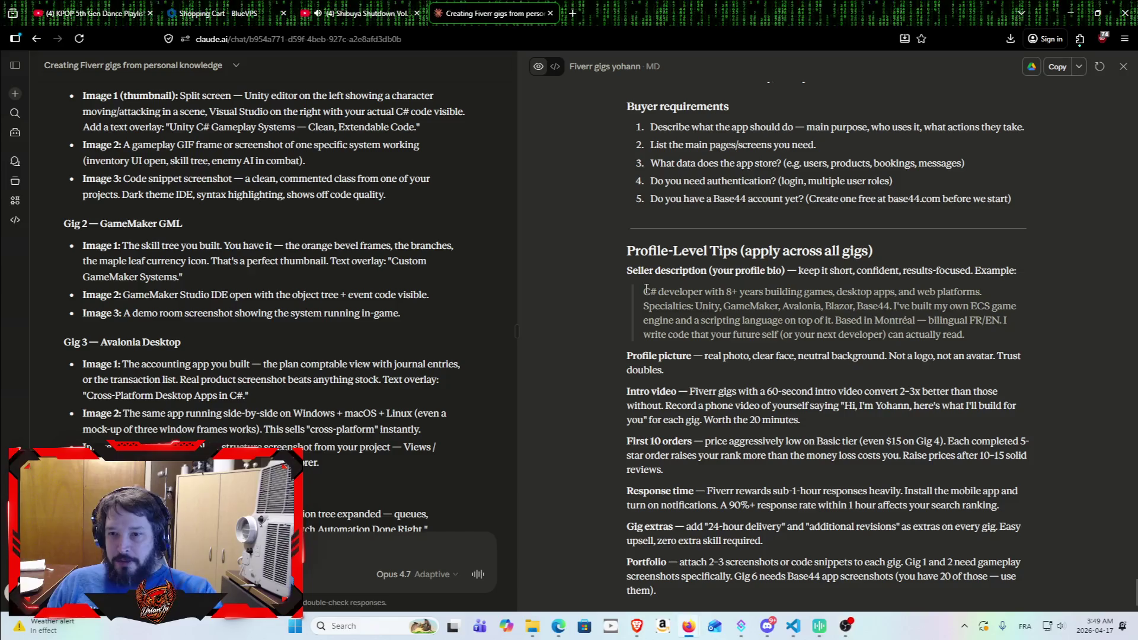
# - Select the example seller bio paragraph under Profile-Level Tips in Claude's document
pyautogui.moveTo(645, 292); pyautogui.dragTo(986, 348)
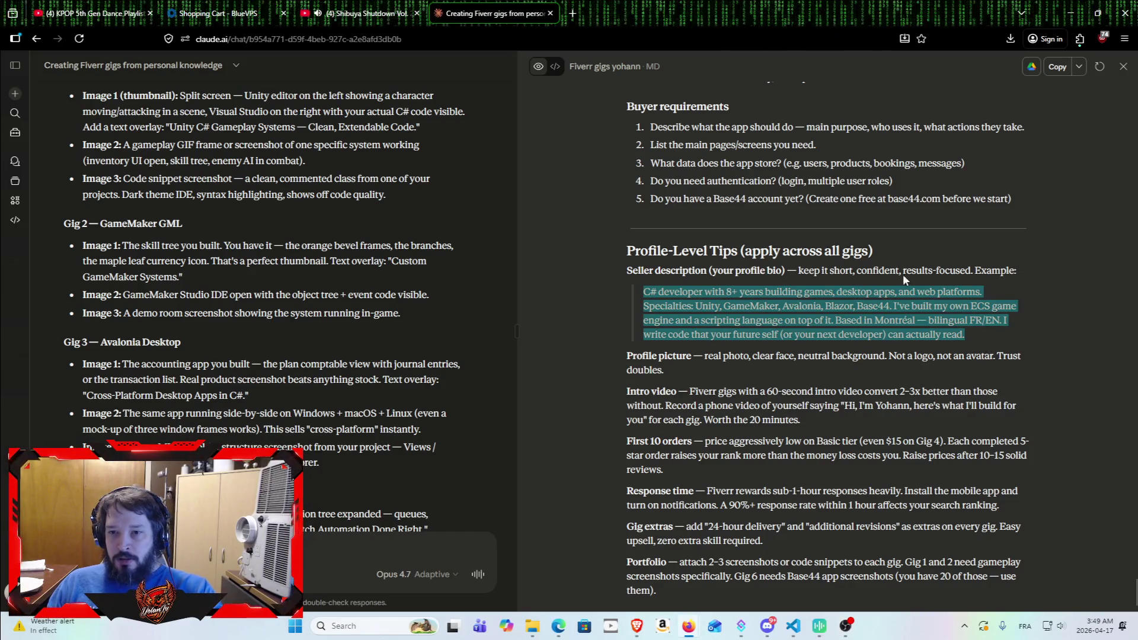
# - Bring Fiverr forward maximized and open the seller profile page with its About description
pyautogui.click(688, 626)
pyautogui.click(690, 556)
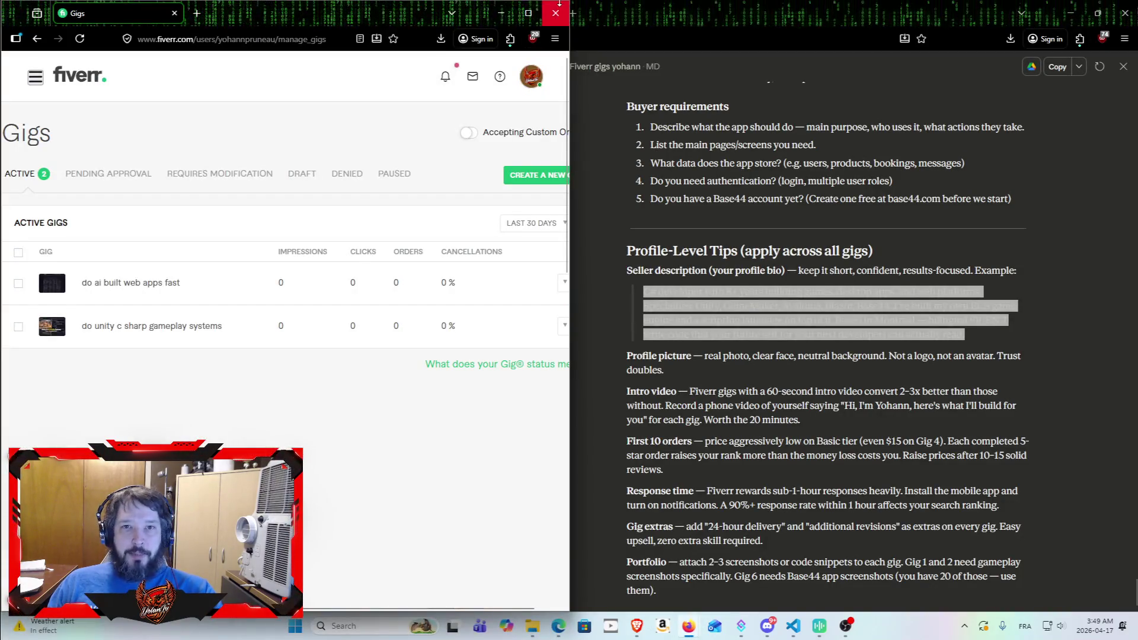
pyautogui.click(528, 12)
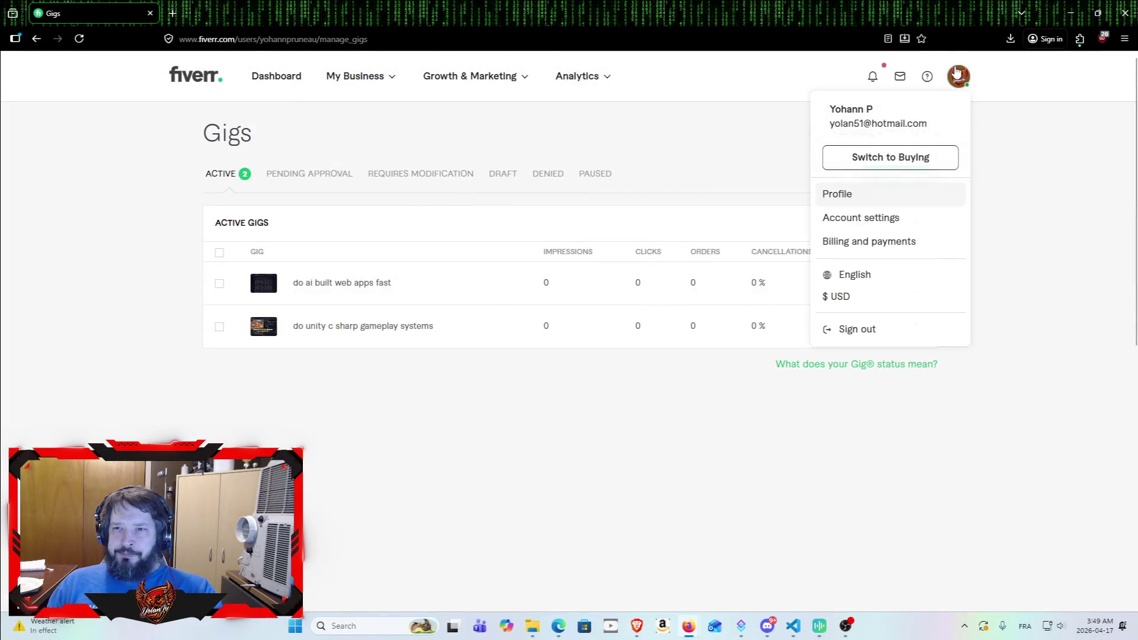
pyautogui.moveTo(360, 76)
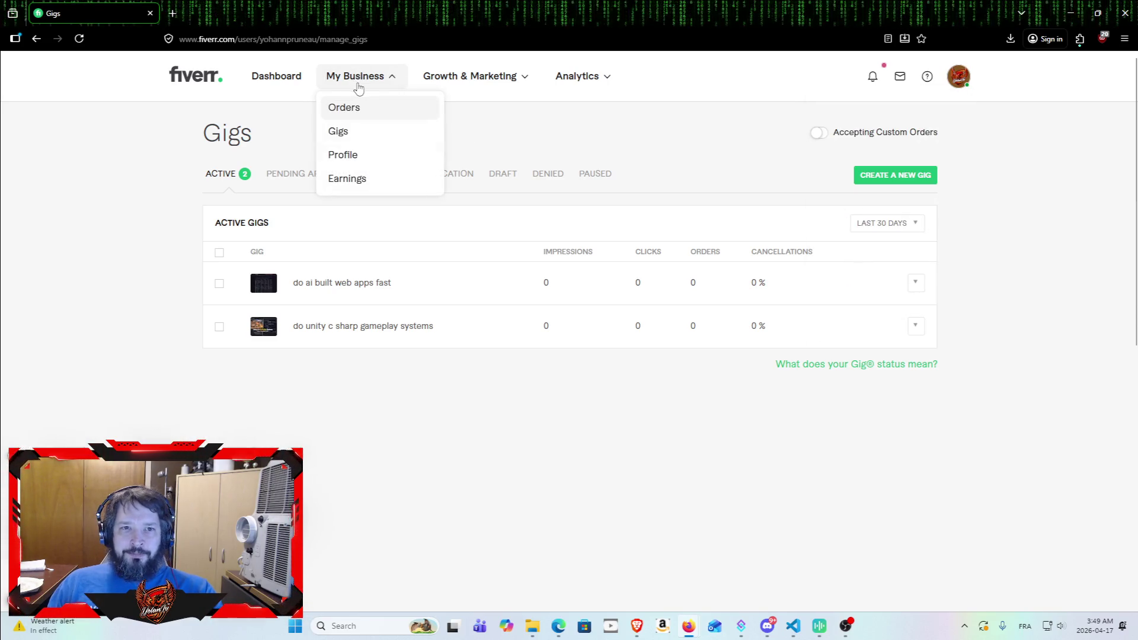
pyautogui.click(365, 157)
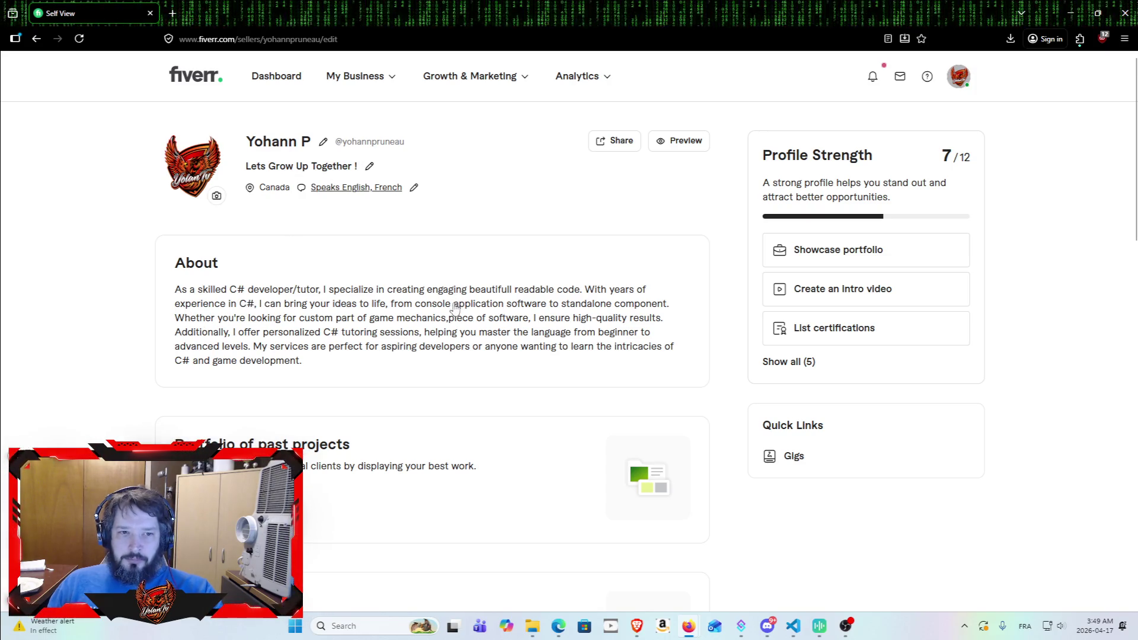
pyautogui.scroll(-2, 471, 160)
pyautogui.scroll(1, 508, 297)
# - Paste the copied bio over the About text and delete the stray trailing characters
pyautogui.click(510, 294)
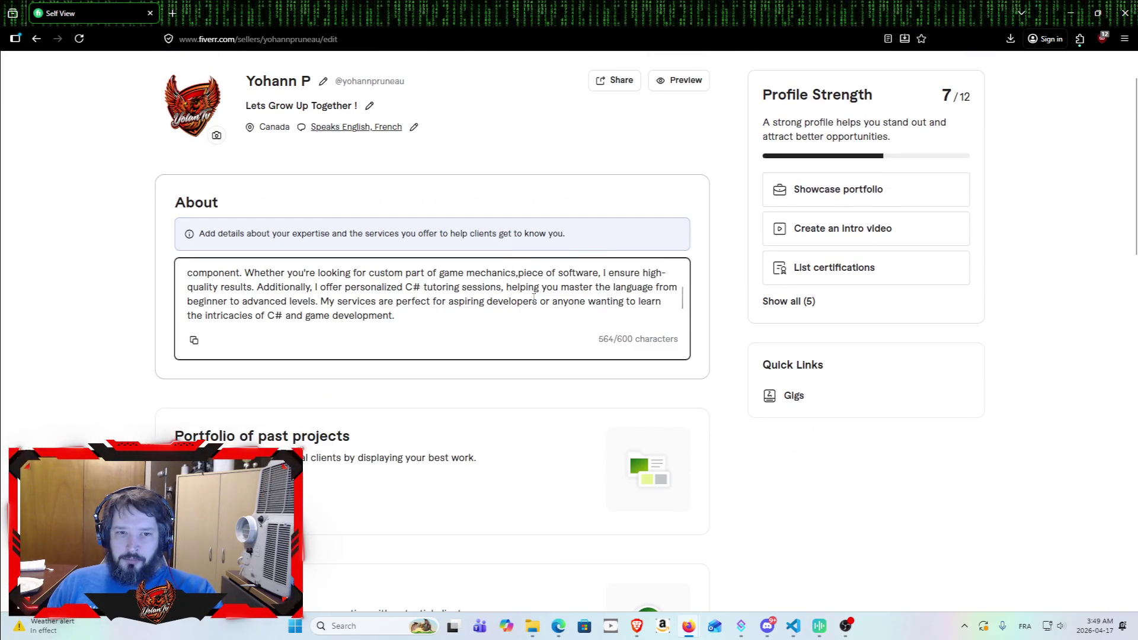
pyautogui.hotkey('ctrl', 'a')
pyautogui.hotkey('ctrl', 'v')
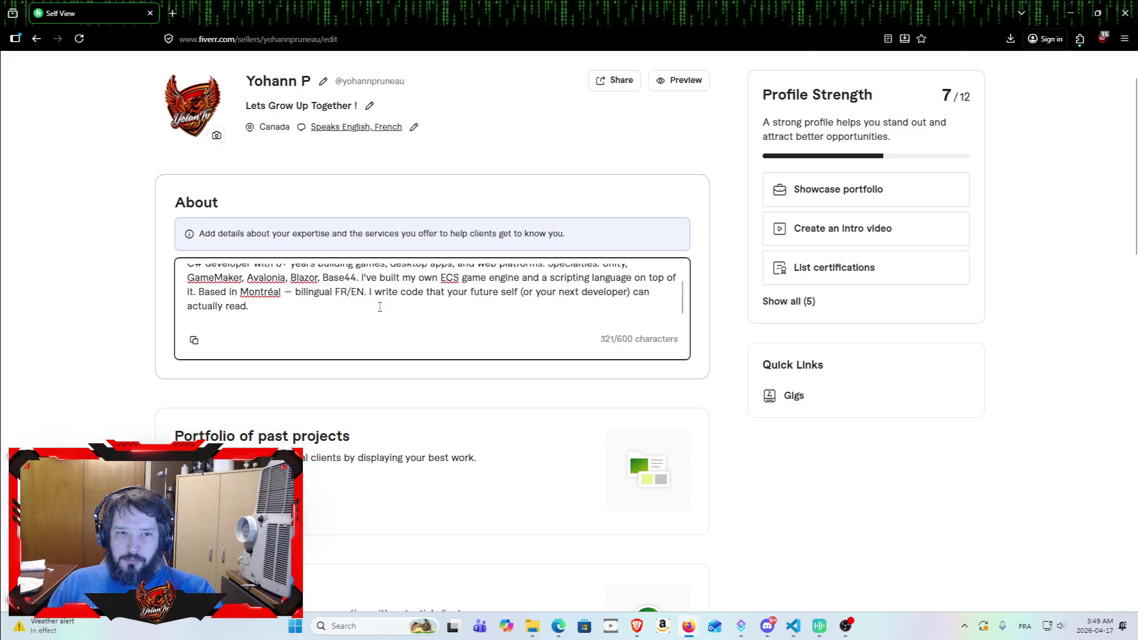
pyautogui.scroll(2, 467, 300)
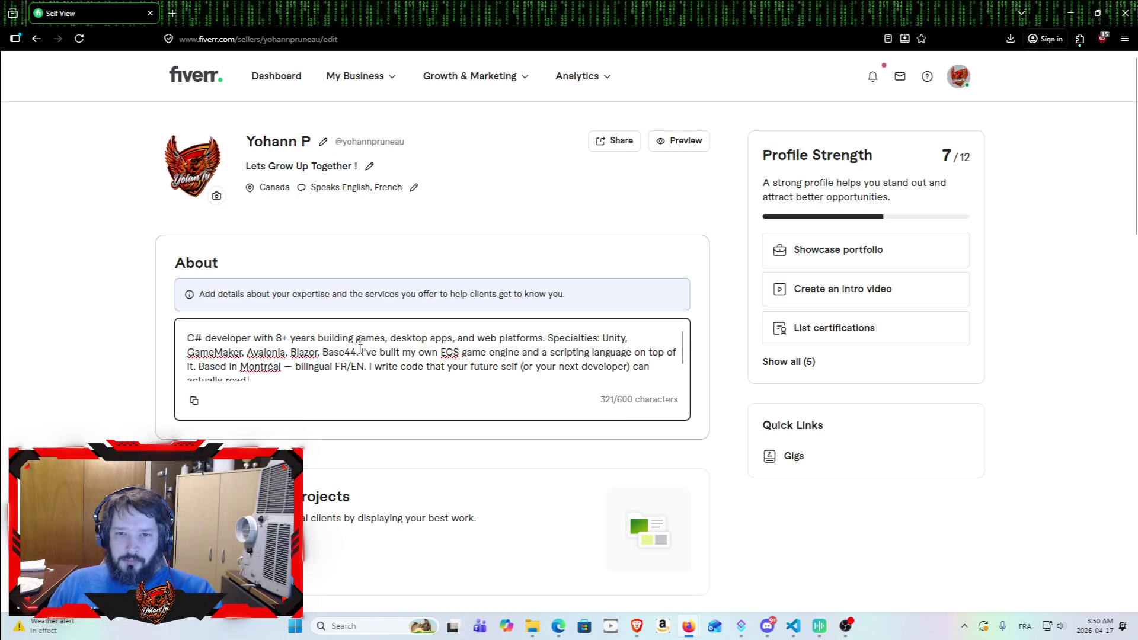
pyautogui.scroll(-1, 364, 351)
pyautogui.scroll(1, 370, 352)
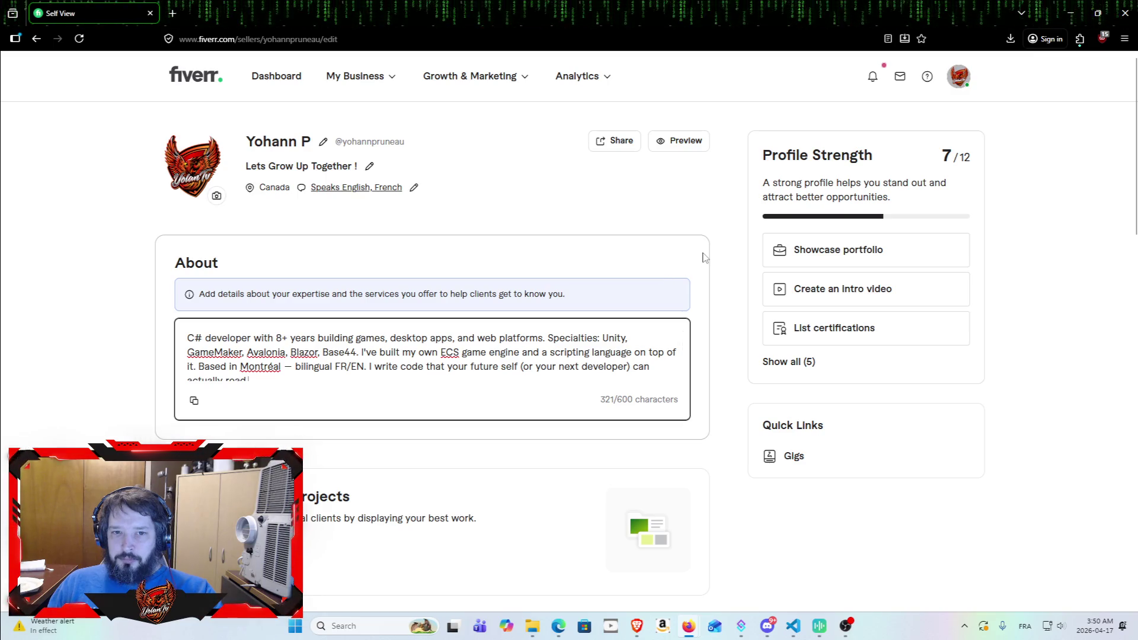
pyautogui.scroll(-3, 711, 258)
pyautogui.scroll(-1, 653, 169)
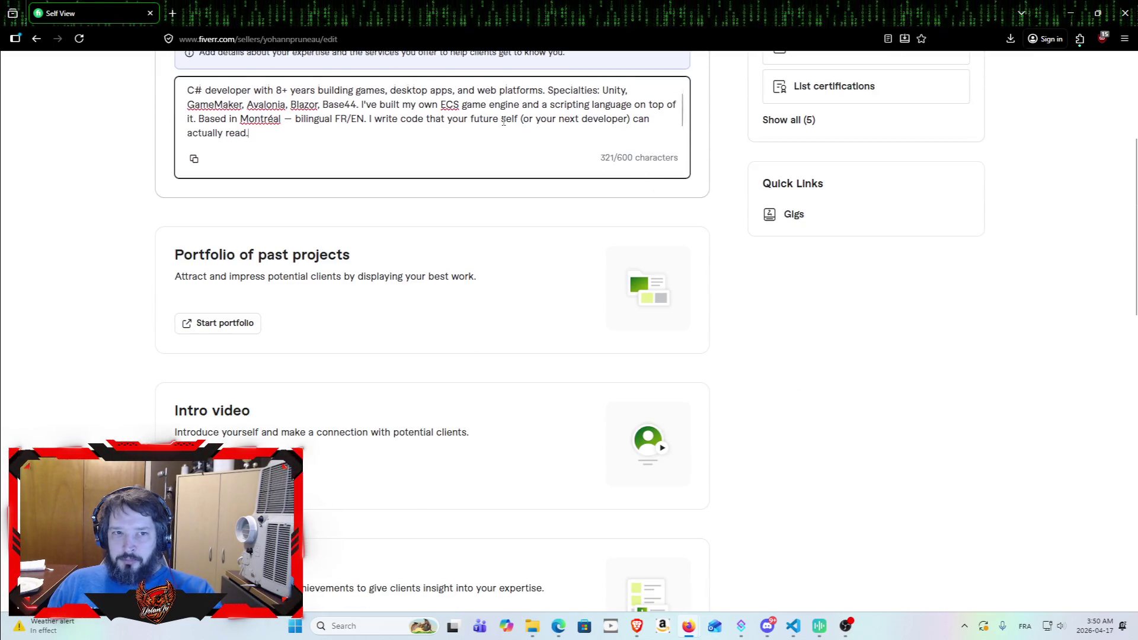
pyautogui.scroll(-3, 500, 102)
pyautogui.scroll(4, 642, 289)
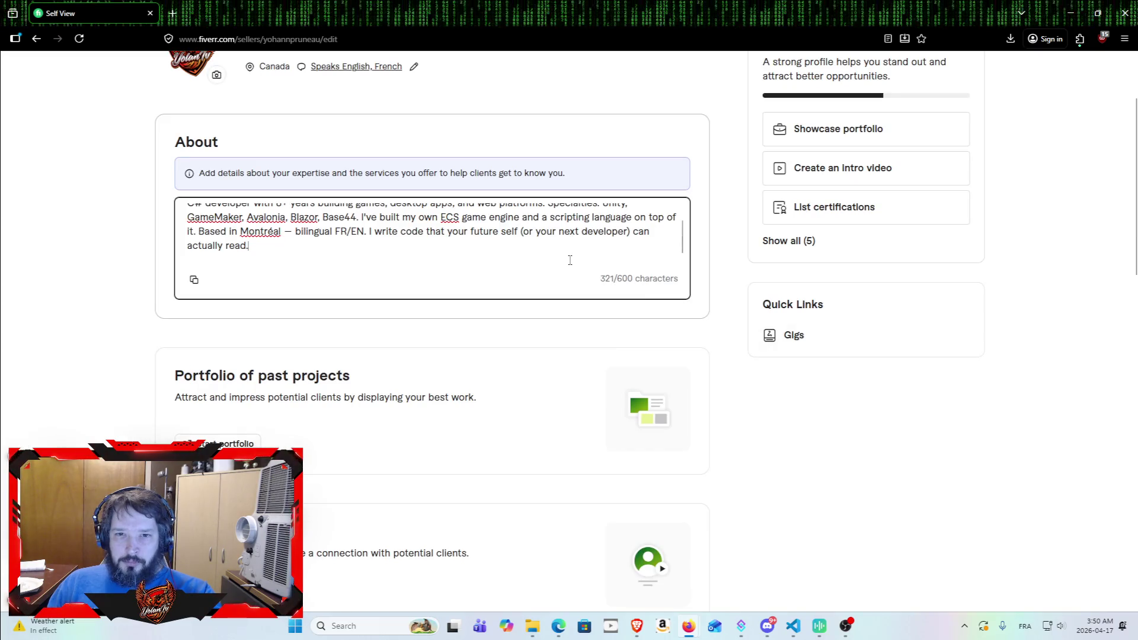
pyautogui.press('Return')
pyautogui.press('BackSpace')
pyautogui.scroll(2, 622, 279)
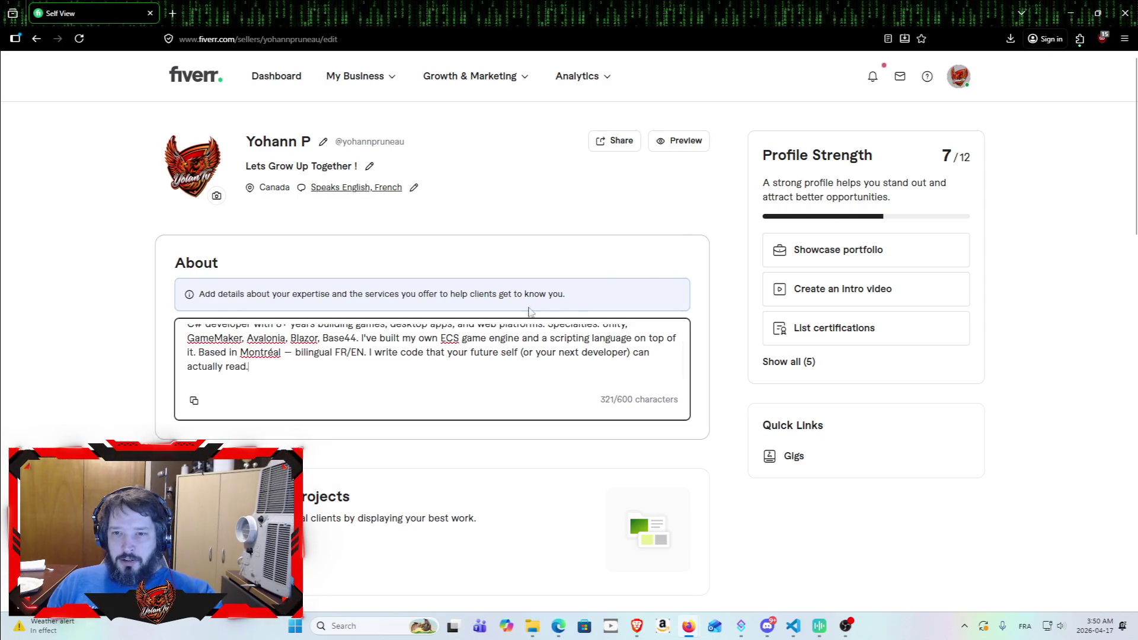
pyautogui.scroll(-5, 503, 396)
pyautogui.scroll(-3, 522, 376)
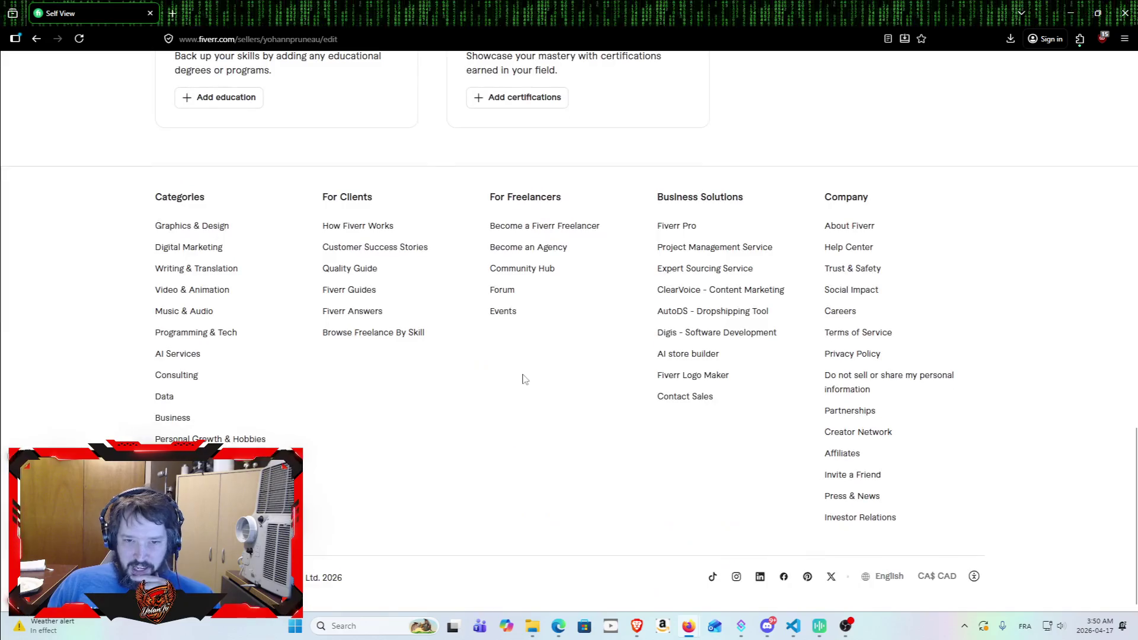
pyautogui.scroll(3, 538, 374)
pyautogui.scroll(1, 527, 336)
pyautogui.scroll(1, 497, 324)
pyautogui.scroll(3, 490, 347)
pyautogui.scroll(2, 490, 356)
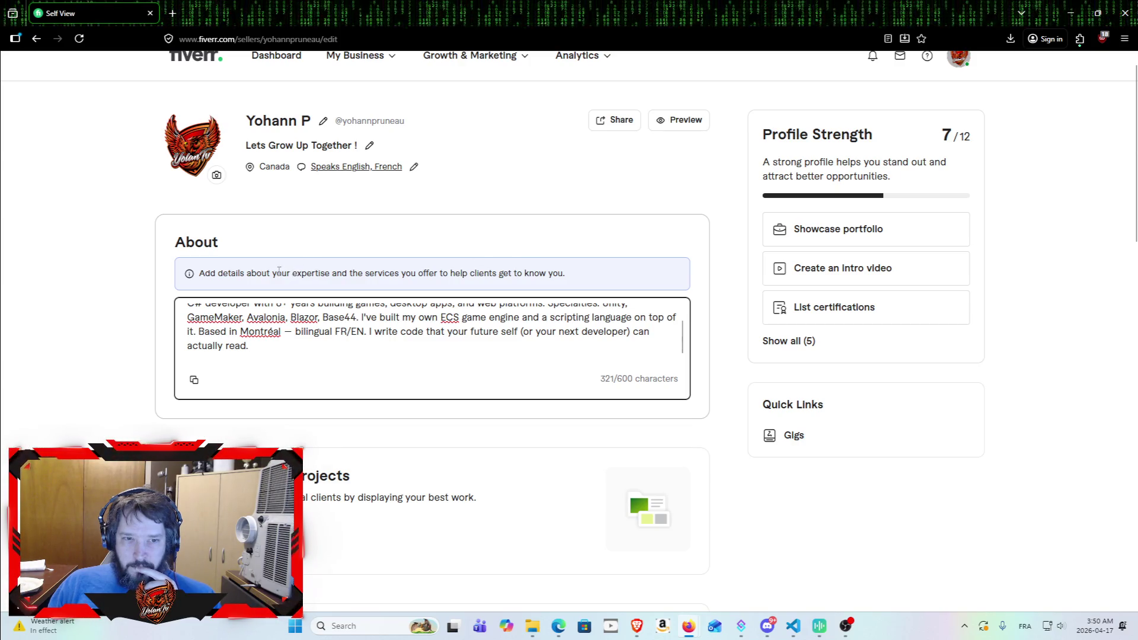
pyautogui.scroll(1, 334, 391)
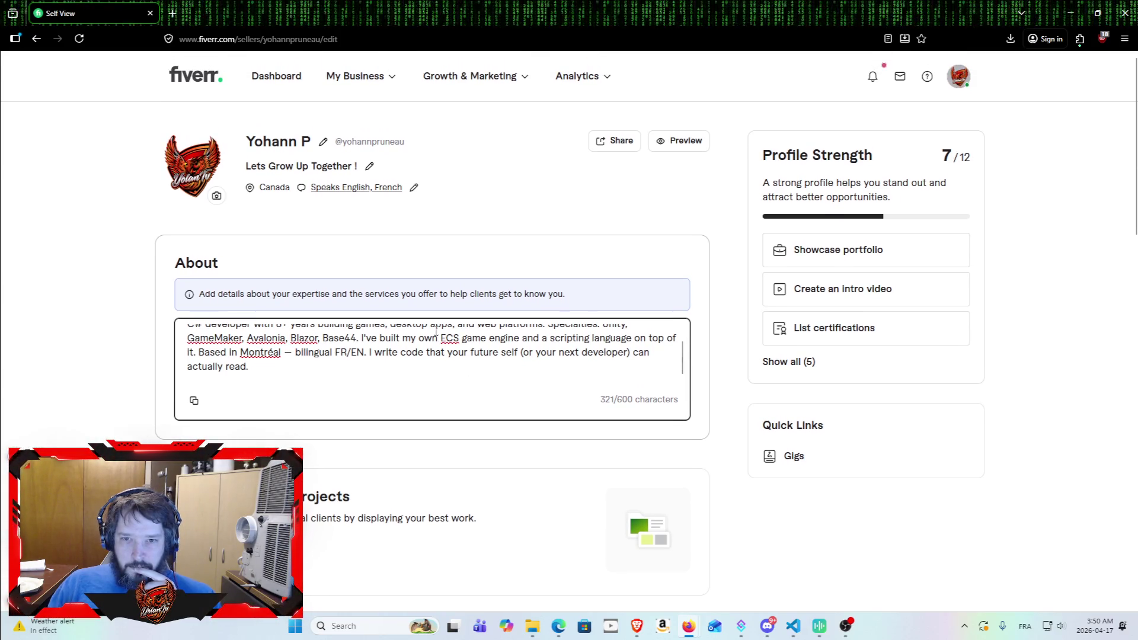
pyautogui.write('hahahaha231231241245')
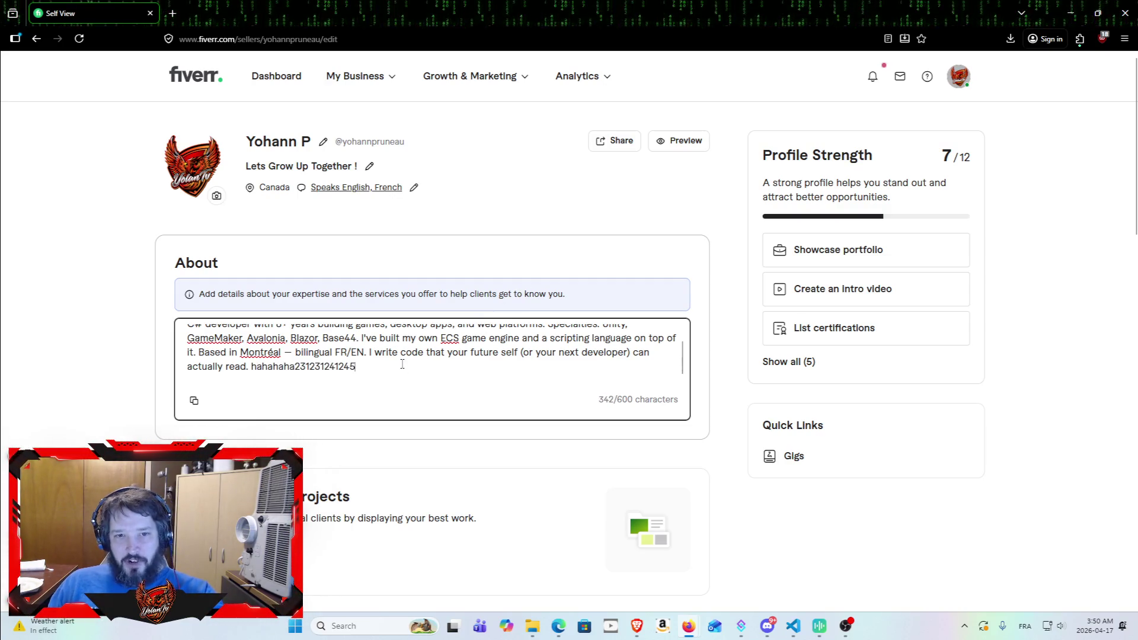
pyautogui.moveTo(402, 365); pyautogui.dragTo(252, 371)
pyautogui.press('BackSpace')
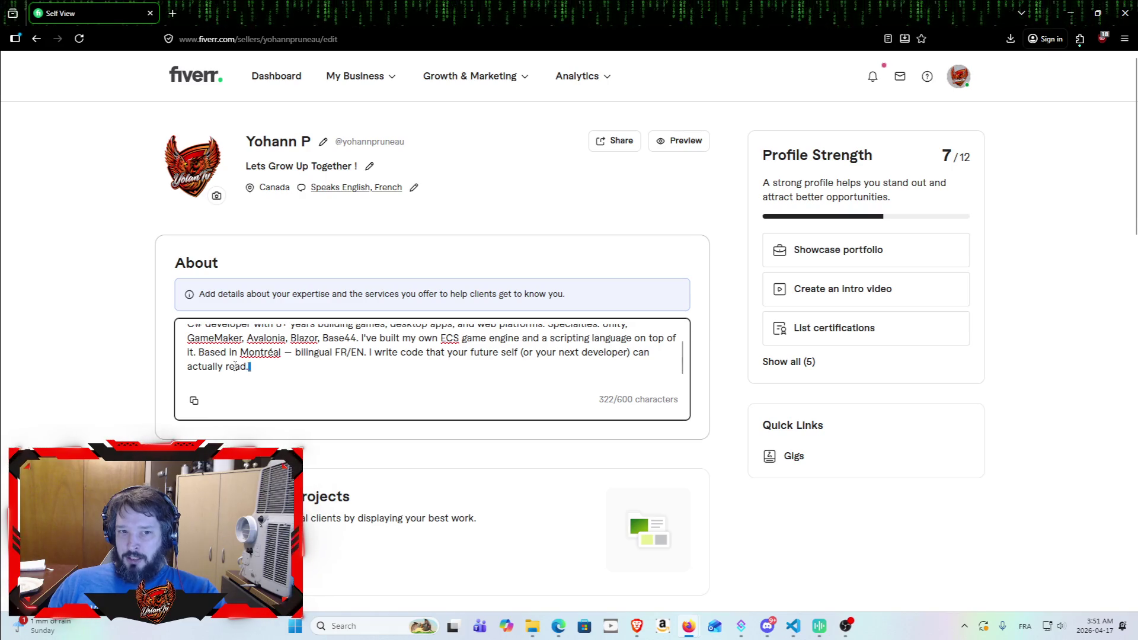
# - Fiddle with selections in the About text and undo back to the older description
pyautogui.moveTo(286, 367); pyautogui.dragTo(183, 339)
pyautogui.click(273, 368)
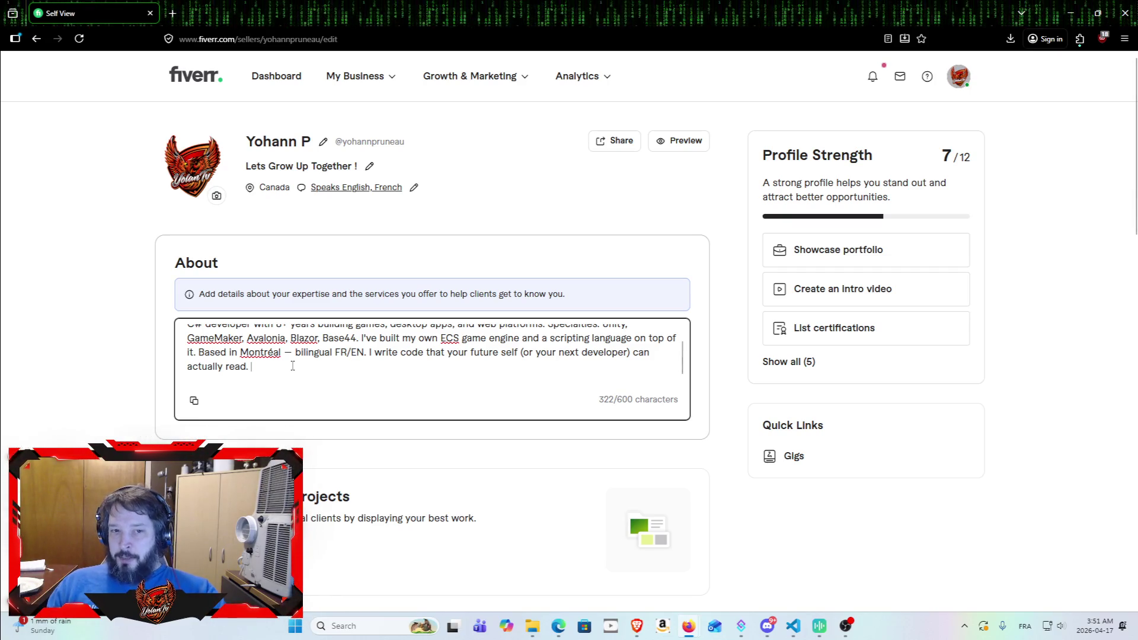
pyautogui.click(290, 364)
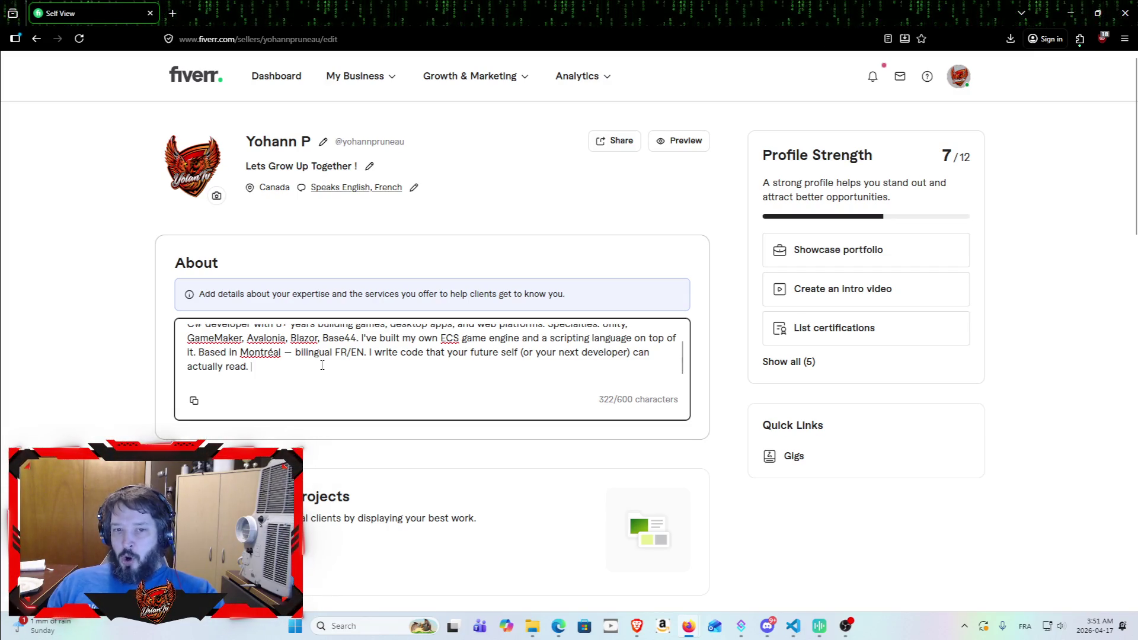
pyautogui.moveTo(323, 364); pyautogui.dragTo(212, 328)
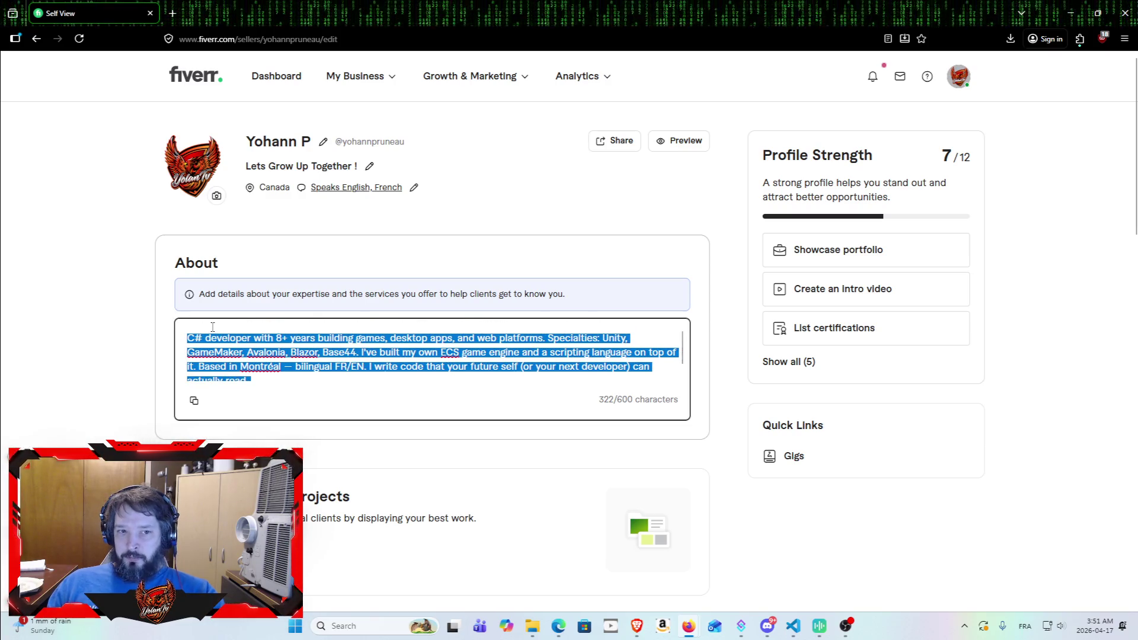
pyautogui.click(380, 356)
pyautogui.press('BackSpace')
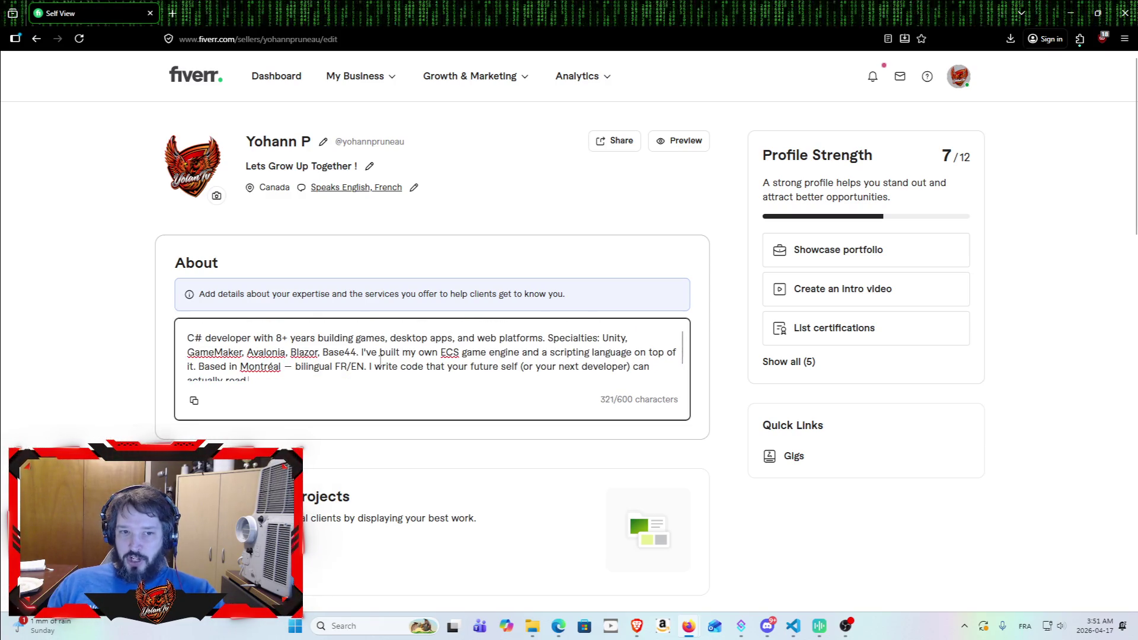
pyautogui.hotkey('ctrl', 'z')
pyautogui.scroll(-3, 380, 359)
pyautogui.click(584, 284)
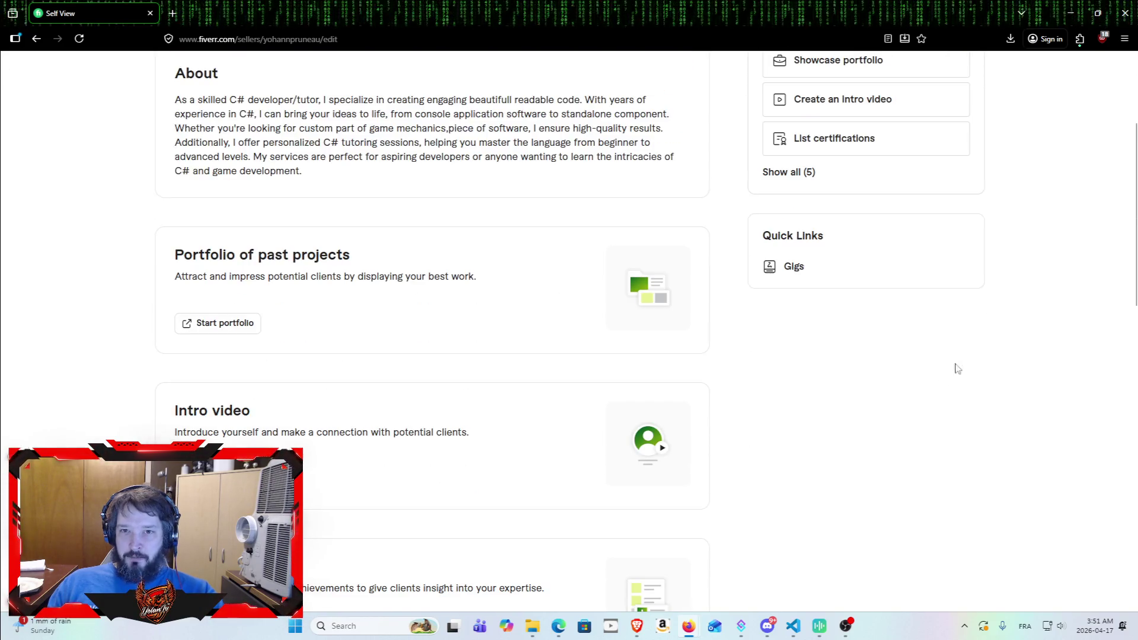
pyautogui.scroll(3, 754, 451)
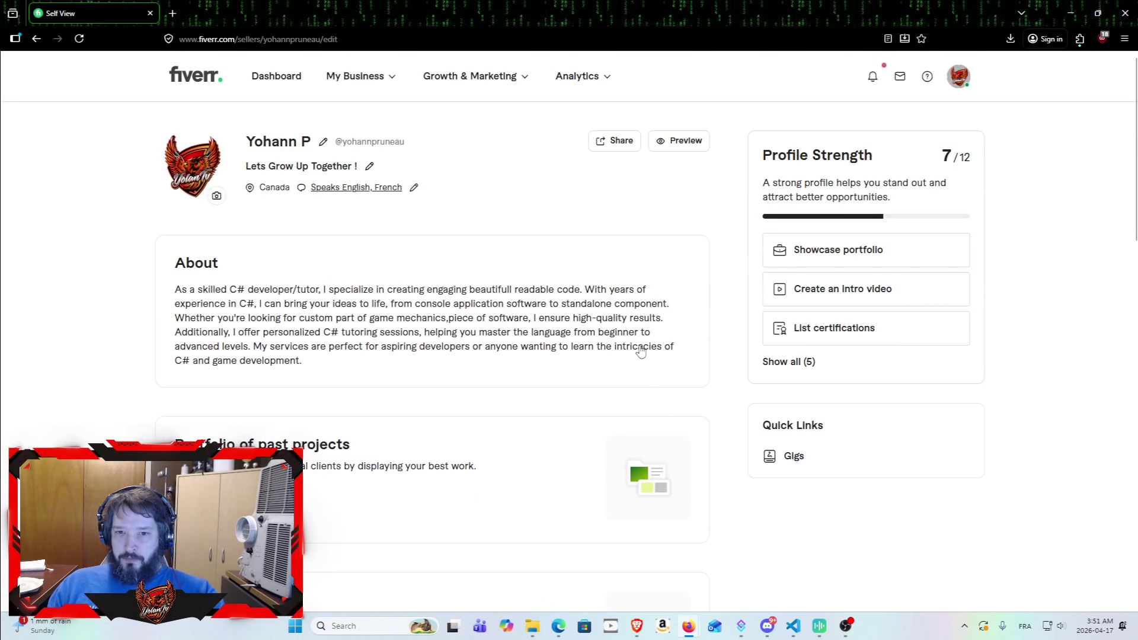
# - Replace the entire About text with the new C# developer description and save it
pyautogui.click(537, 320)
pyautogui.hotkey('ctrl', 'a')
pyautogui.write("C# developer with 8+ years building games, desktop apps, and web platforms. Specialties: Unity, GameMaker, Avalonia, Blazor, Base44. I've built my own ECS game engine and a scripting language on top of it. Based in Montréal — bilingual FR/EN. I write code that your future self (or your next developer) can actually read.")
pyautogui.click(929, 551)
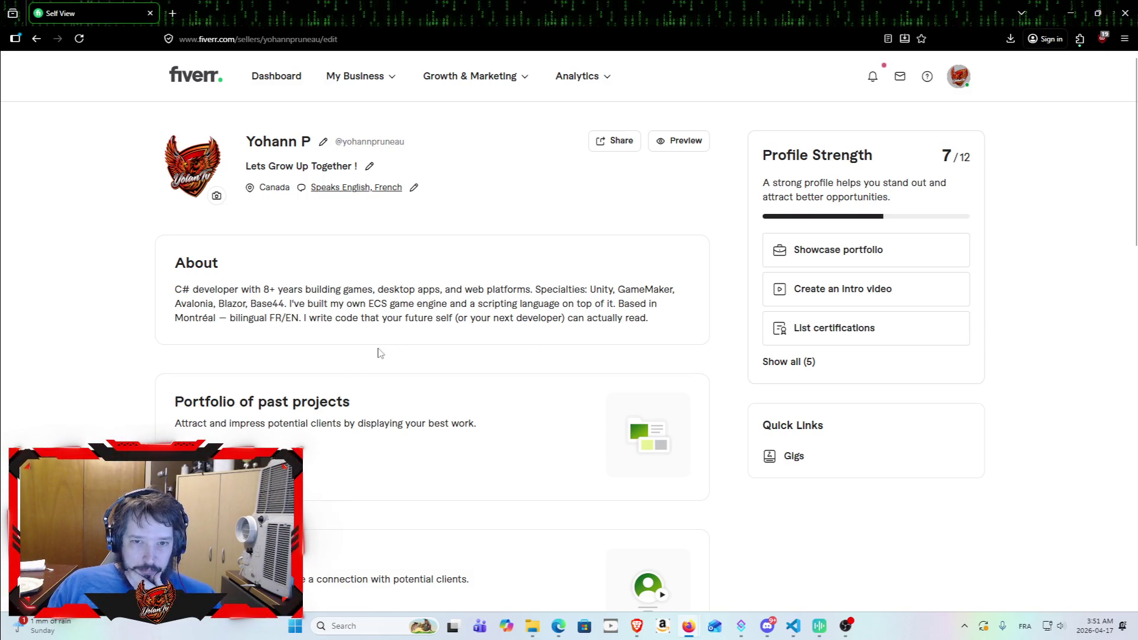
pyautogui.scroll(-2, 378, 353)
pyautogui.scroll(-1, 272, 287)
pyautogui.scroll(-1, 279, 246)
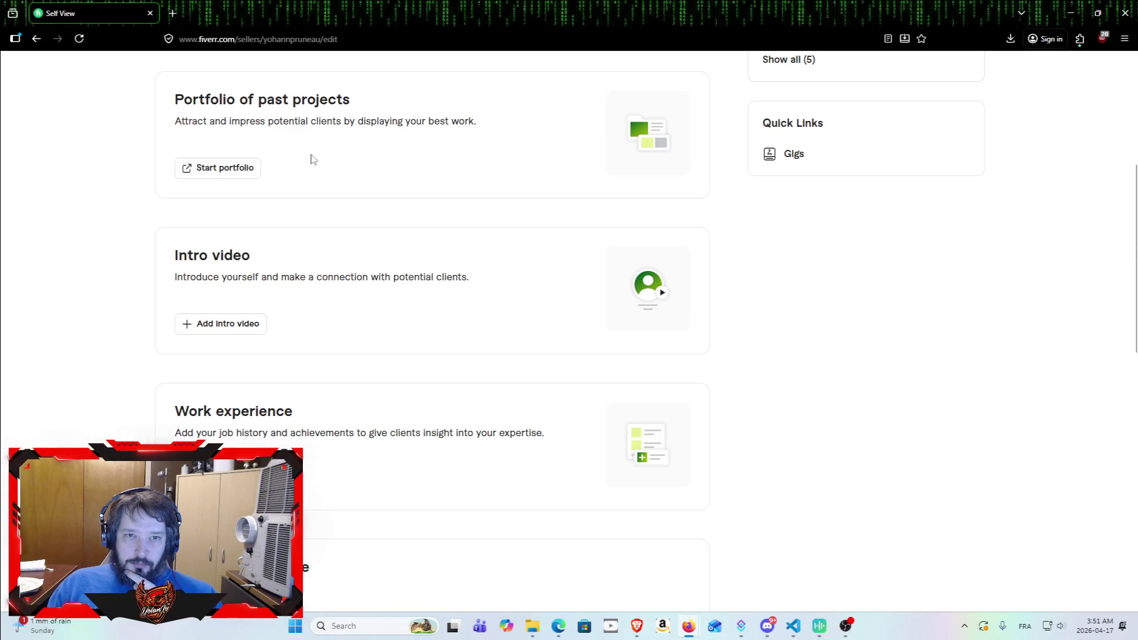
# - Start a Fiverr portfolio and begin creating a new portfolio project
pyautogui.click(240, 168)
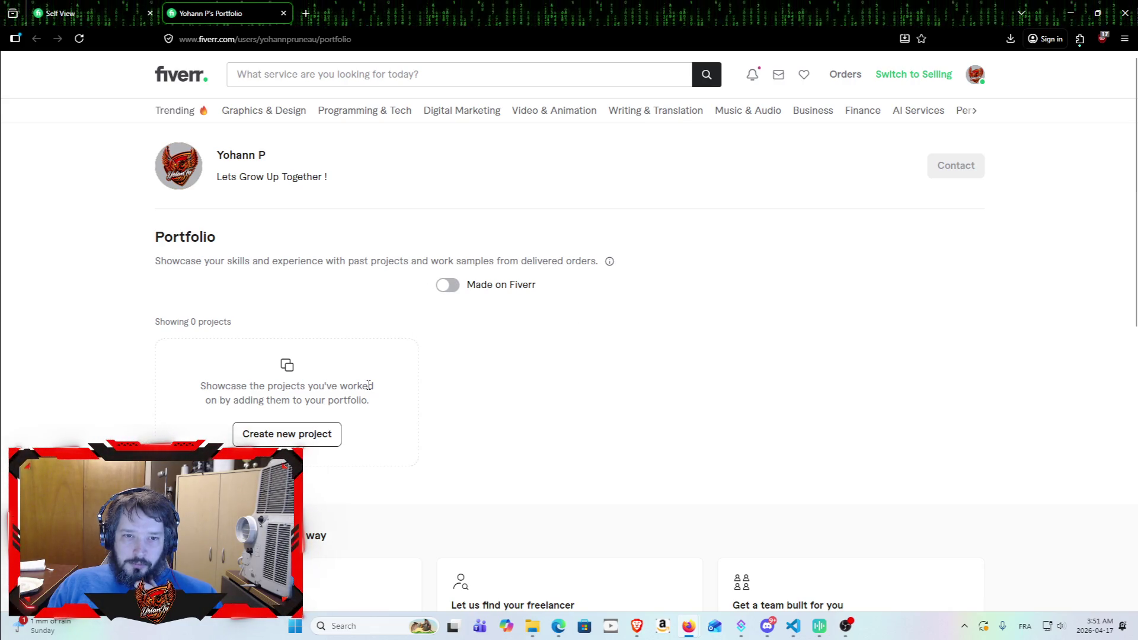
pyautogui.scroll(-1, 632, 337)
pyautogui.scroll(1, 405, 353)
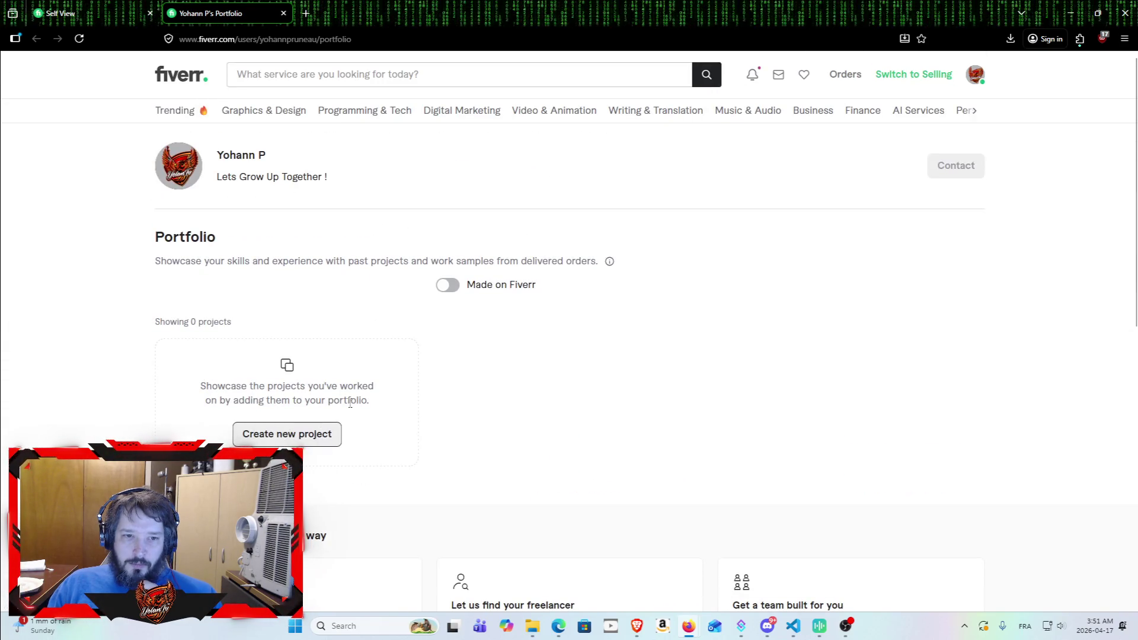
pyautogui.click(268, 441)
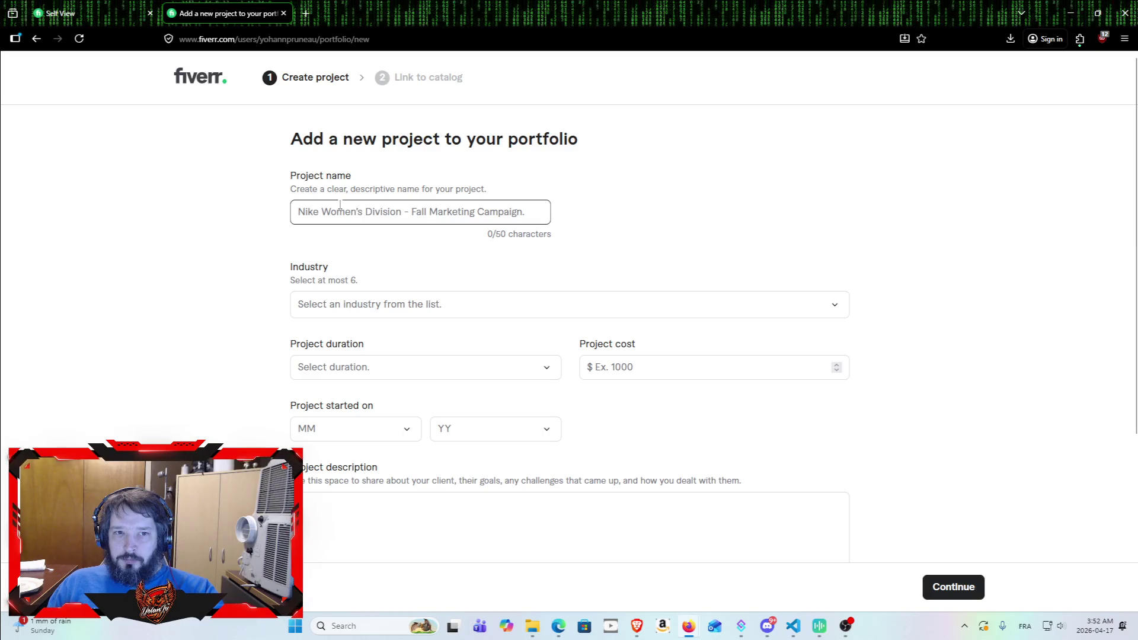
# - Name the project and tag its industry as Technology
pyautogui.click(316, 208)
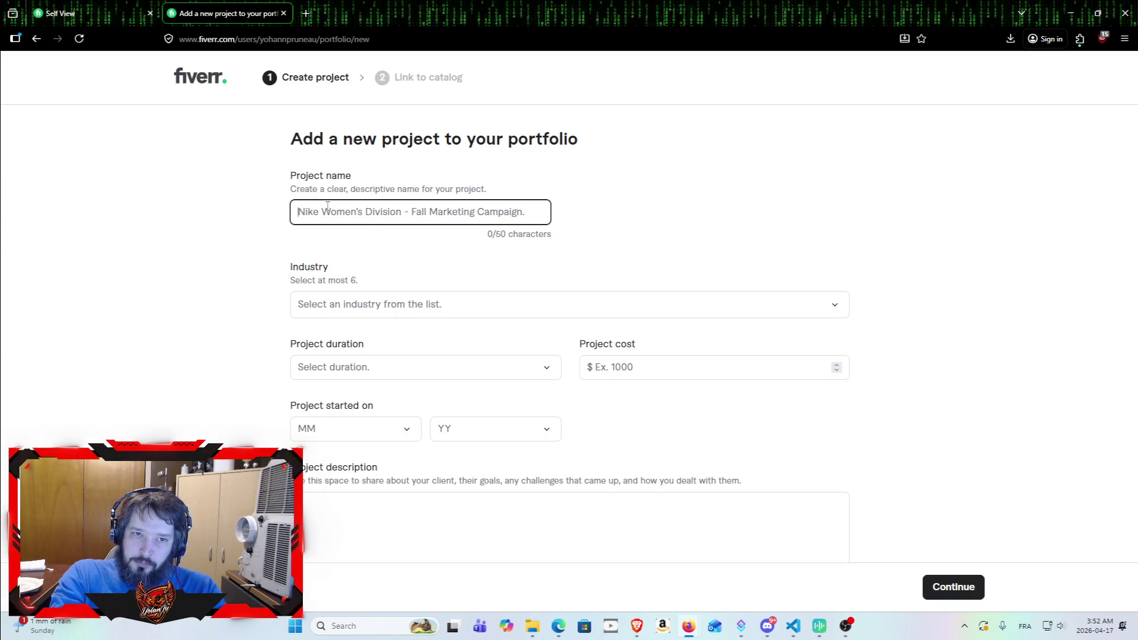
pyautogui.write('Networking')
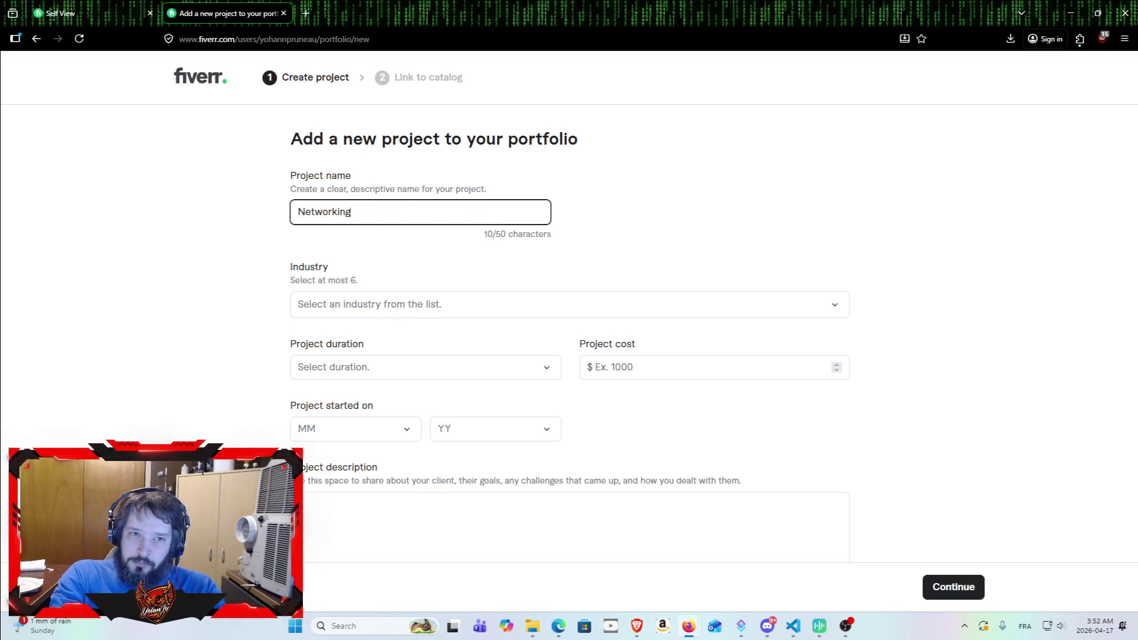
pyautogui.write('te')
pyautogui.click(736, 305)
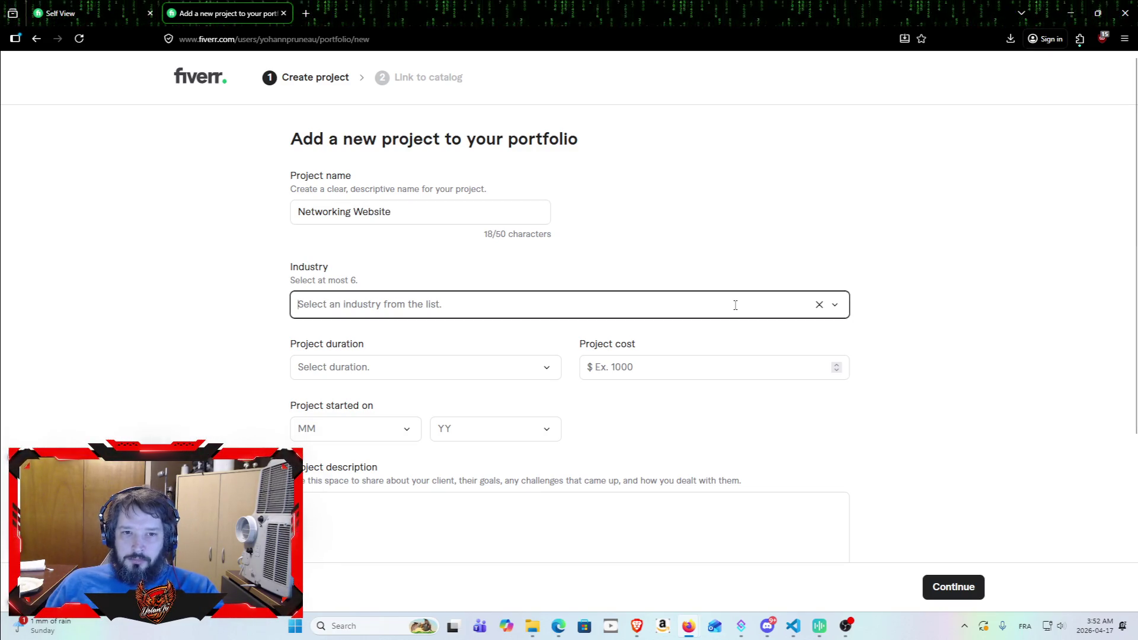
pyautogui.write('web')
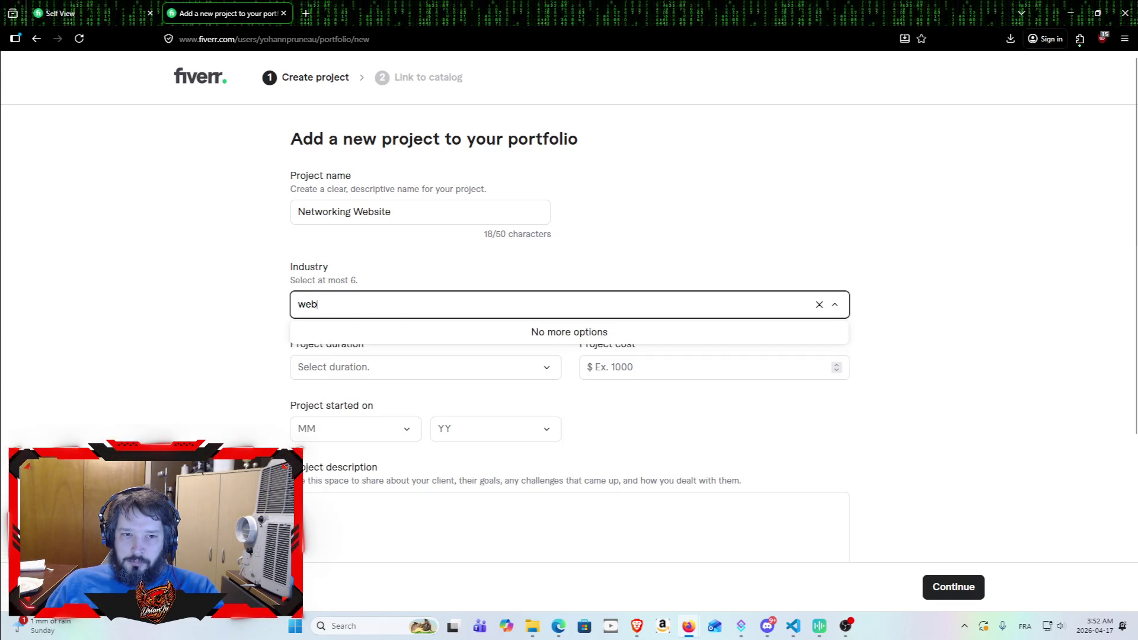
pyautogui.click(274, 290)
pyautogui.click(377, 303)
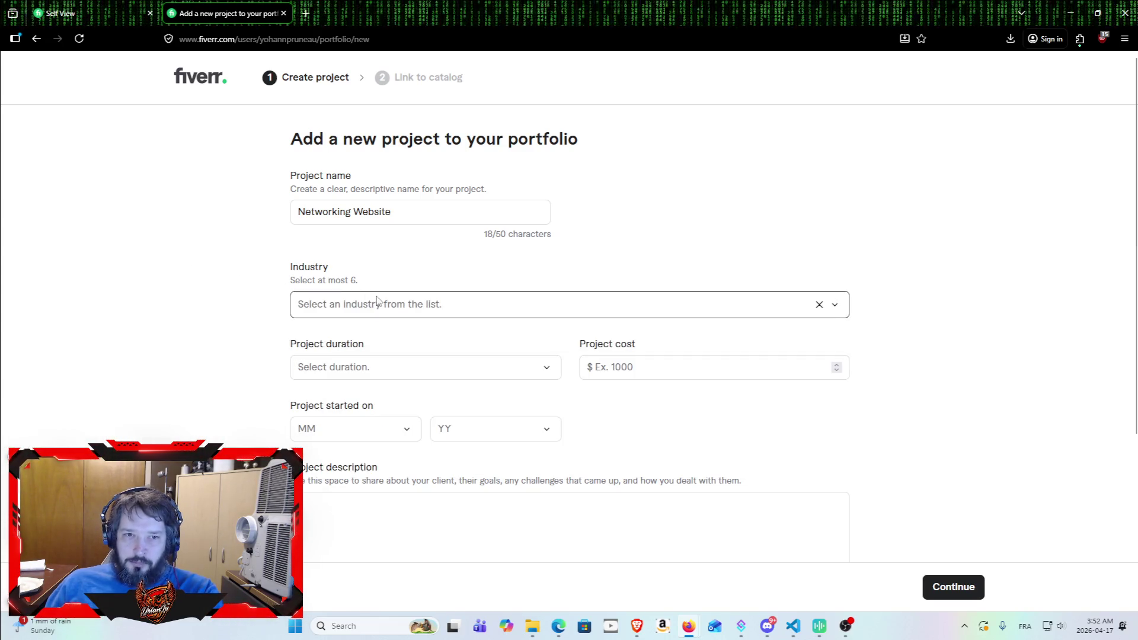
pyautogui.write('Pro')
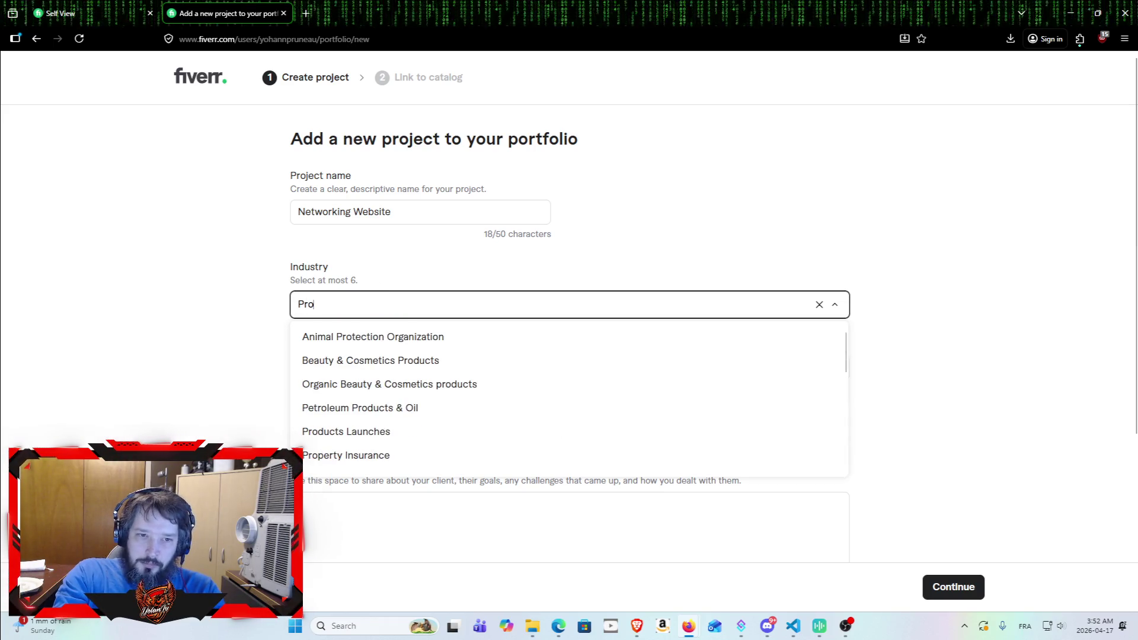
pyautogui.write('g')
pyautogui.press('BackSpace')
pyautogui.press('BackSpace')
pyautogui.press('BackSpace')
pyautogui.write('T')
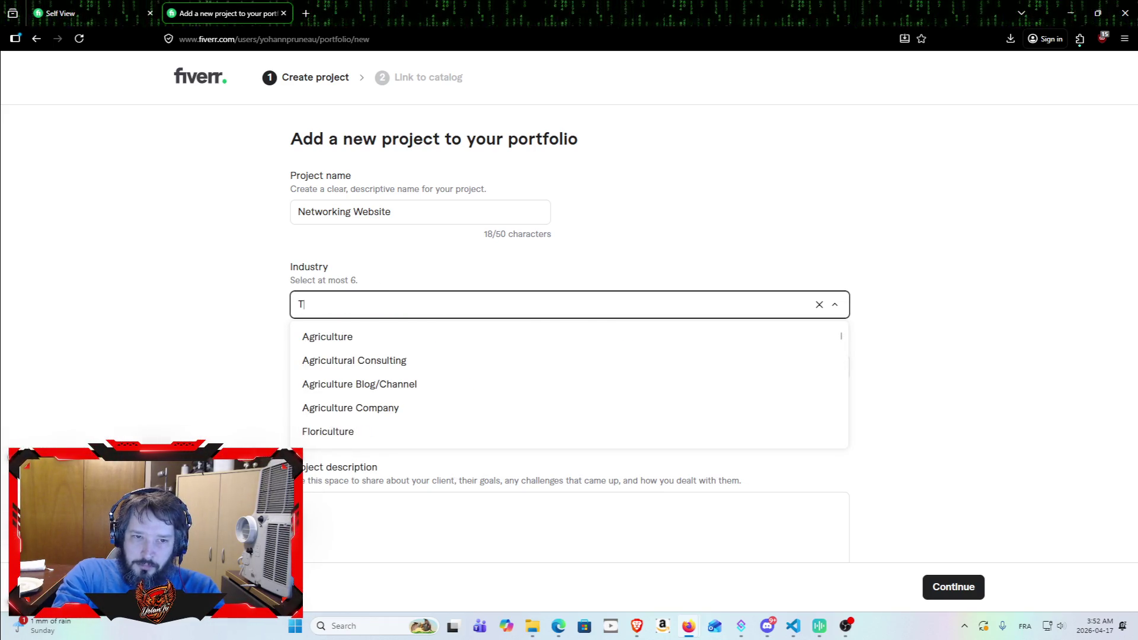
pyautogui.write('ech')
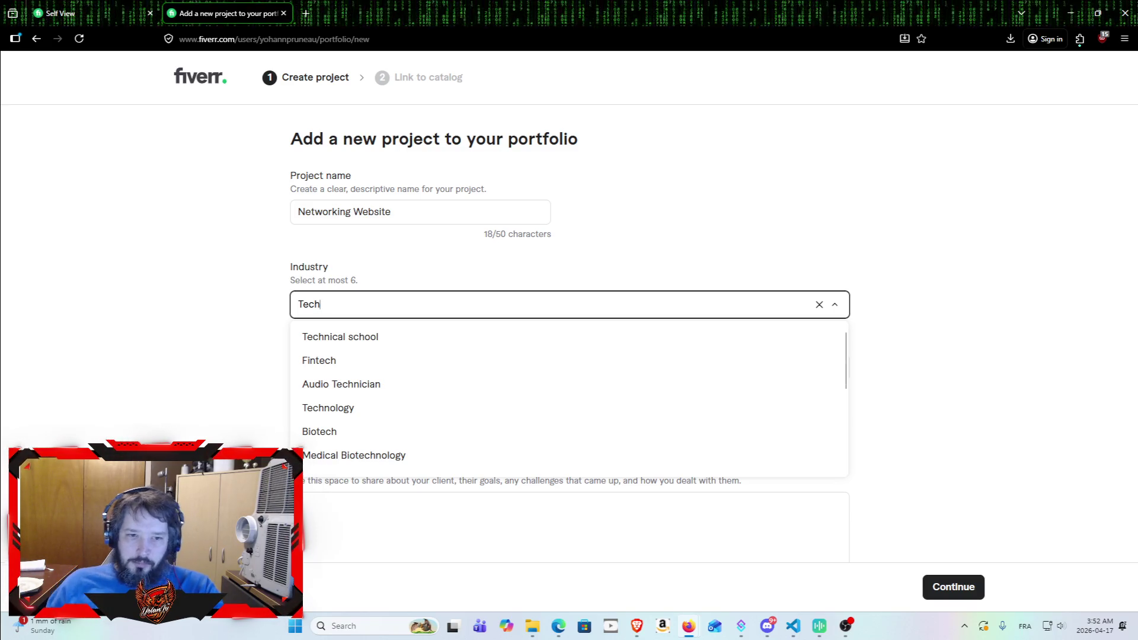
pyautogui.click(378, 406)
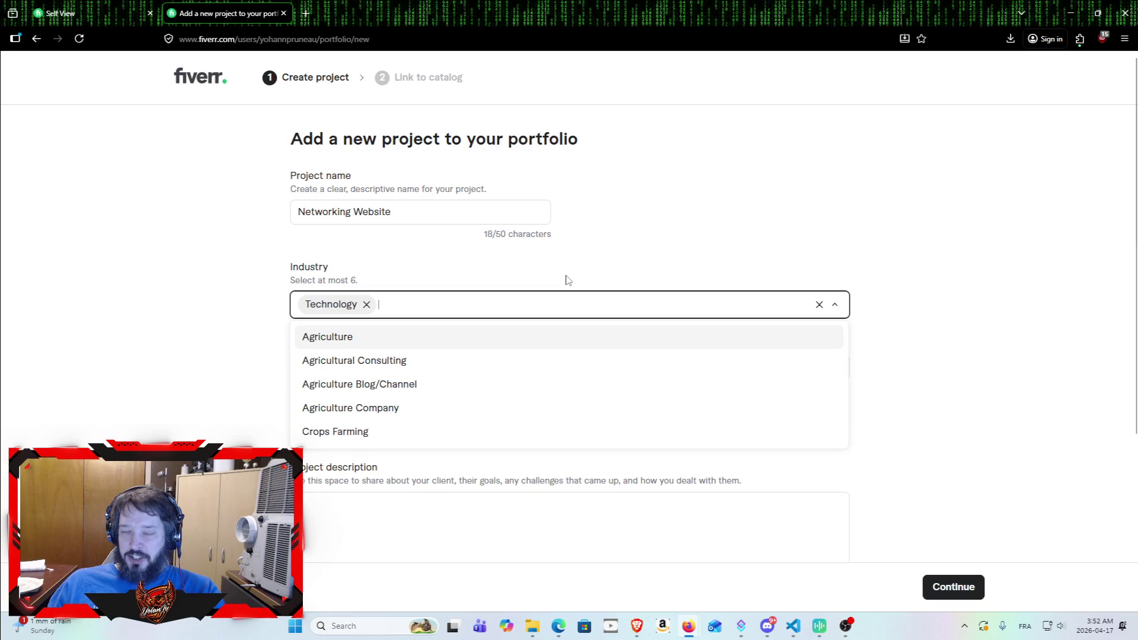
pyautogui.scroll(-2, 403, 366)
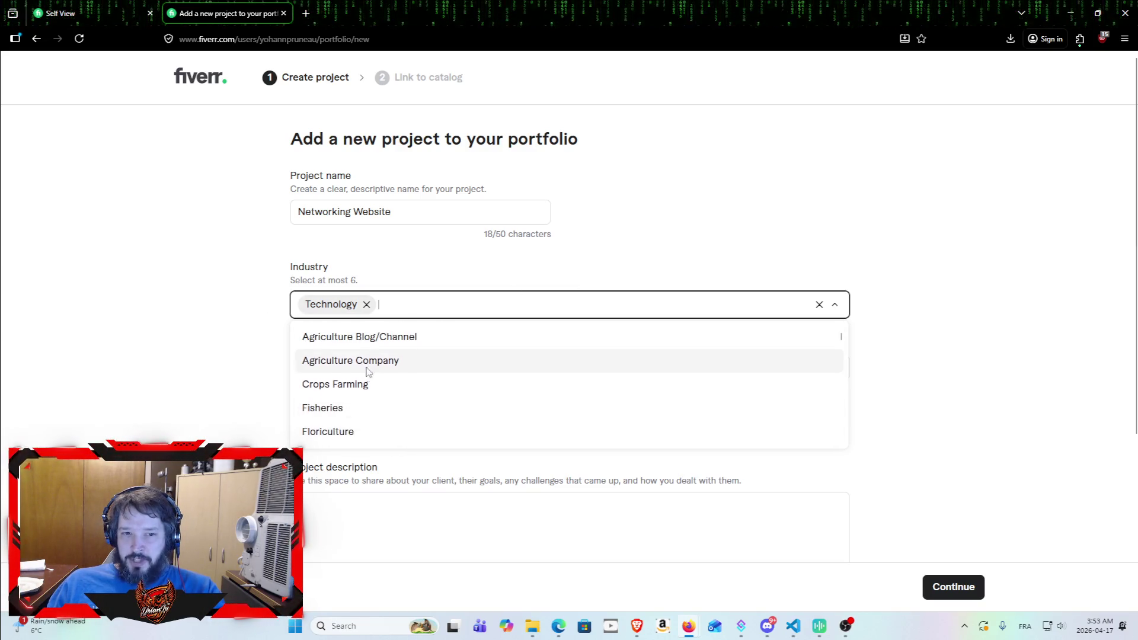
pyautogui.scroll(-2, 368, 371)
pyautogui.scroll(-2, 378, 373)
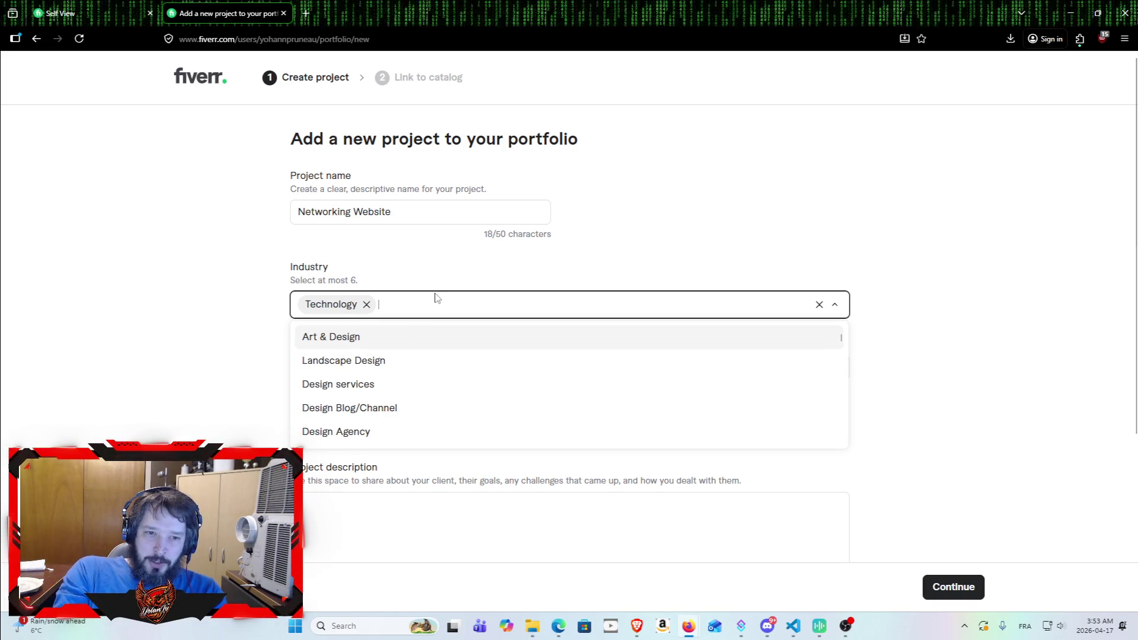
pyautogui.scroll(-2, 460, 359)
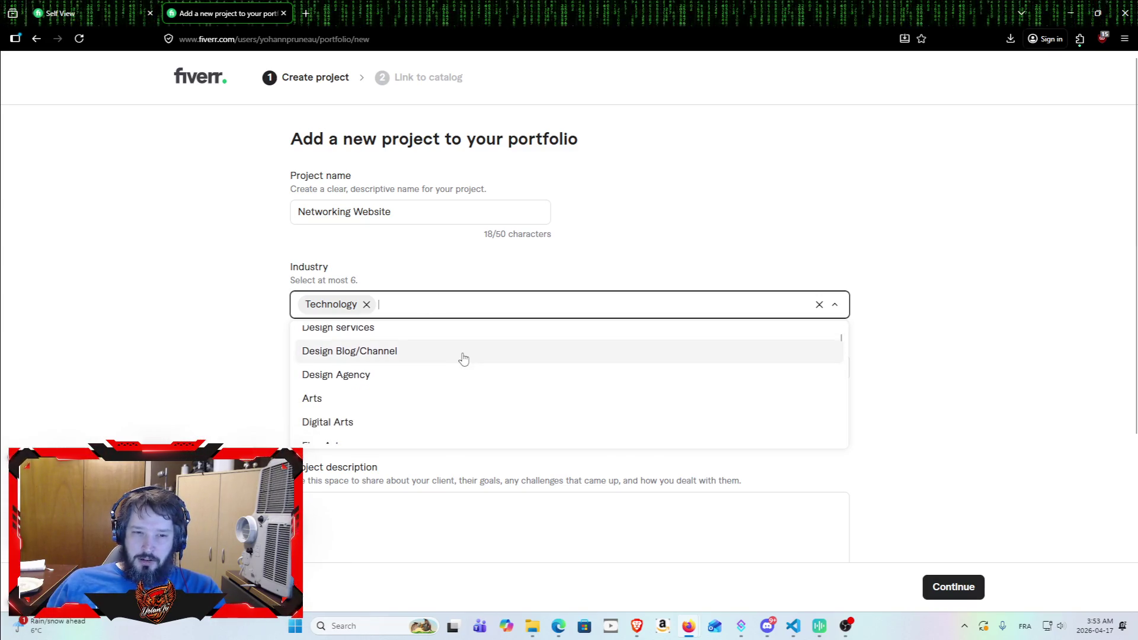
pyautogui.scroll(-2, 462, 359)
pyautogui.scroll(-3, 470, 358)
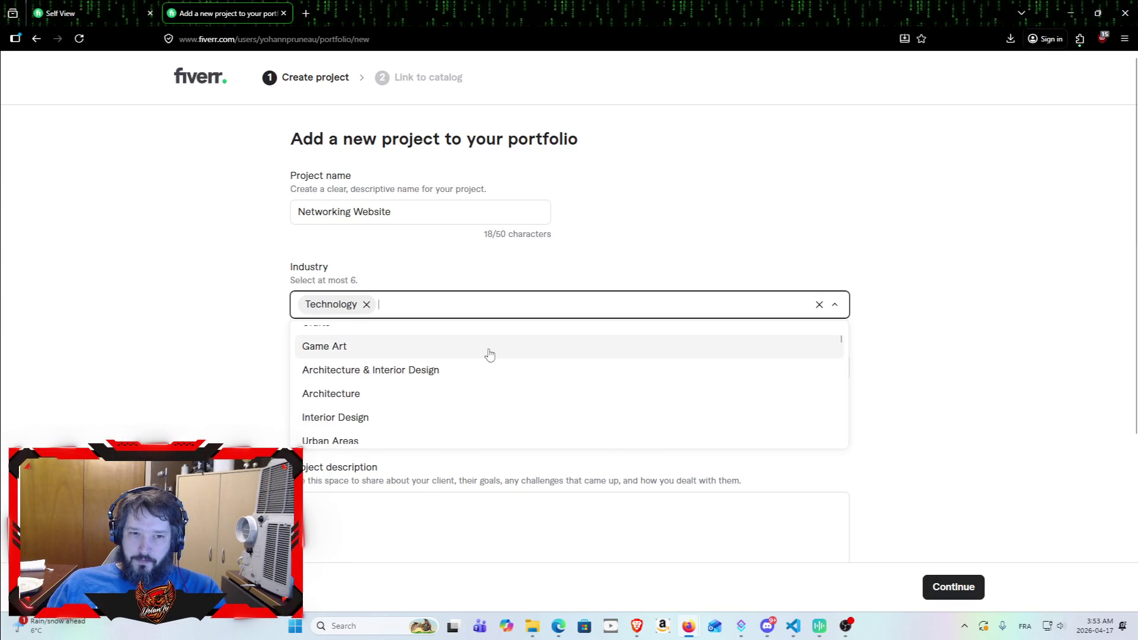
pyautogui.scroll(-4, 494, 356)
pyautogui.scroll(-2, 498, 356)
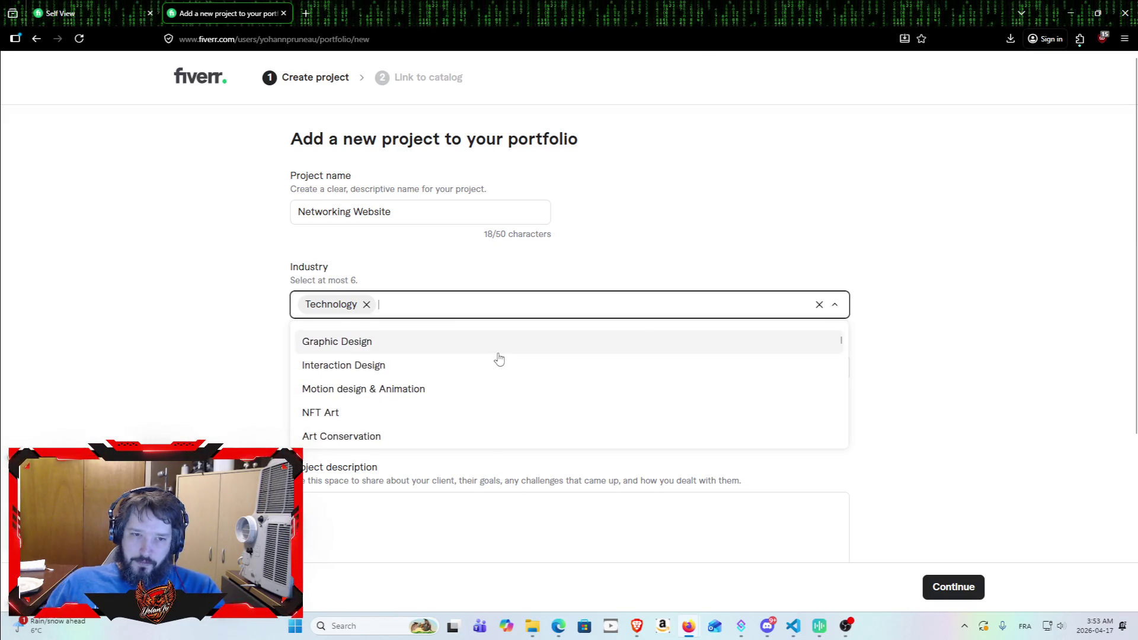
pyautogui.write('W')
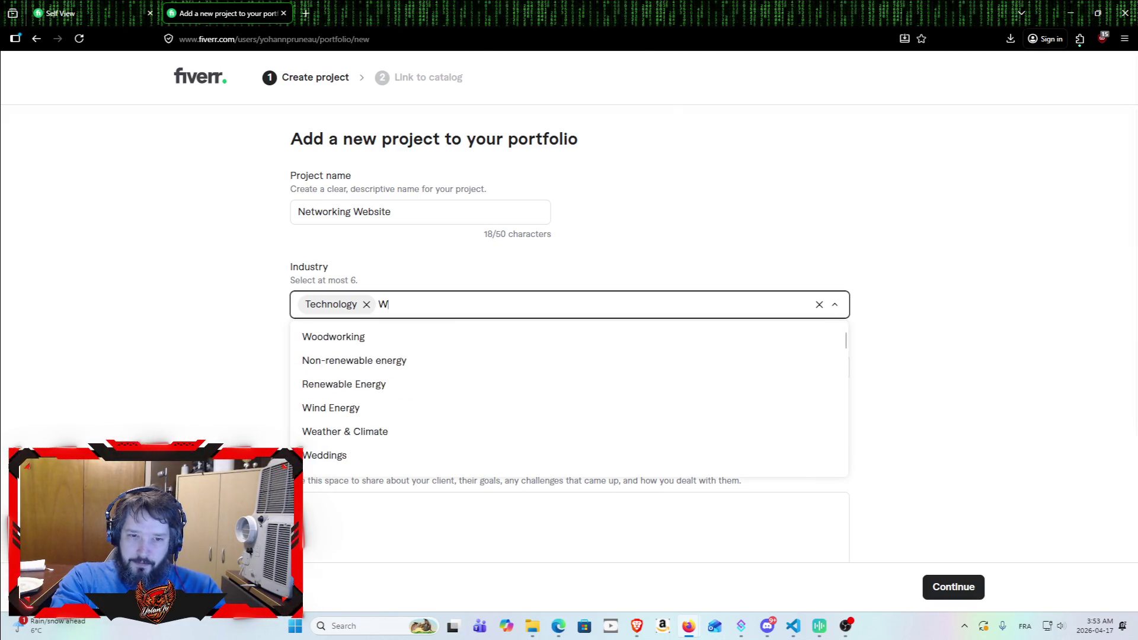
pyautogui.write('eb')
pyautogui.press('BackSpace')
pyautogui.press('BackSpace')
pyautogui.press('BackSpace')
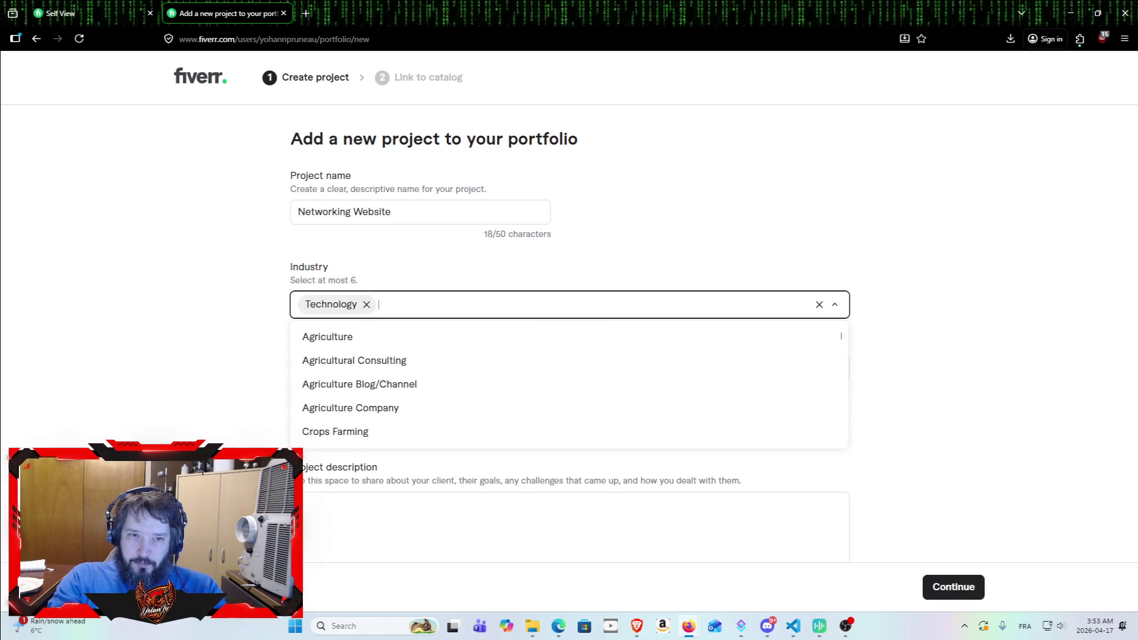
pyautogui.click(876, 170)
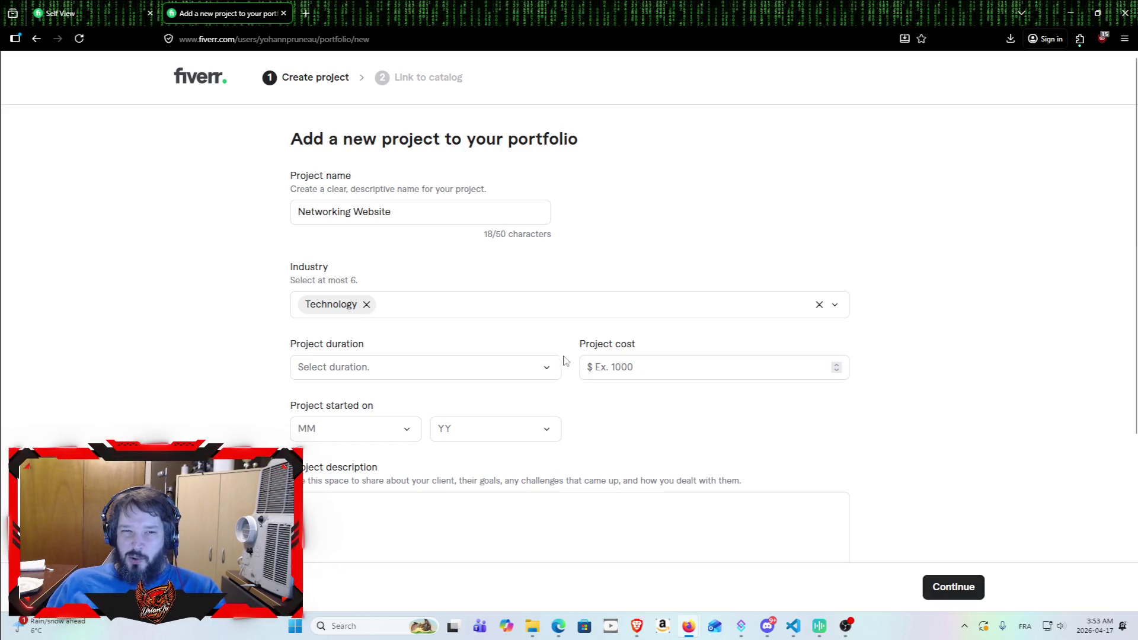
# - Set the project duration to 1-7 days and the start date to September 2025
pyautogui.click(550, 369)
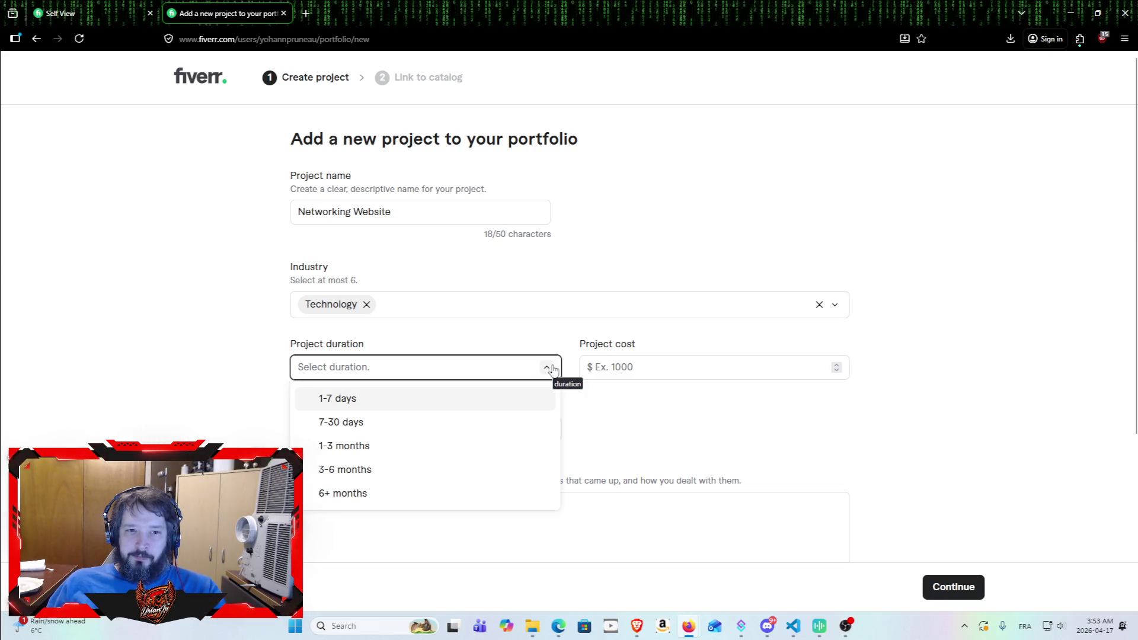
pyautogui.click(507, 400)
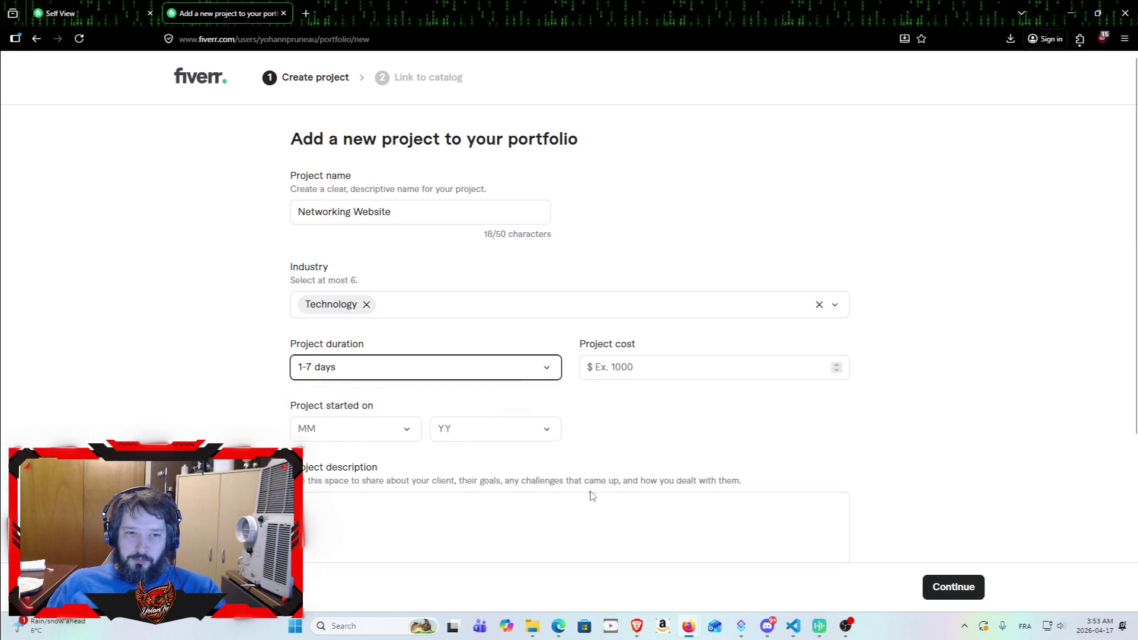
pyautogui.click(401, 434)
pyautogui.scroll(-3, 369, 480)
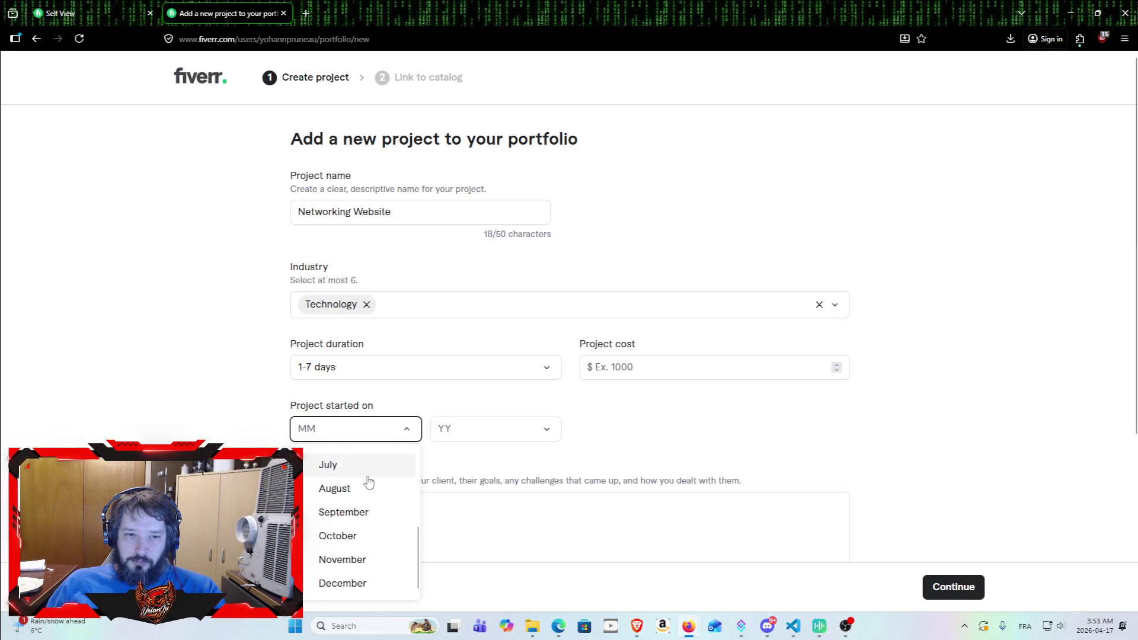
pyautogui.click(514, 436)
pyautogui.click(499, 486)
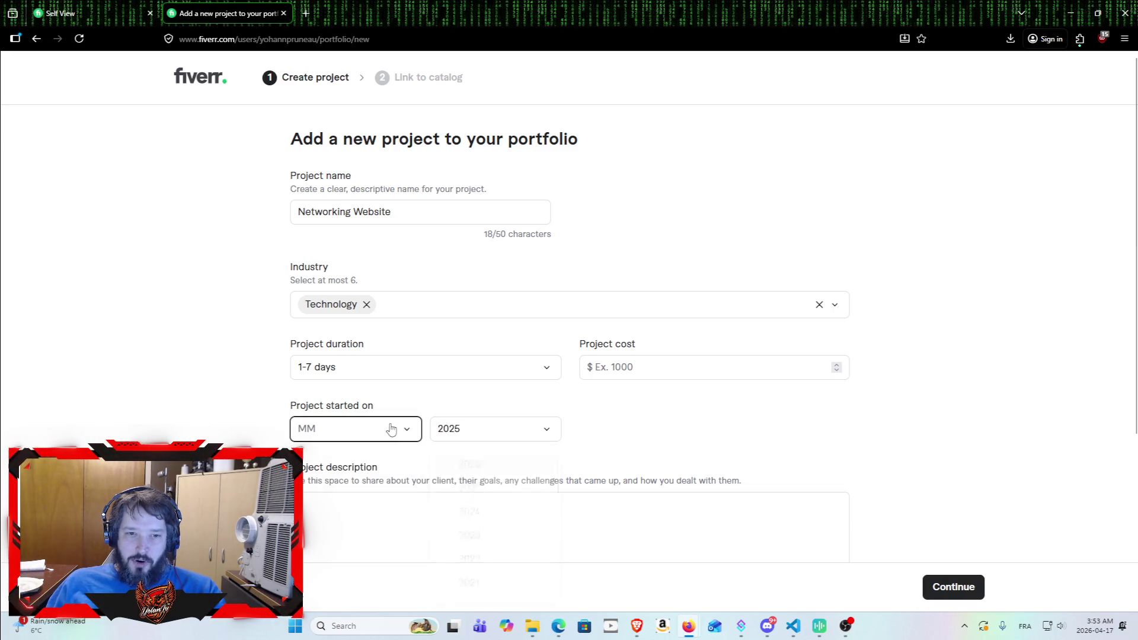
pyautogui.click(358, 429)
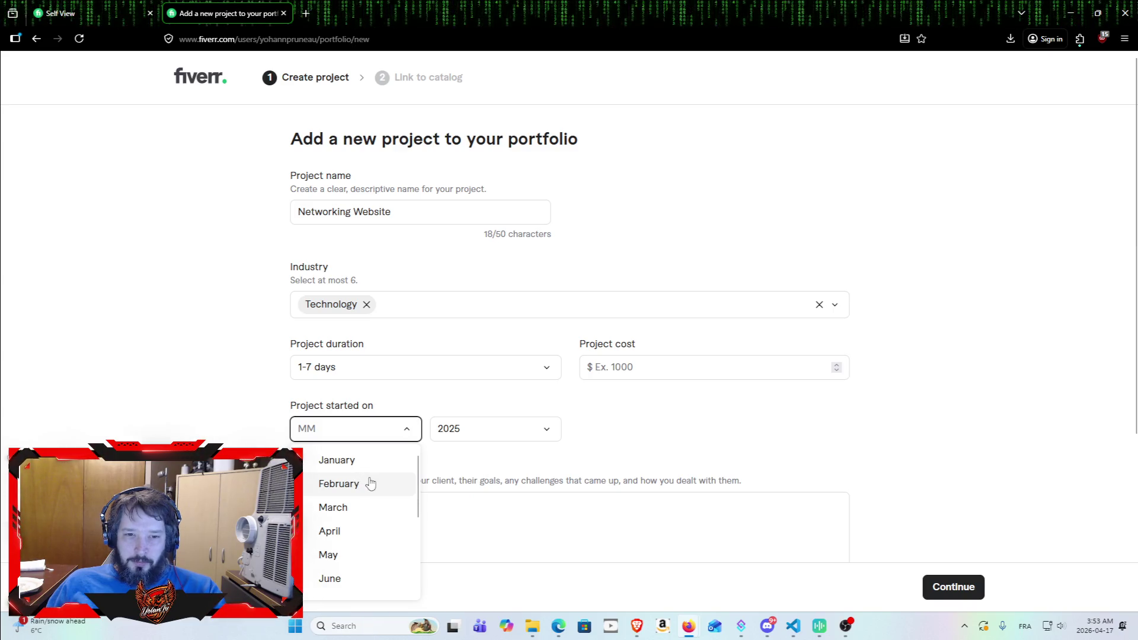
pyautogui.scroll(-1, 378, 481)
pyautogui.scroll(-2, 377, 482)
pyautogui.scroll(-1, 356, 552)
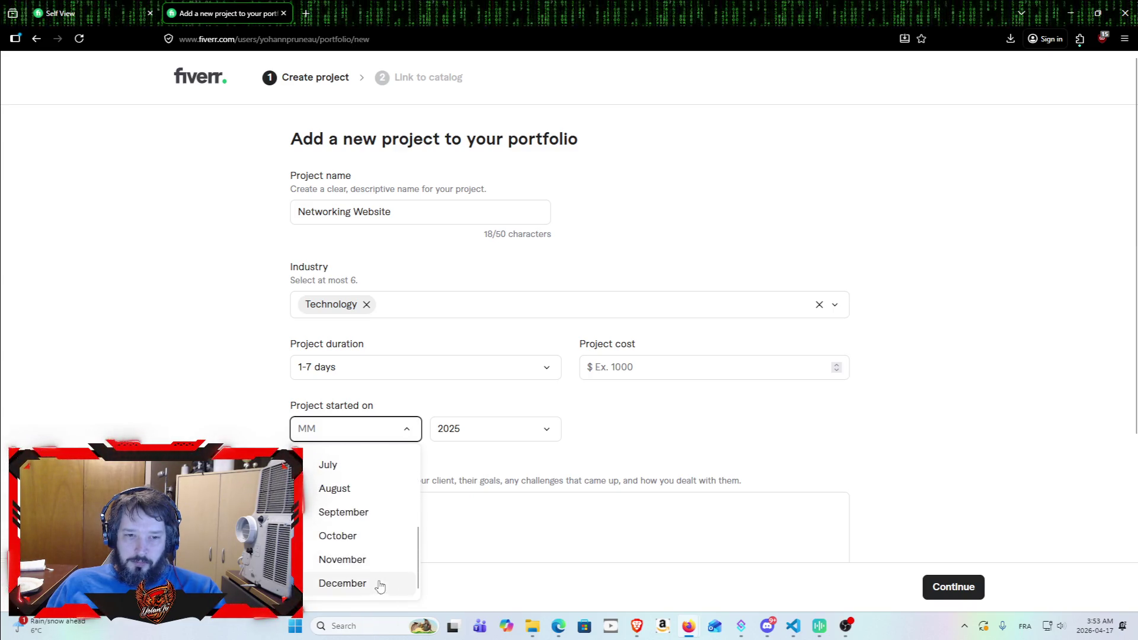
pyautogui.click(343, 513)
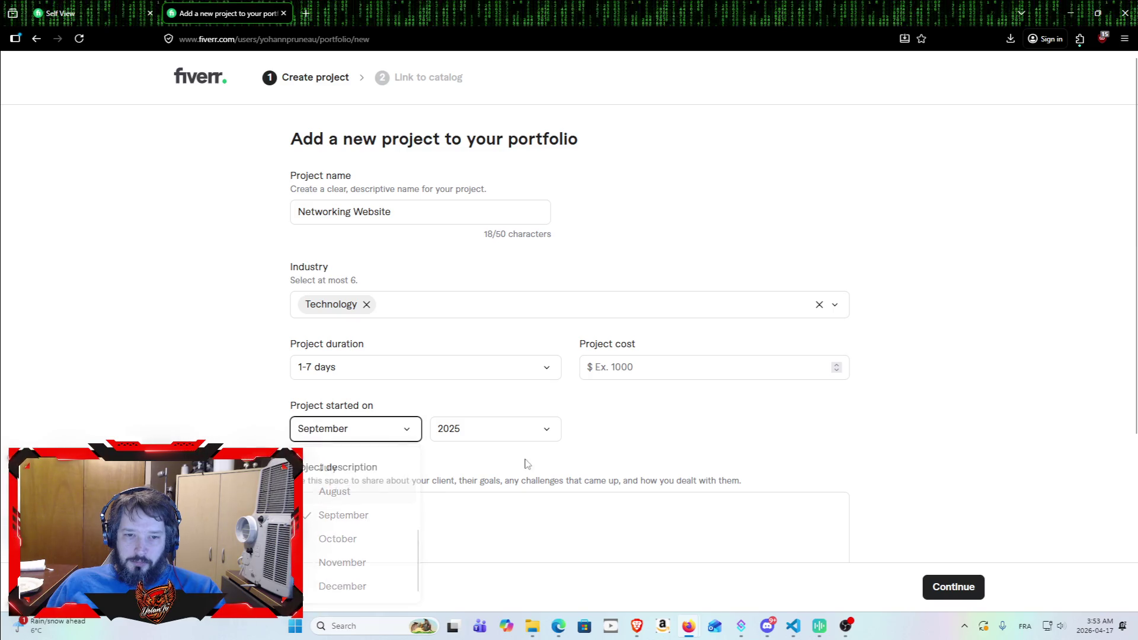
pyautogui.click(530, 525)
pyautogui.scroll(-2, 533, 426)
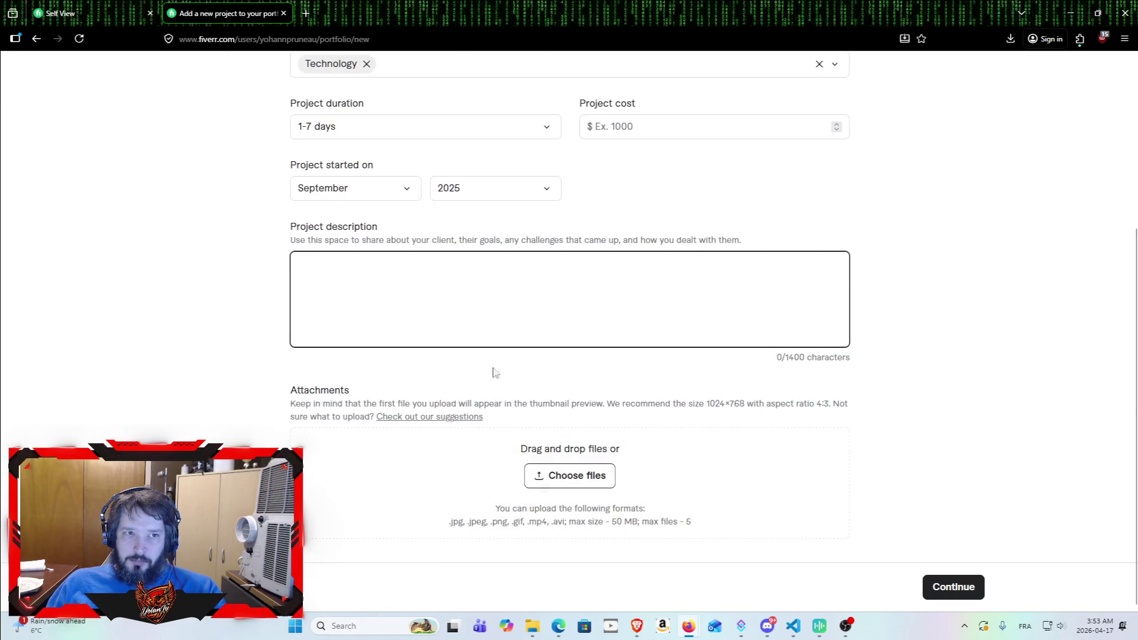
# - Copy the ConquestParadise site's title and intro text into the project description
pyautogui.click(308, 21)
pyautogui.hotkey('ctrl', 'v')
pyautogui.press('Return')
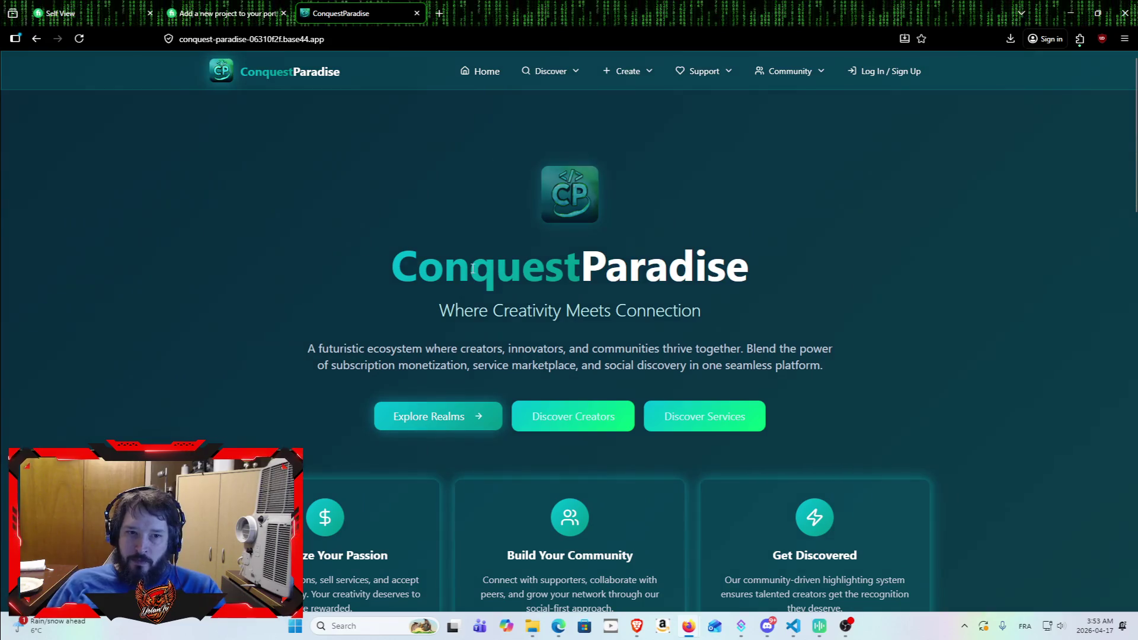
pyautogui.moveTo(432, 241); pyautogui.dragTo(851, 370)
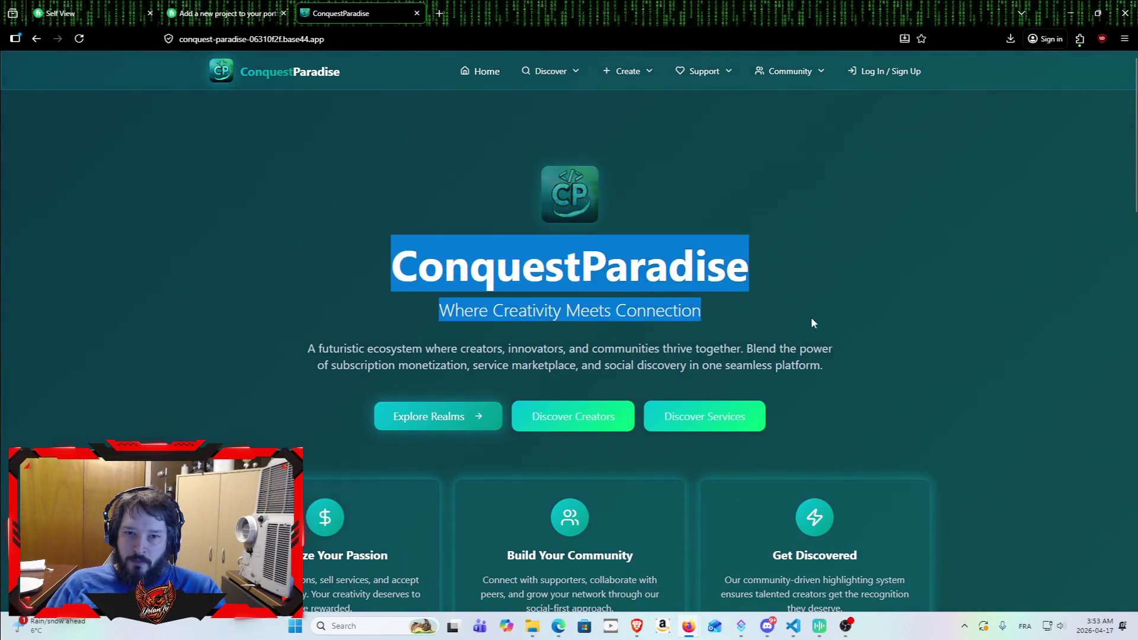
pyautogui.click(226, 13)
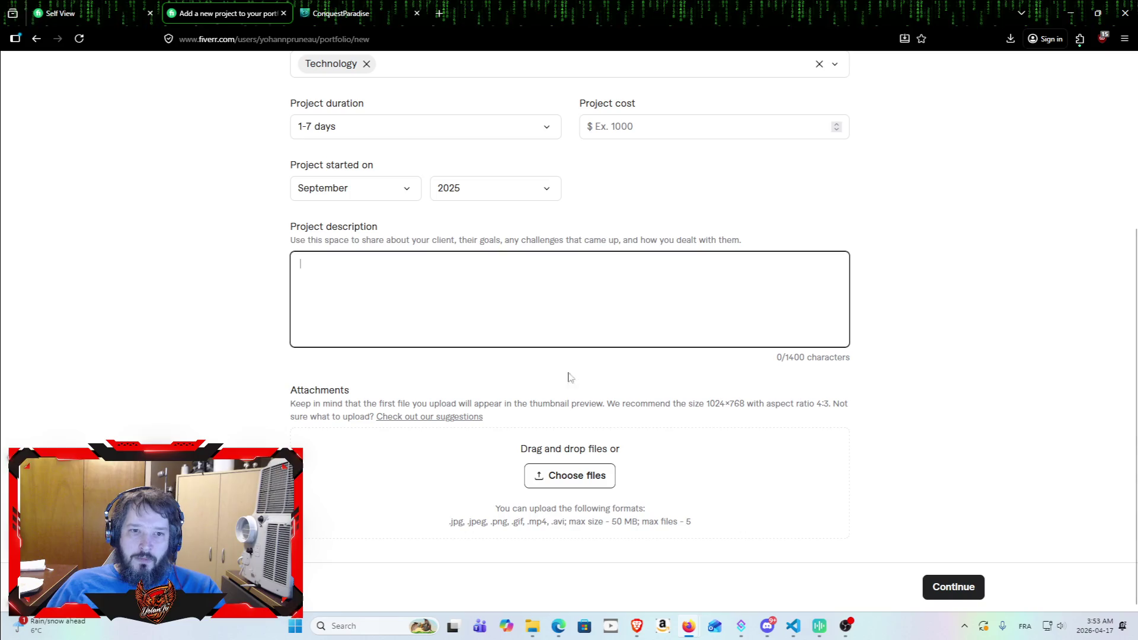
pyautogui.write('ConquestParadise Where Creativity Meets Connection  A futuristic ecosystem where creators, innovators, and communities thrive together. Blend the power of subscription monetization, service marketplace, and social discovery in one seamless platform.')
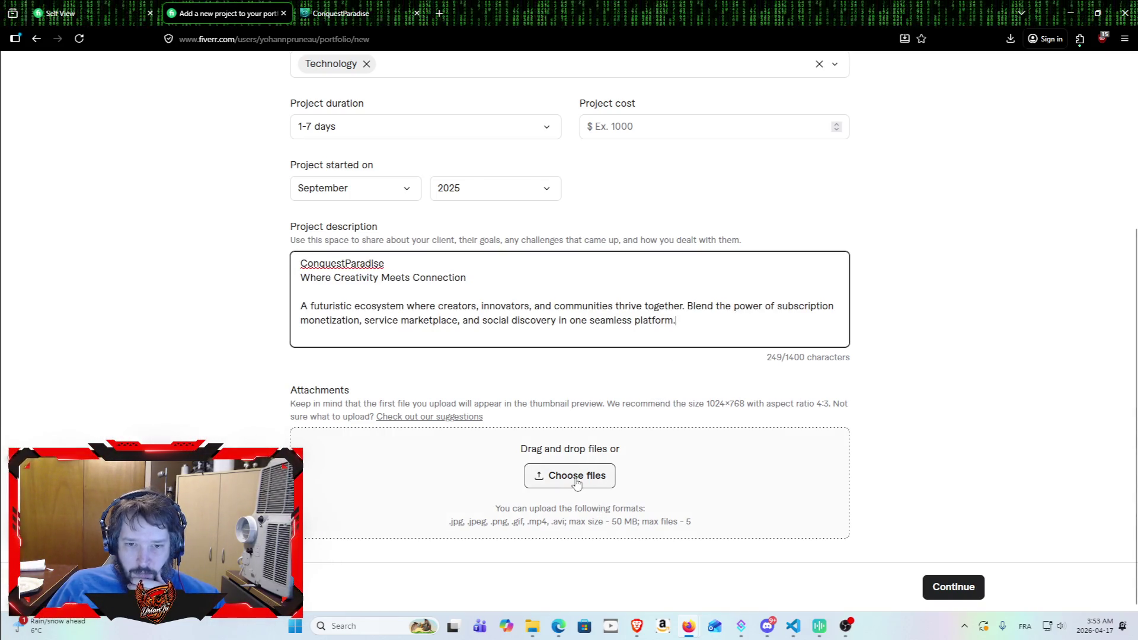
# - Attach the conquestparadise.png screenshot and try to continue, hitting the missing-cost warning
pyautogui.moveTo(0, 460); pyautogui.dragTo(457, 465)
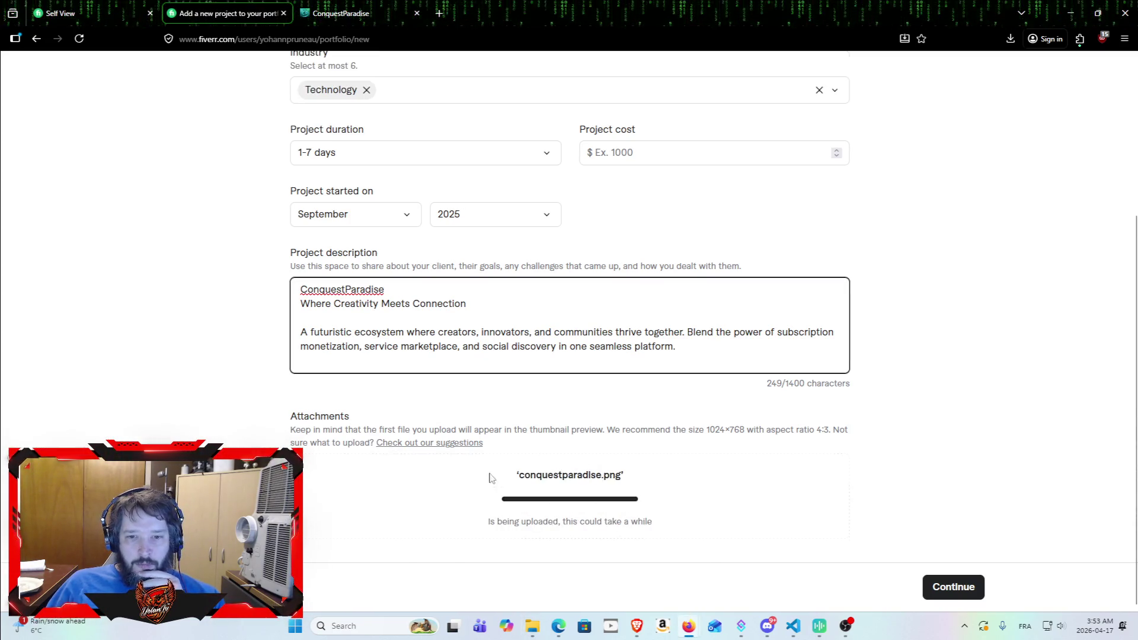
pyautogui.scroll(-1, 659, 437)
pyautogui.scroll(-1, 712, 442)
pyautogui.scroll(-1, 760, 446)
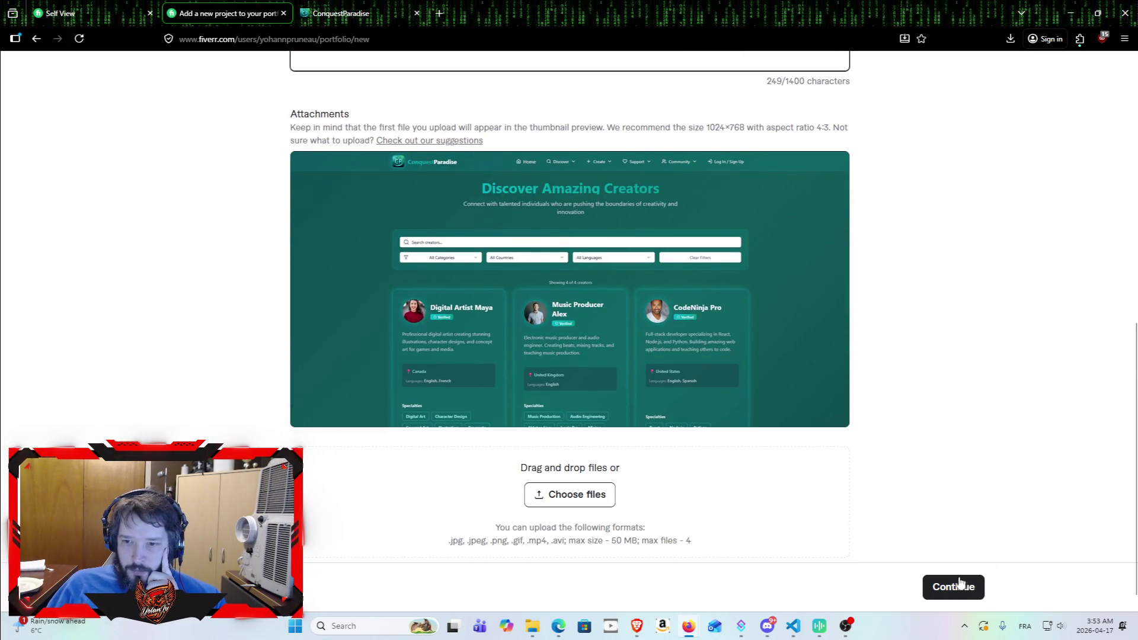
pyautogui.click(963, 593)
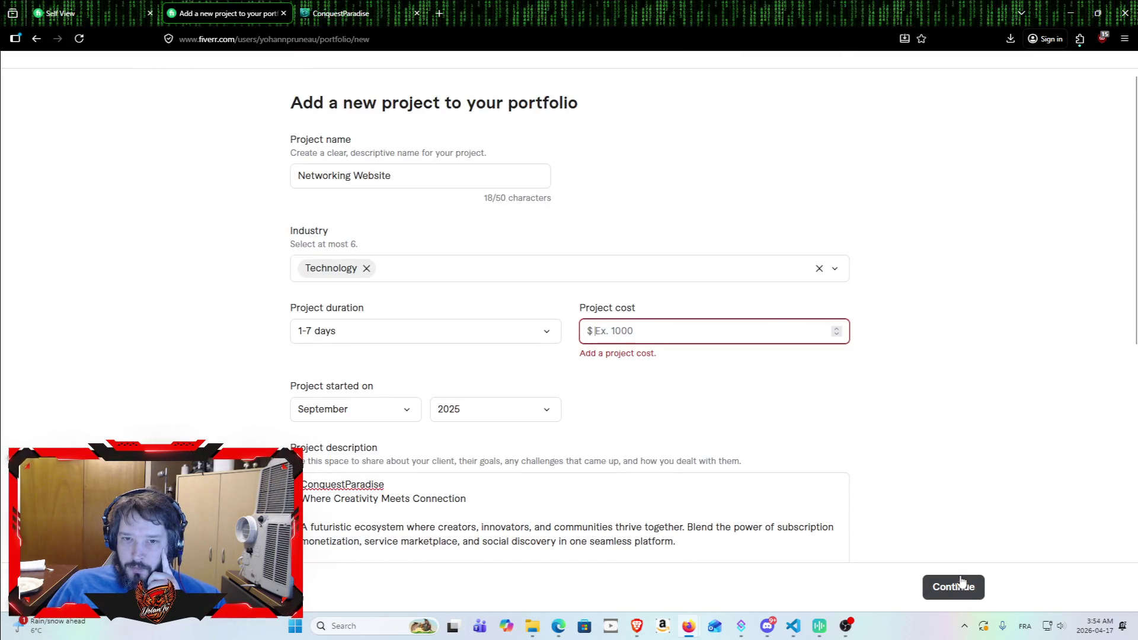
pyautogui.write('100')
# - Continue past the cost step to the Add some final details page
pyautogui.click(953, 586)
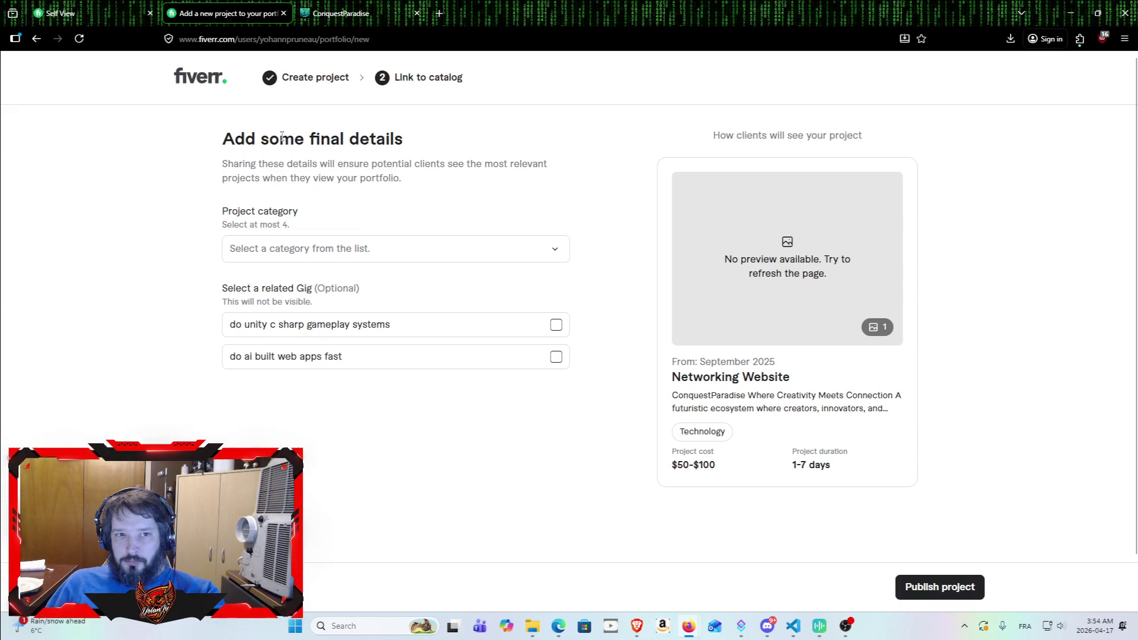
# - Set the project categories to Website Design and Website Development, dropping a misadded Logo Design
pyautogui.click(388, 248)
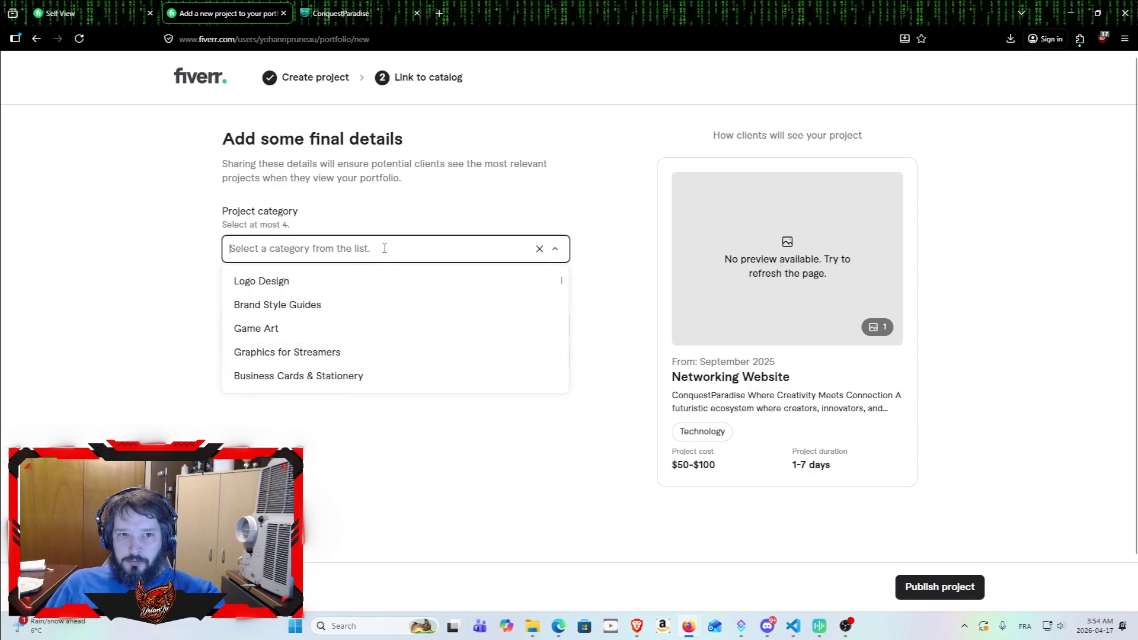
pyautogui.click(323, 248)
pyautogui.click(322, 280)
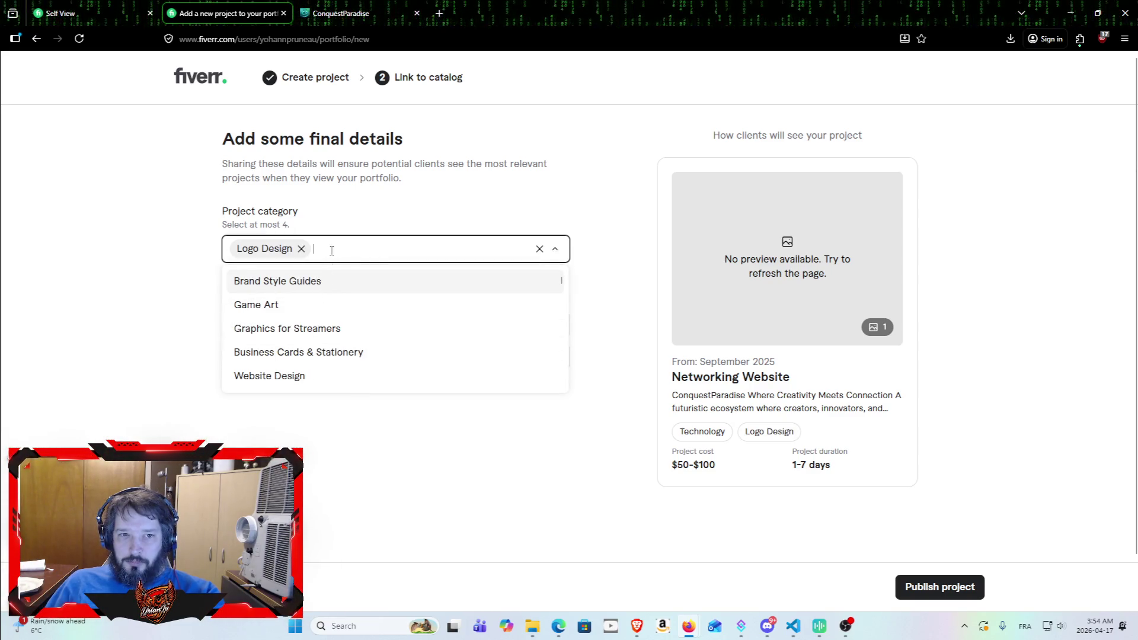
pyautogui.scroll(-2, 333, 308)
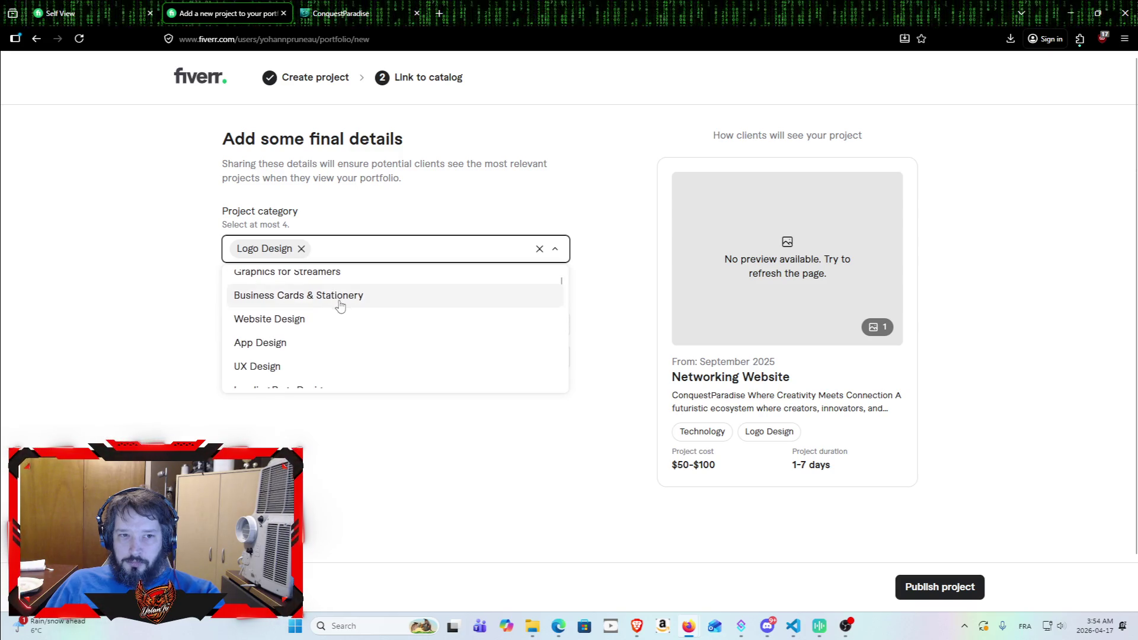
pyautogui.click(301, 247)
pyautogui.click(313, 251)
pyautogui.scroll(-2, 362, 323)
pyautogui.scroll(-1, 369, 323)
pyautogui.scroll(-1, 370, 326)
pyautogui.click(351, 297)
pyautogui.click(375, 247)
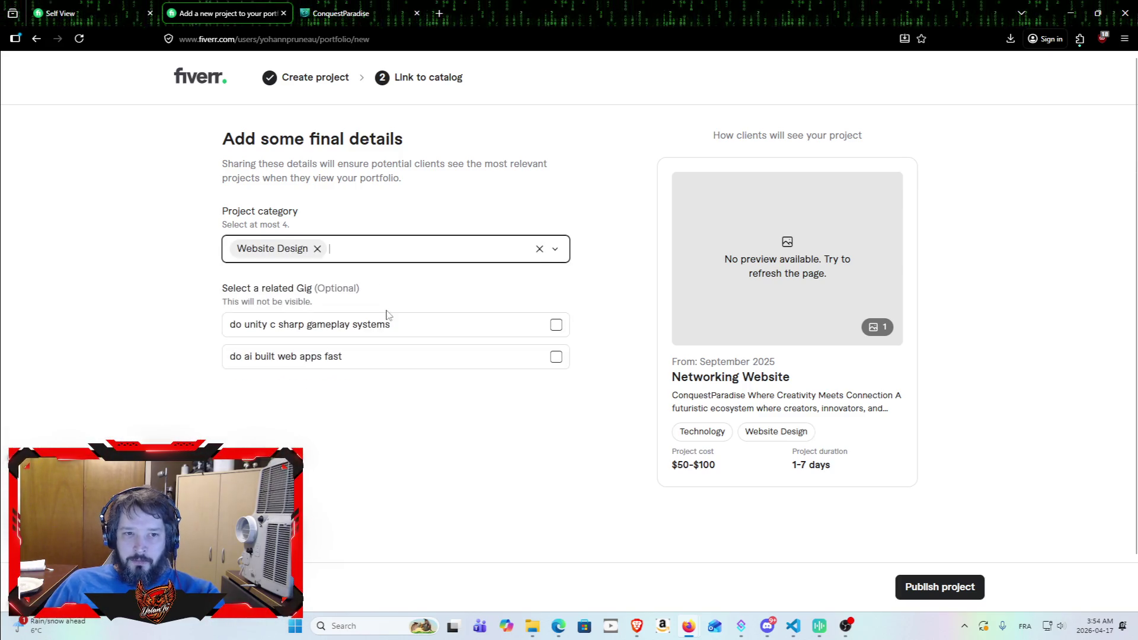
pyautogui.write('web')
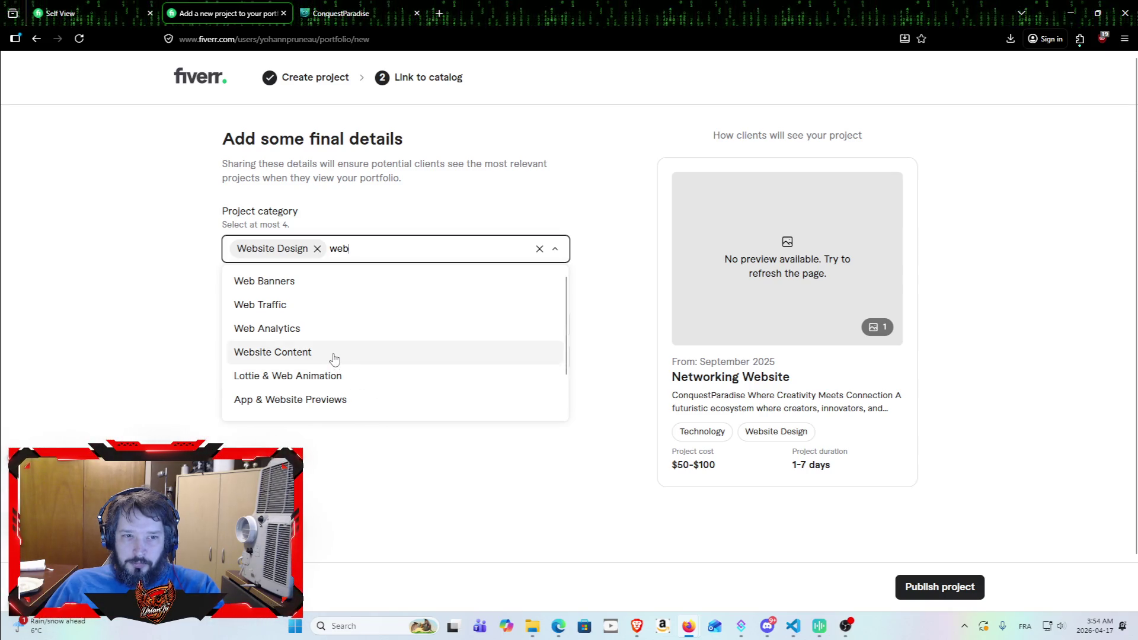
pyautogui.scroll(-2, 373, 298)
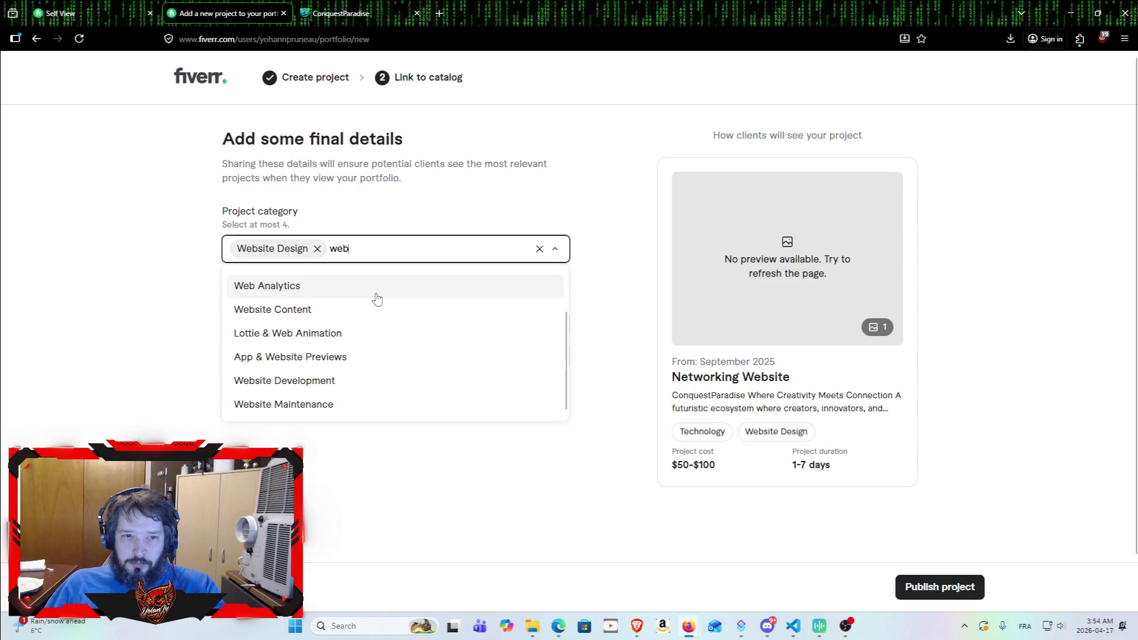
pyautogui.click(347, 383)
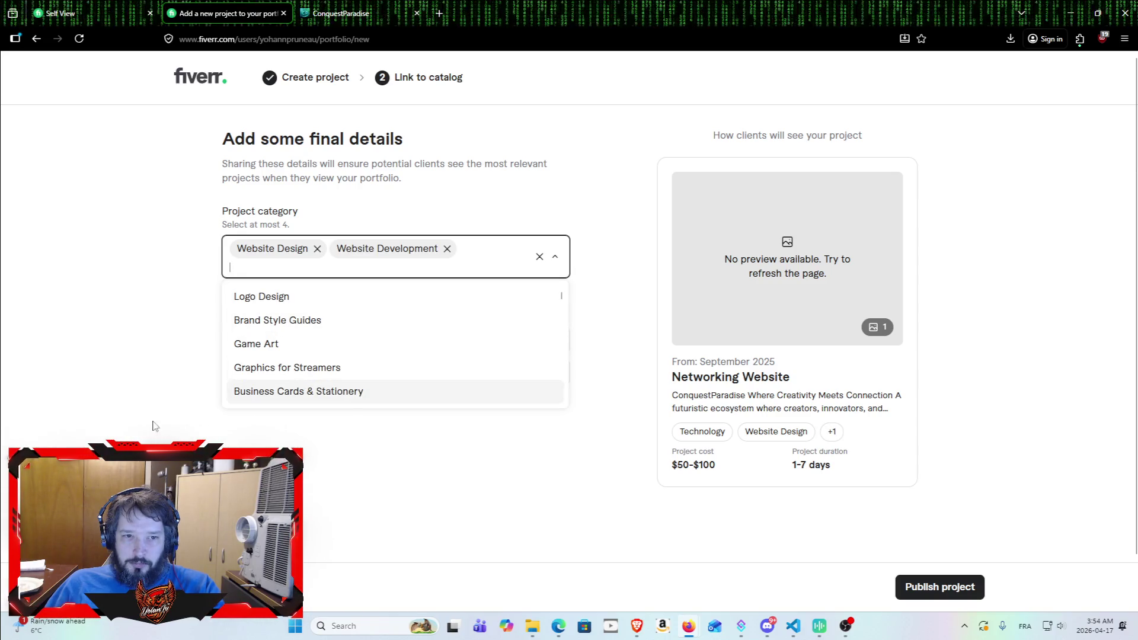
pyautogui.click(139, 237)
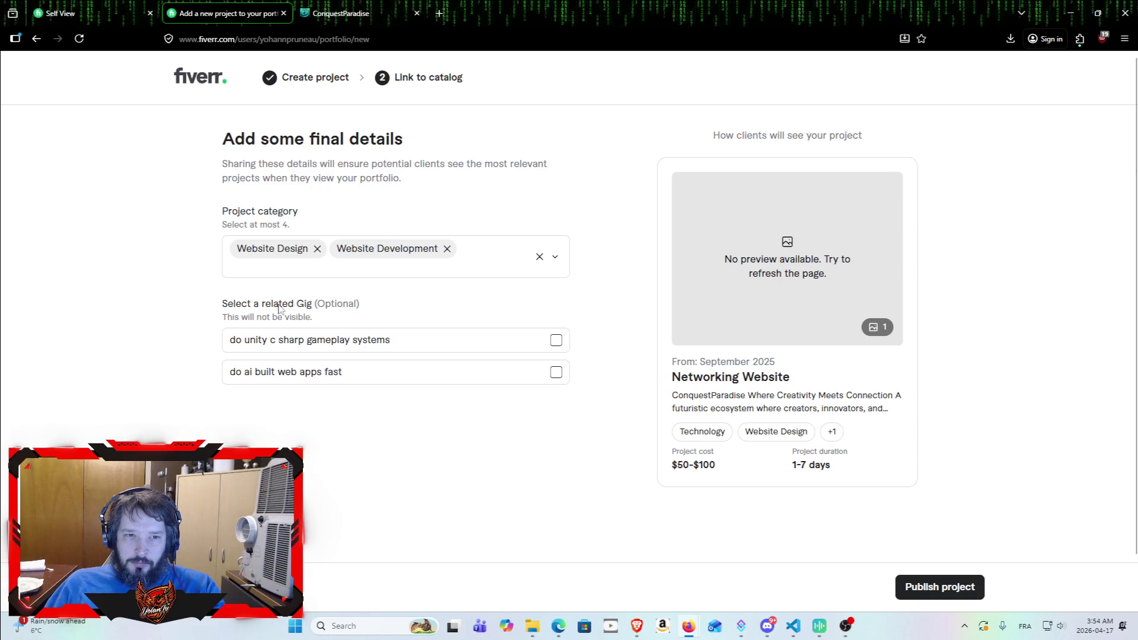
# - Link the 'do ai built web apps fast' gig and publish the Networking Website project
pyautogui.click(556, 373)
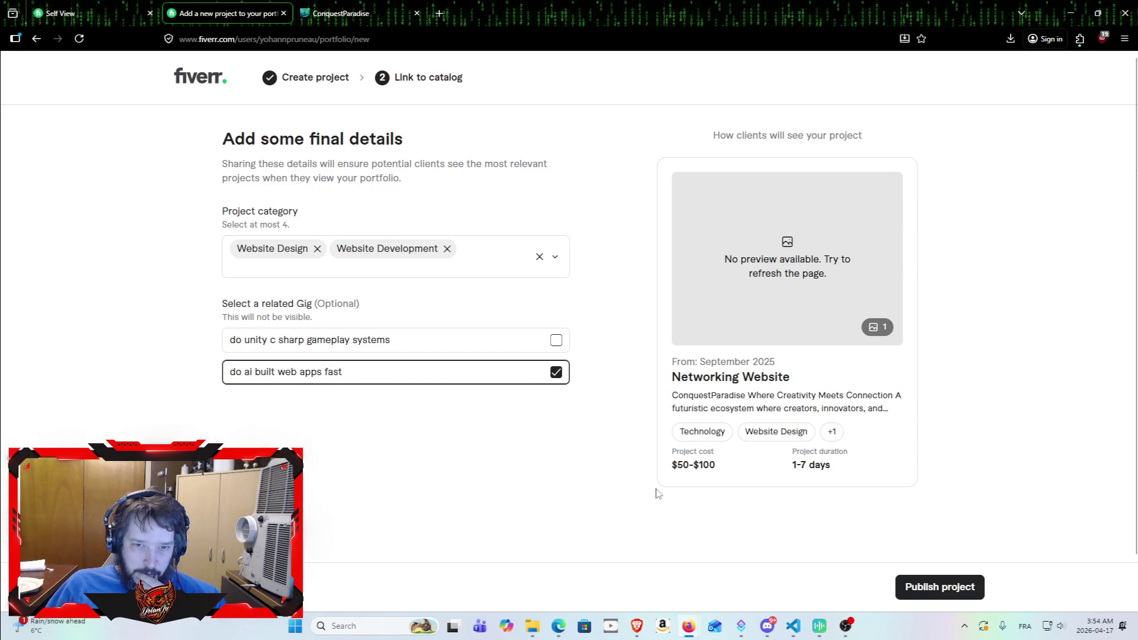
pyautogui.click(937, 589)
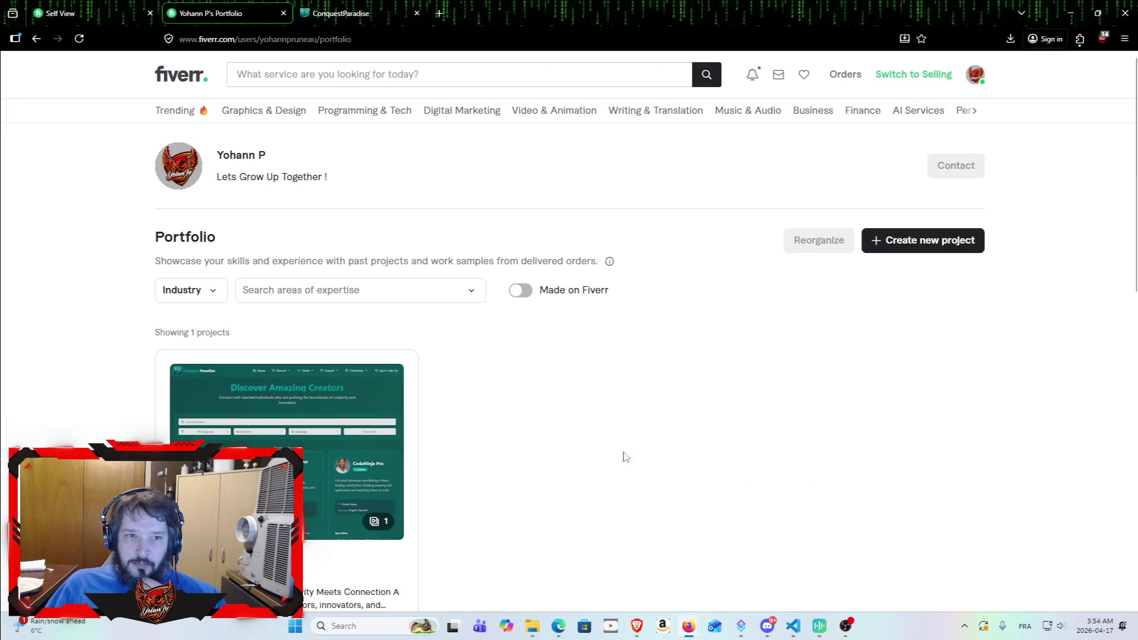
pyautogui.scroll(-1, 625, 457)
pyautogui.scroll(-4, 579, 439)
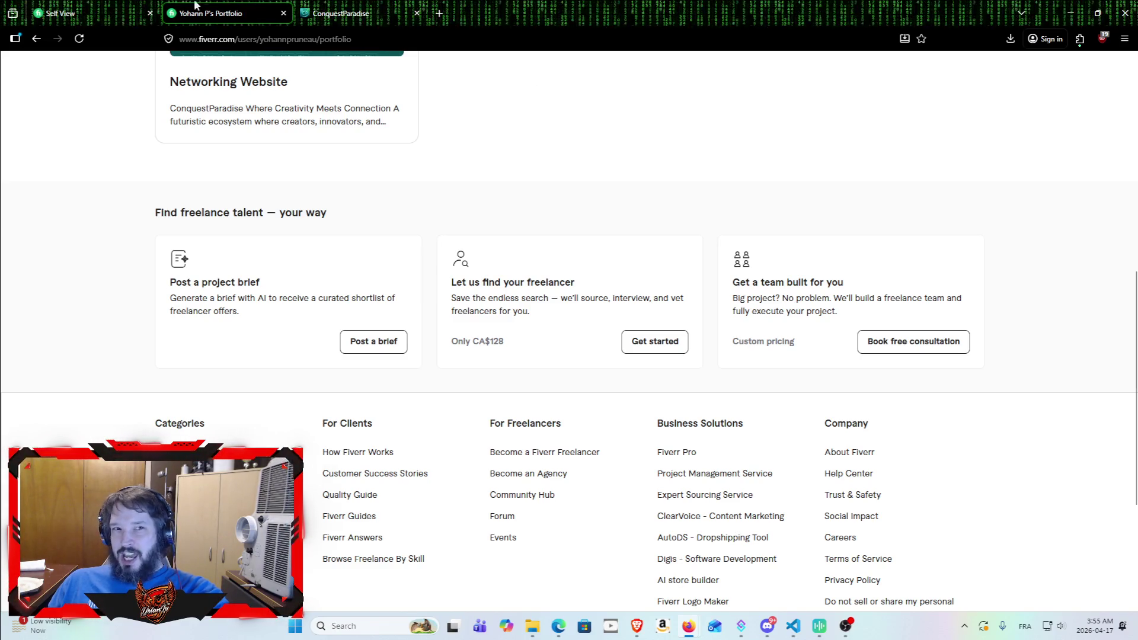
# - Leave the published portfolio page and open a new browser tab
pyautogui.click(440, 15)
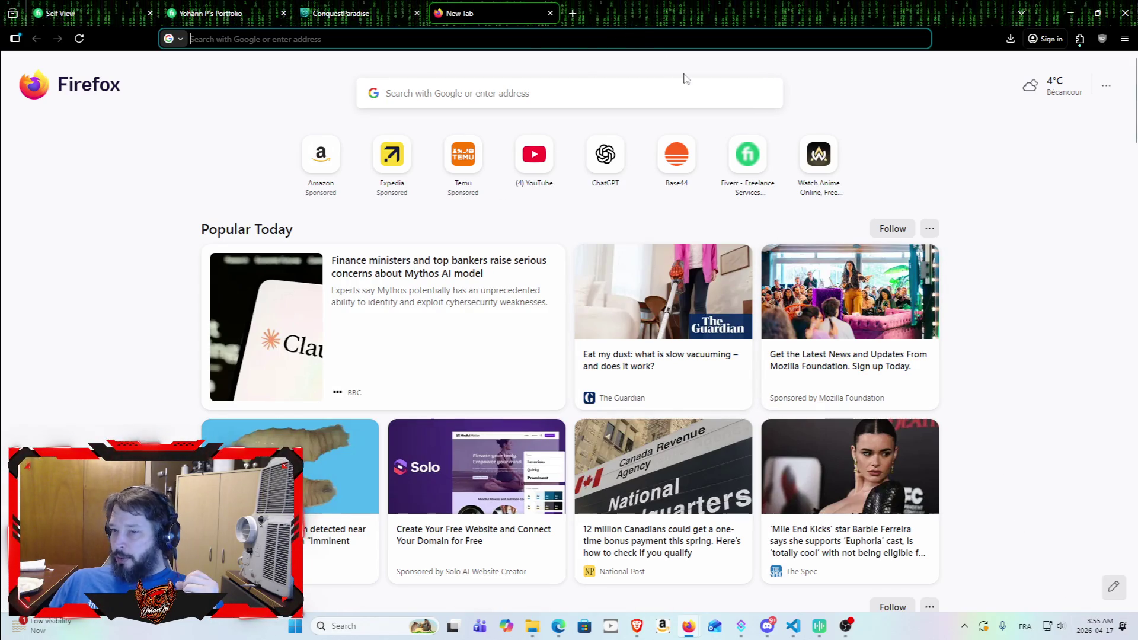
# - Close the ConquestParadise tab and return to the Fiverr portfolio page
pyautogui.click(587, 70)
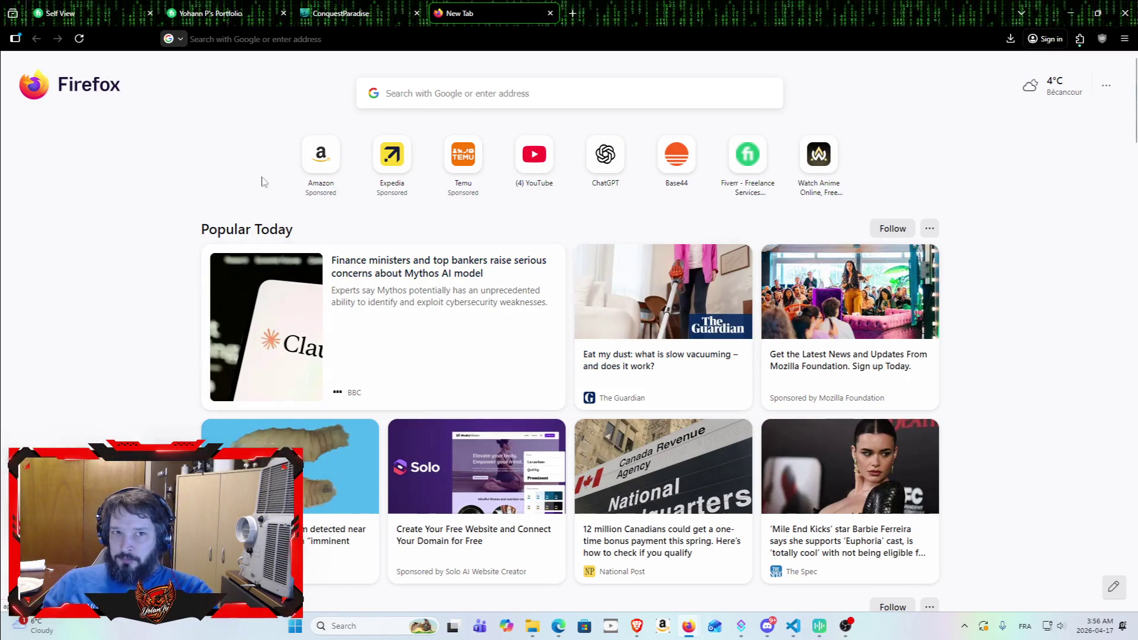
pyautogui.middleClick(365, 9)
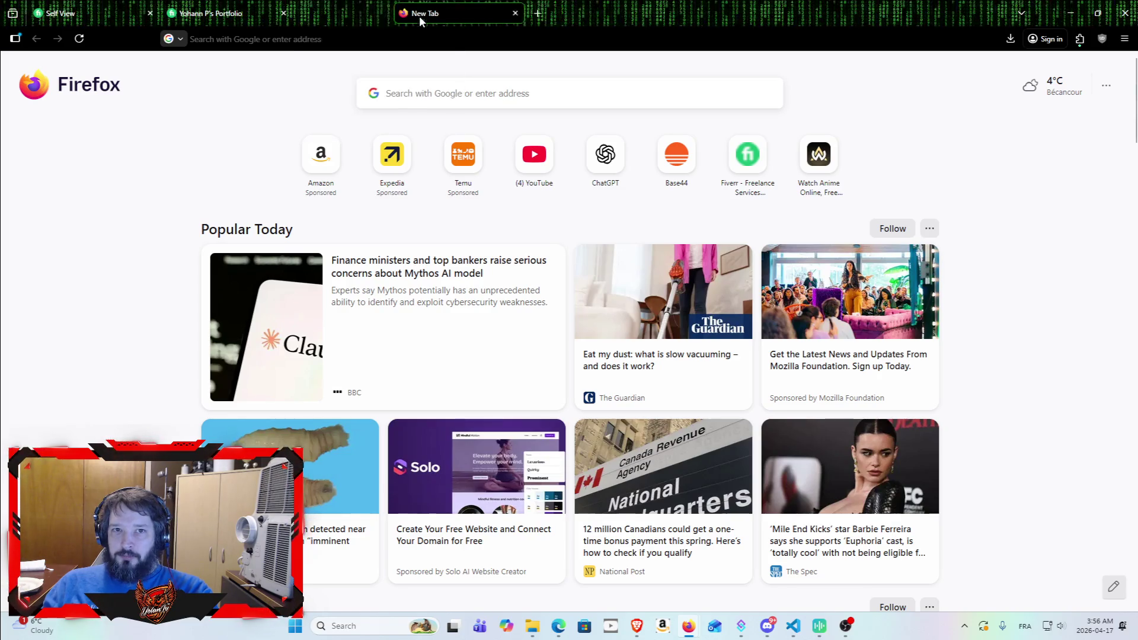
pyautogui.click(222, 10)
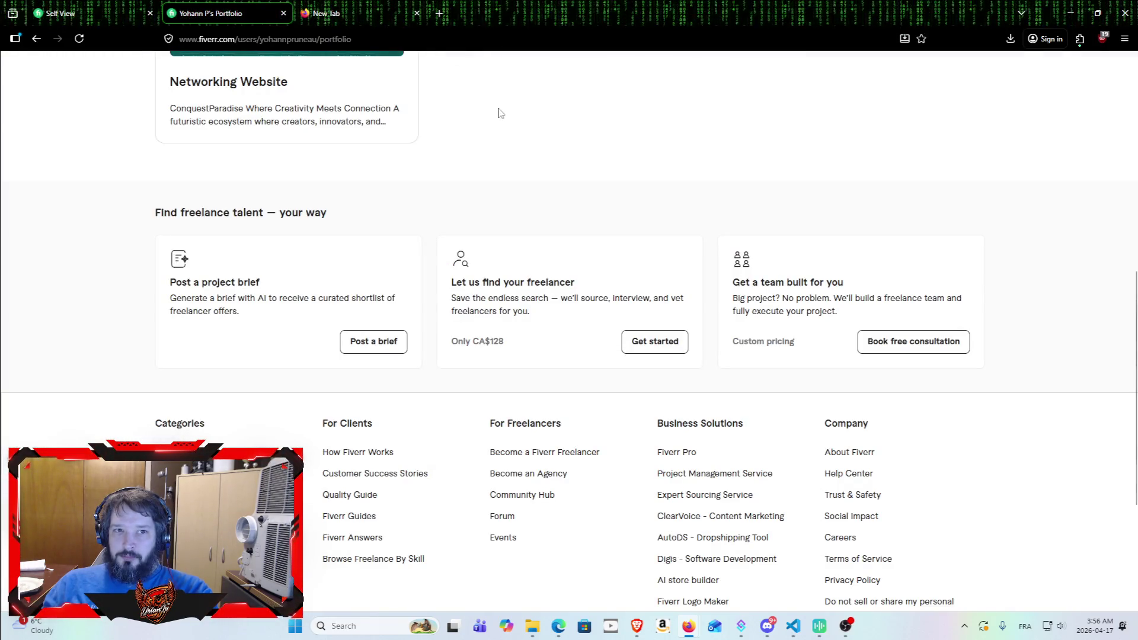
pyautogui.scroll(3, 656, 255)
pyautogui.scroll(3, 661, 264)
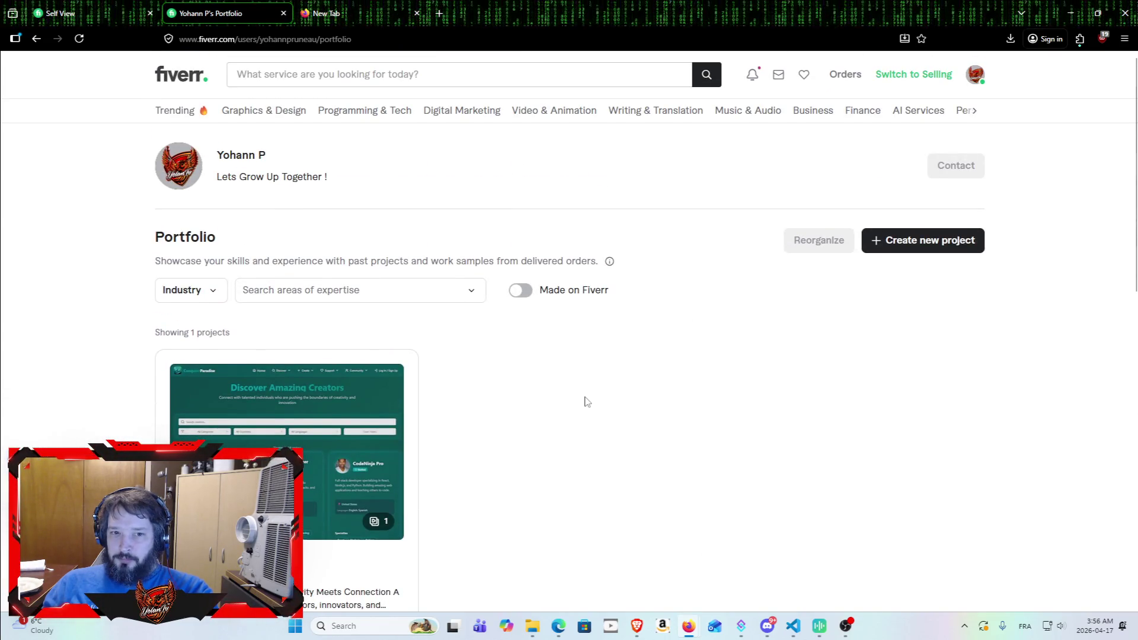
pyautogui.scroll(-1, 579, 387)
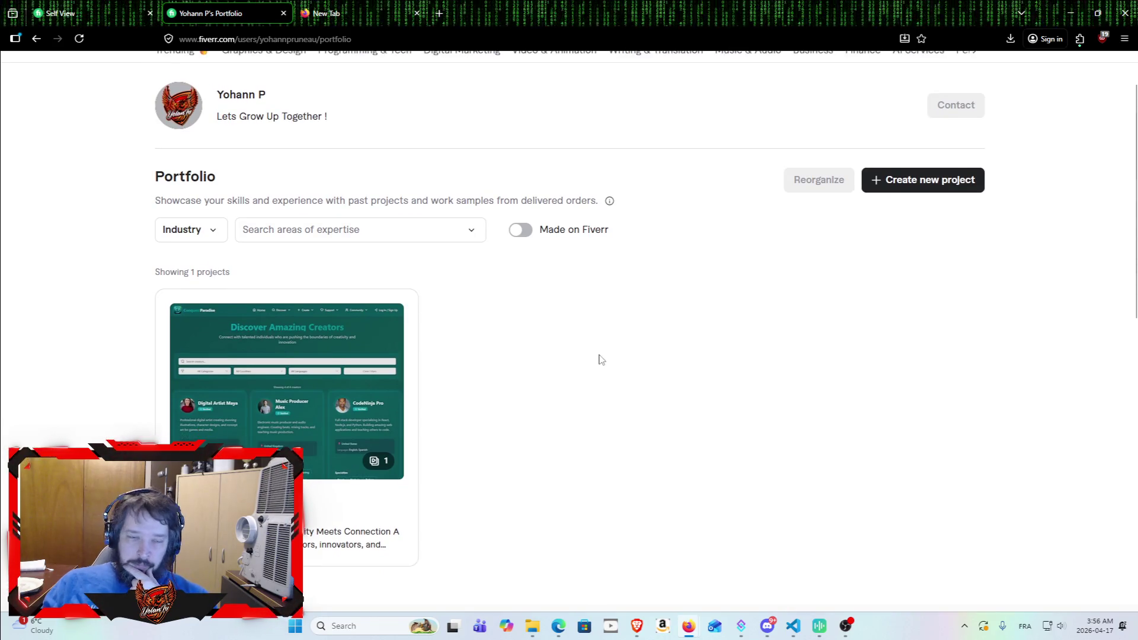
pyautogui.scroll(2, 533, 302)
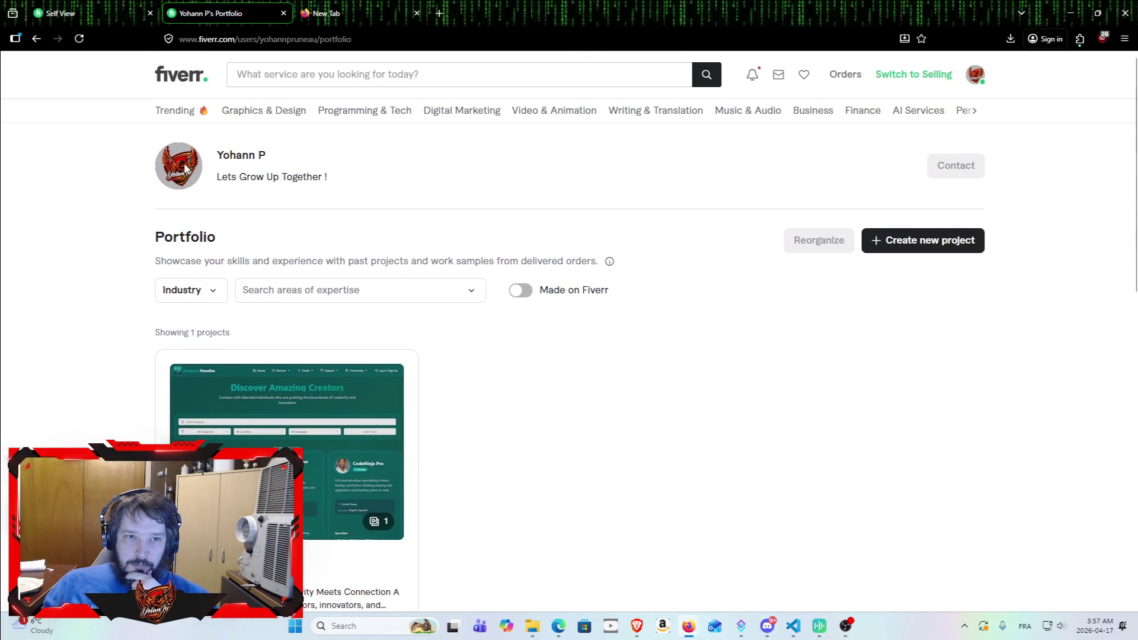
# - Review the seller profile editor, then switch to the Fiverr freelancer dashboard tab
pyautogui.click(234, 159)
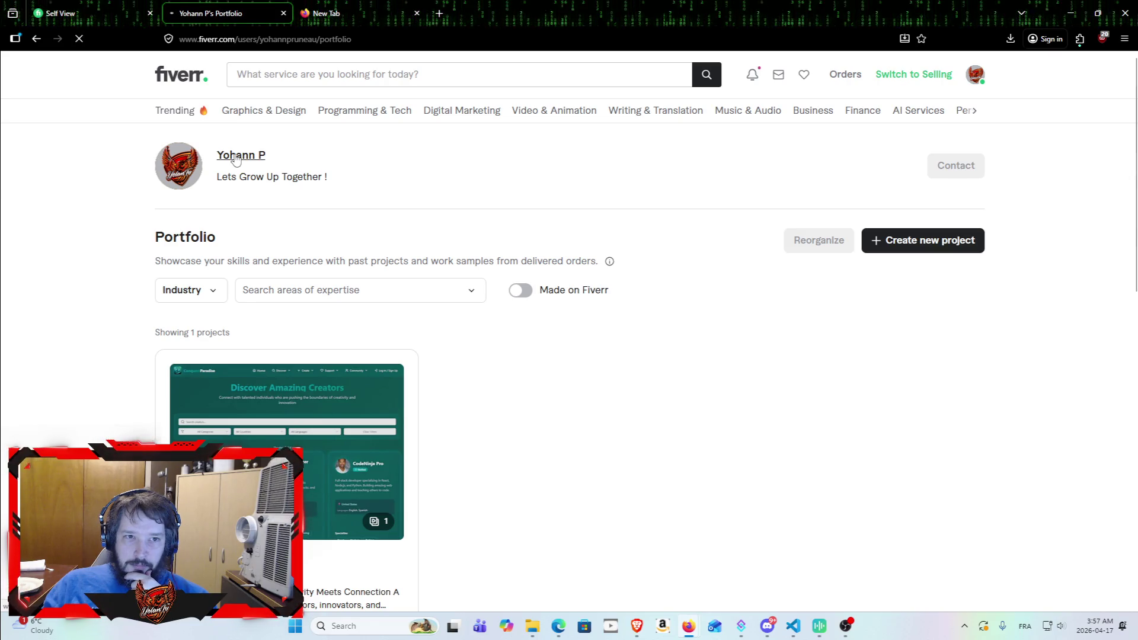
pyautogui.scroll(-3, 321, 222)
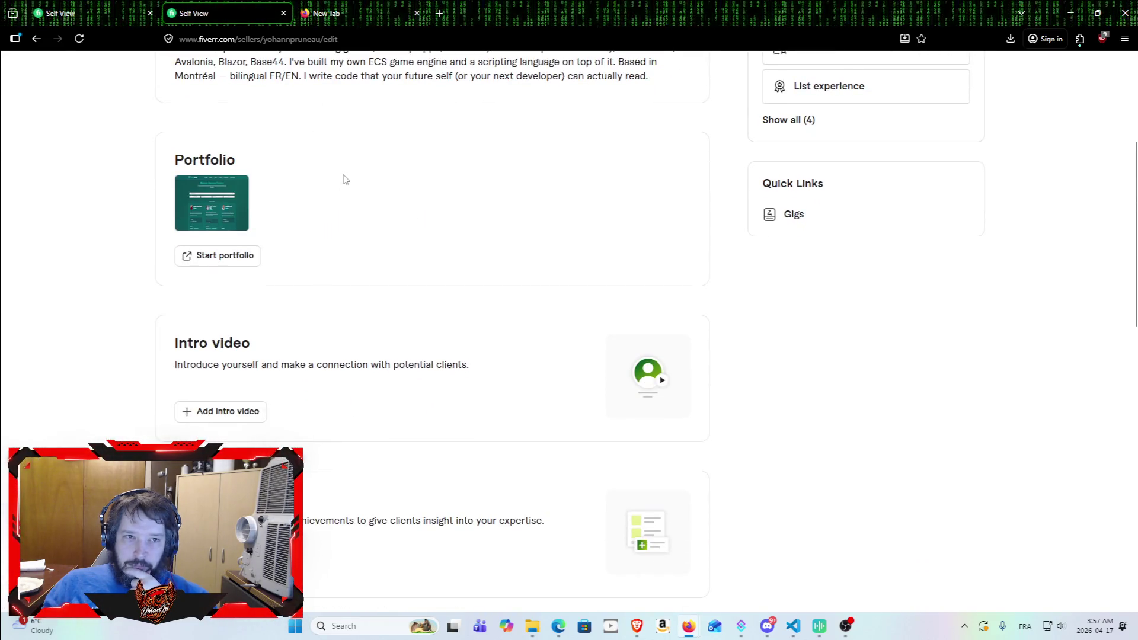
pyautogui.scroll(-1, 374, 241)
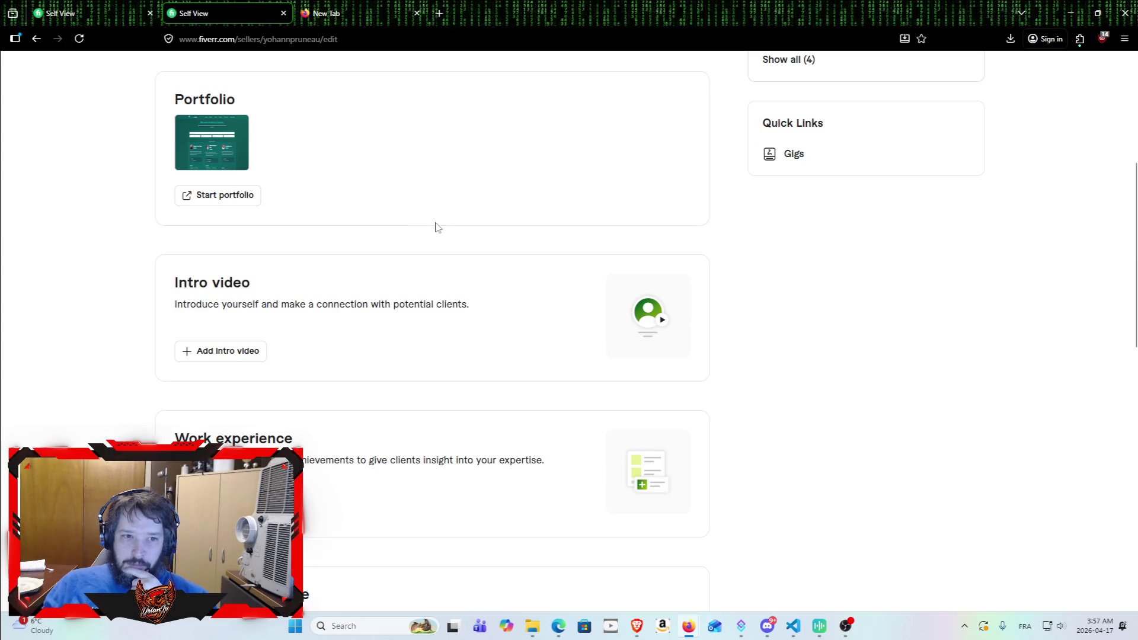
pyautogui.scroll(-1, 436, 227)
pyautogui.scroll(-1, 436, 222)
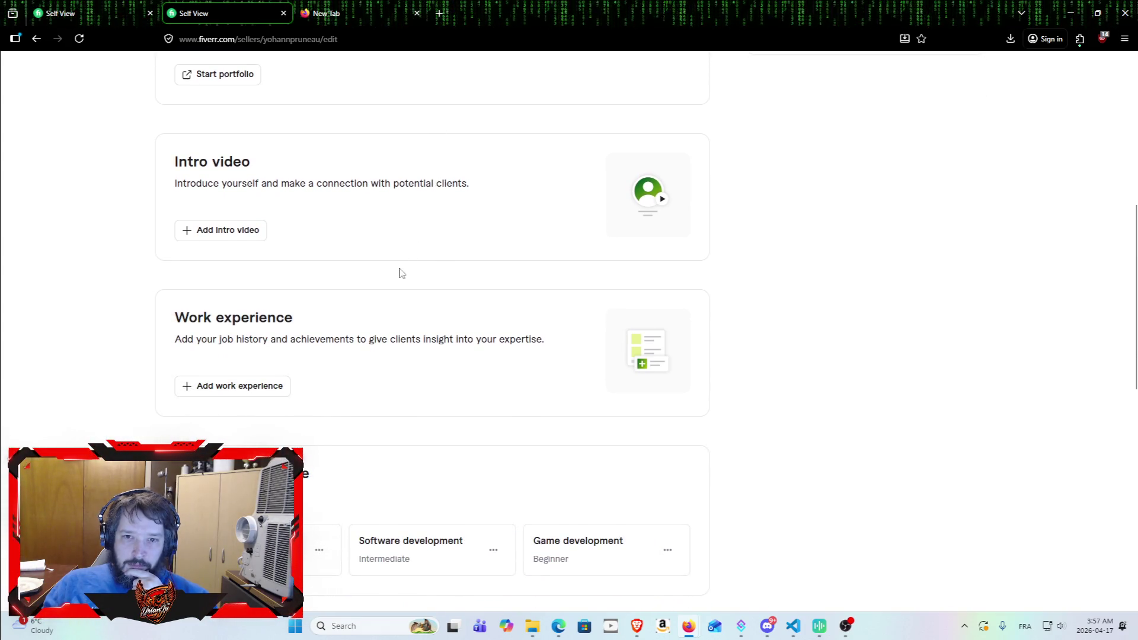
pyautogui.scroll(-1, 375, 303)
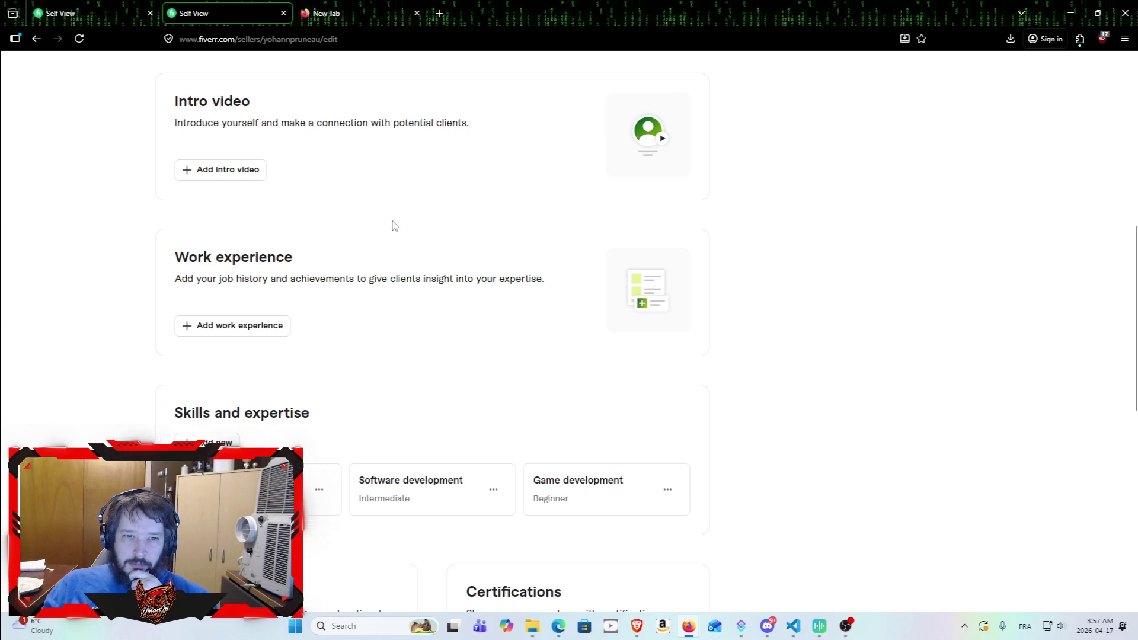
pyautogui.scroll(-1, 432, 259)
pyautogui.scroll(-1, 439, 250)
pyautogui.scroll(-1, 430, 187)
pyautogui.scroll(-1, 428, 146)
pyautogui.scroll(-1, 435, 156)
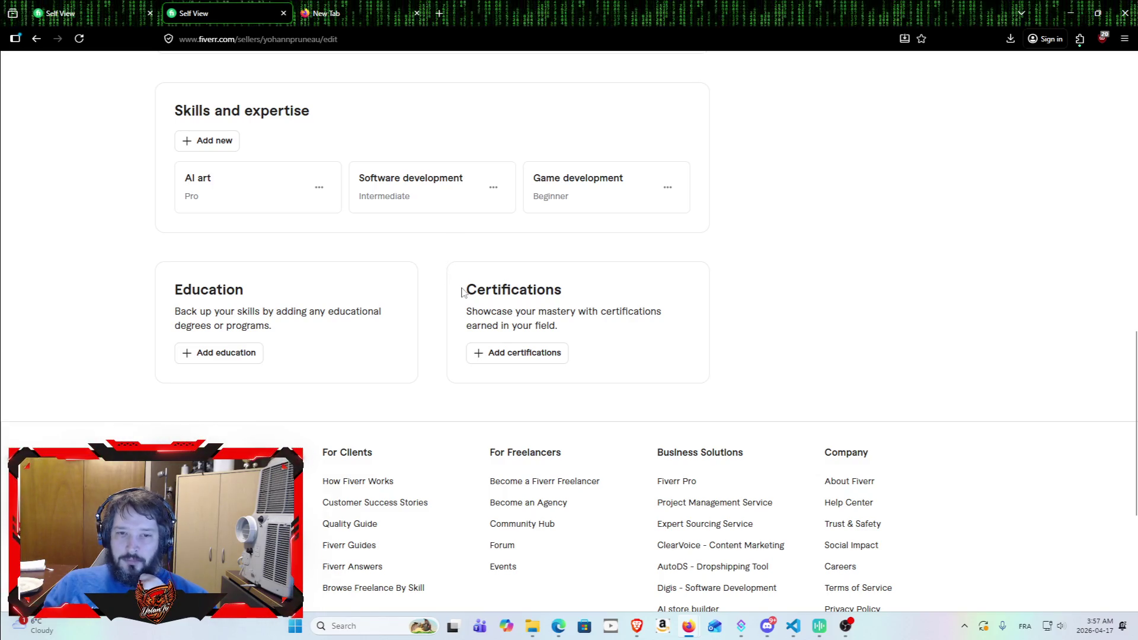
pyautogui.scroll(10, 512, 167)
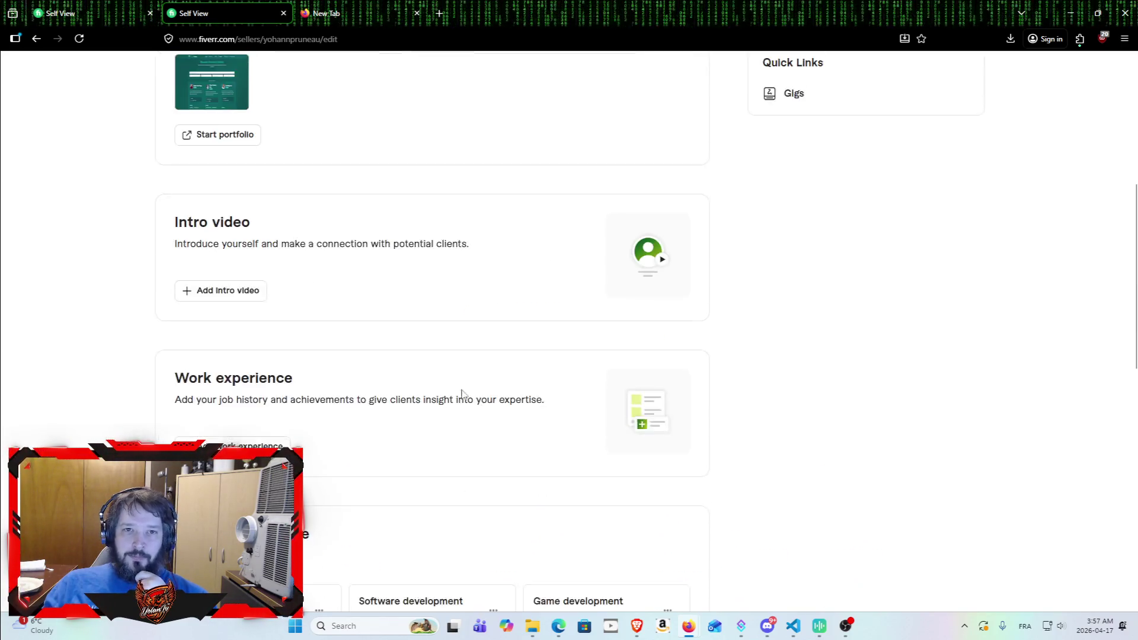
pyautogui.scroll(10, 460, 398)
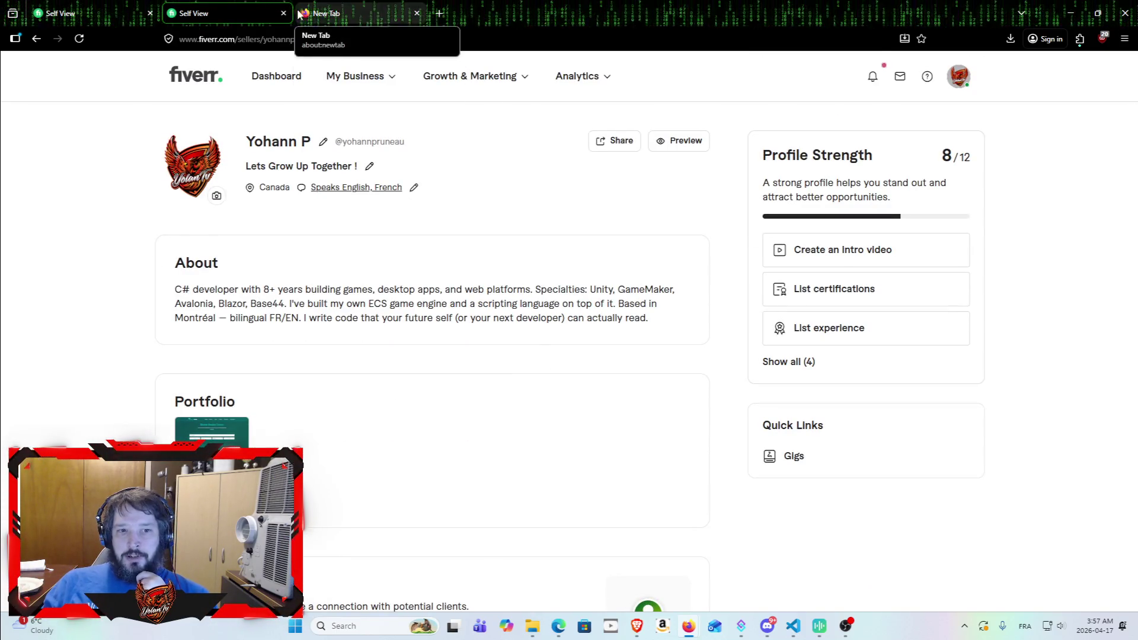
pyautogui.click(313, 11)
pyautogui.click(241, 11)
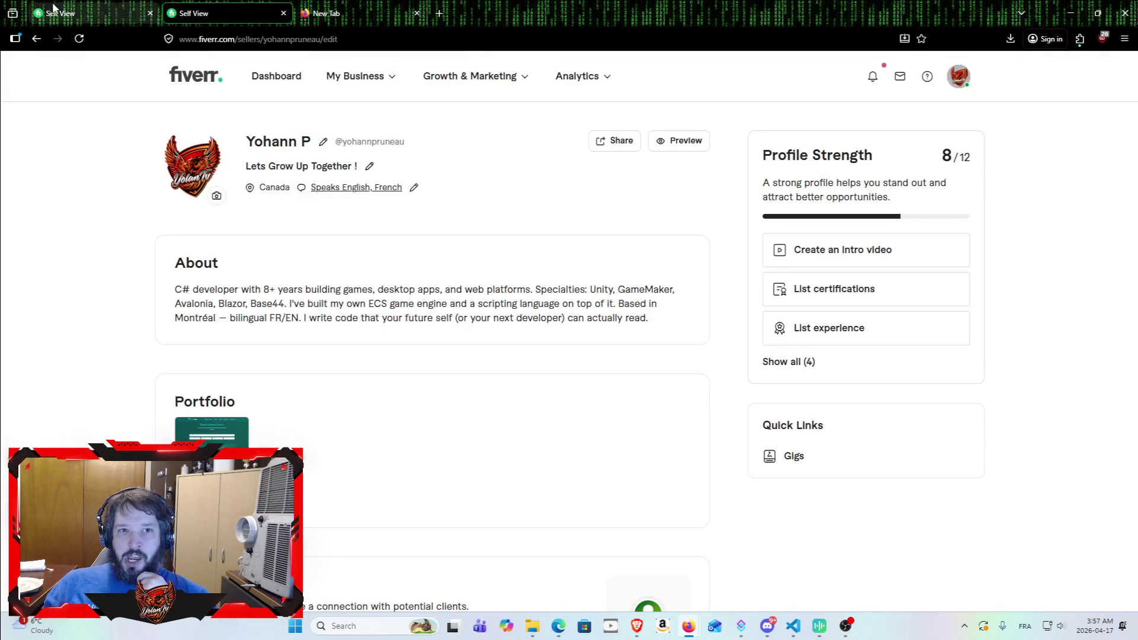
pyautogui.click(94, 13)
pyautogui.scroll(3, 472, 406)
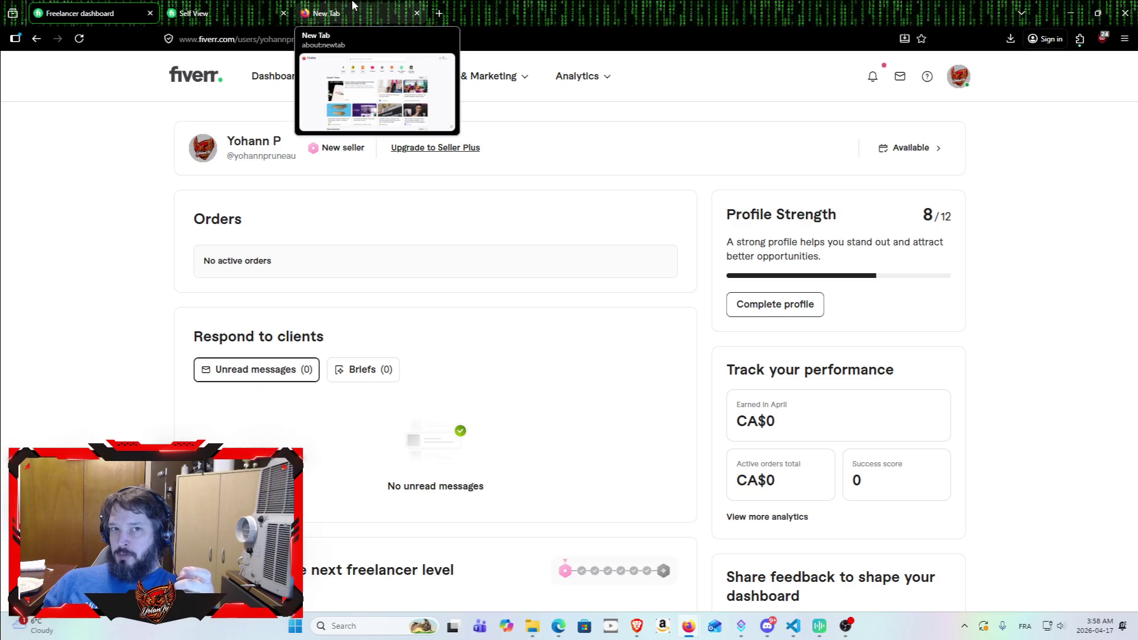
# - Switch from the Fiverr dashboard to the Firefox new tab page
pyautogui.click(349, 10)
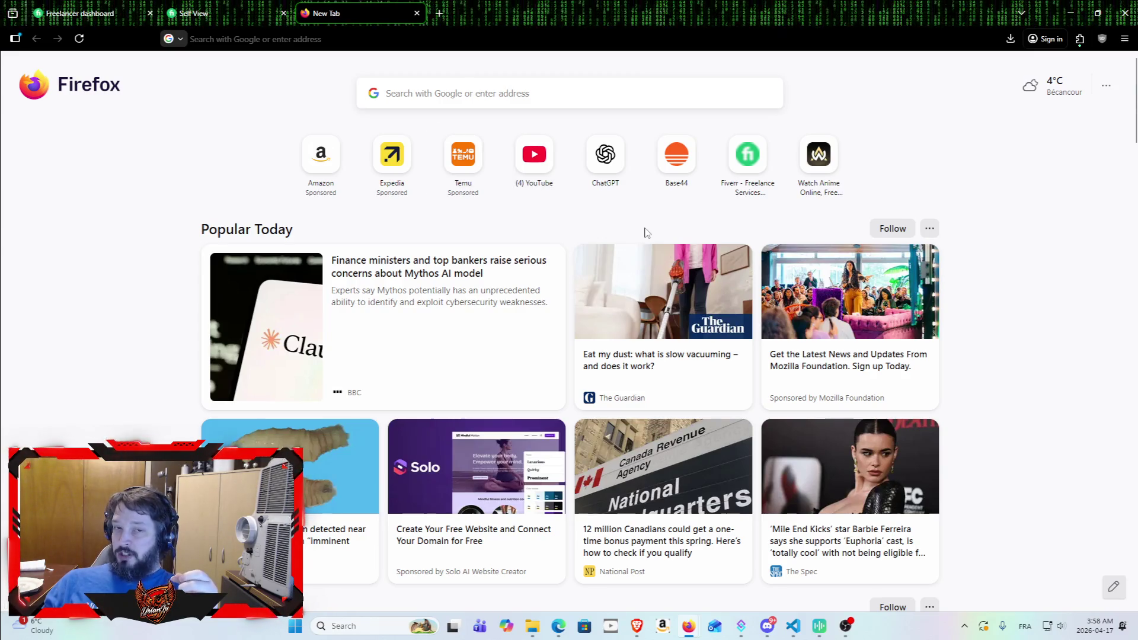
pyautogui.moveTo(676, 160)
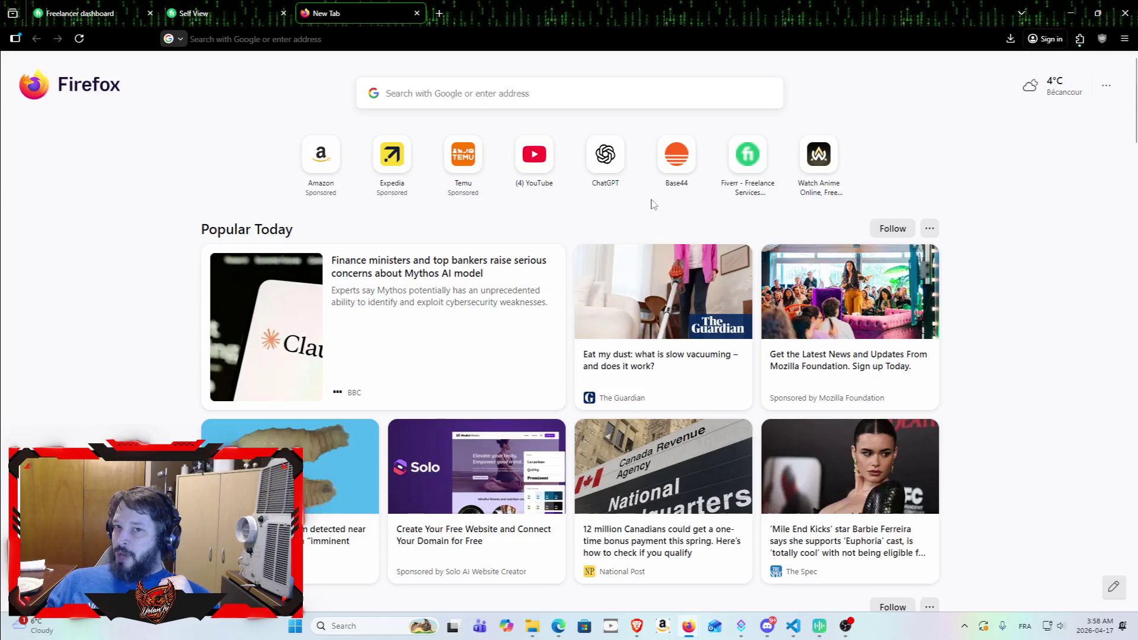
# - Open the Polyglot Academy app in Base44 and copy its published URL
pyautogui.click(674, 160)
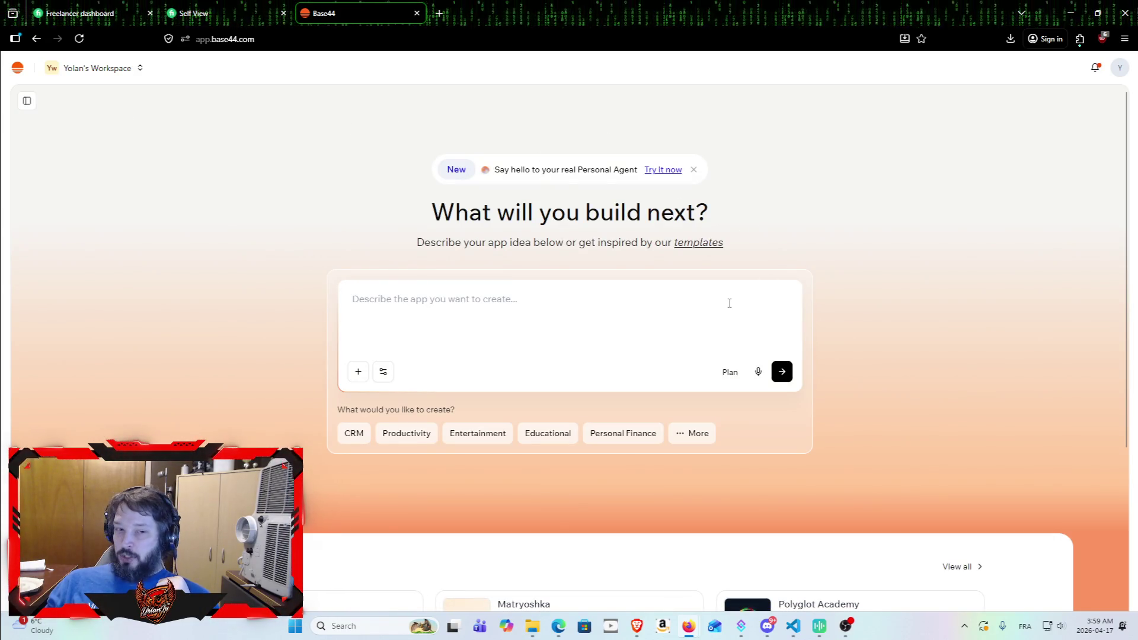
pyautogui.scroll(-2, 702, 258)
pyautogui.scroll(-1, 700, 216)
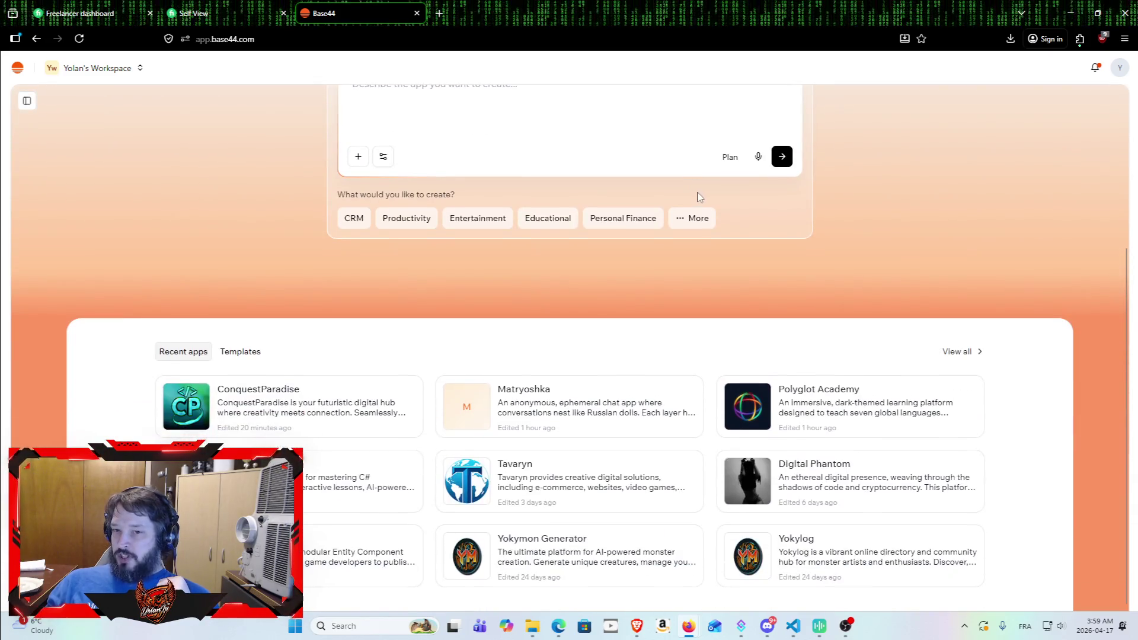
pyautogui.click(857, 420)
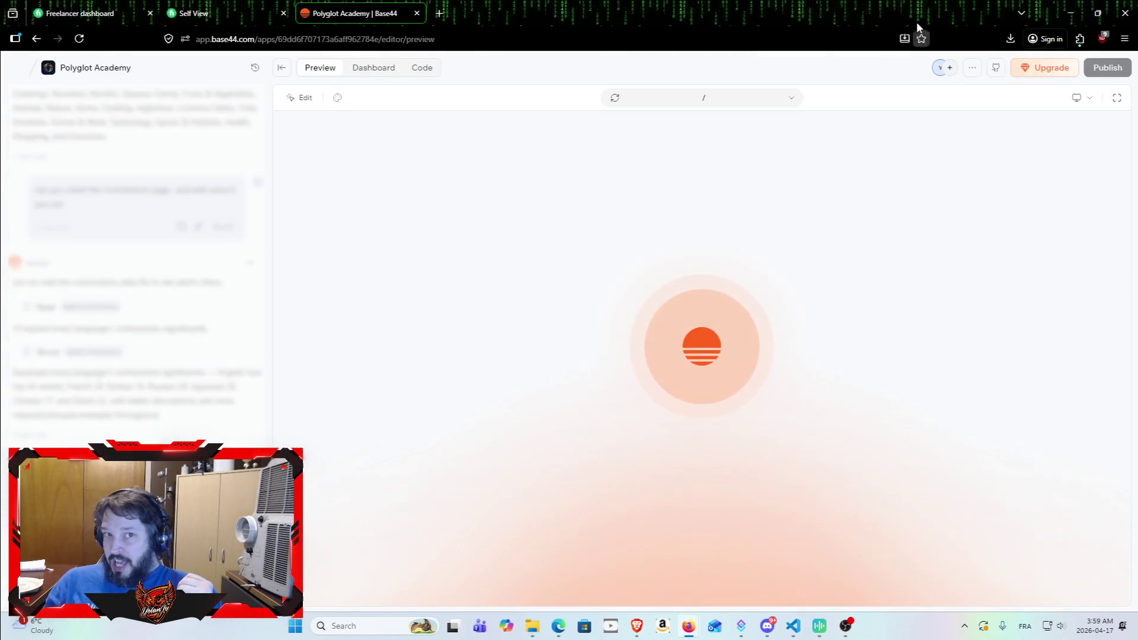
pyautogui.click(1106, 68)
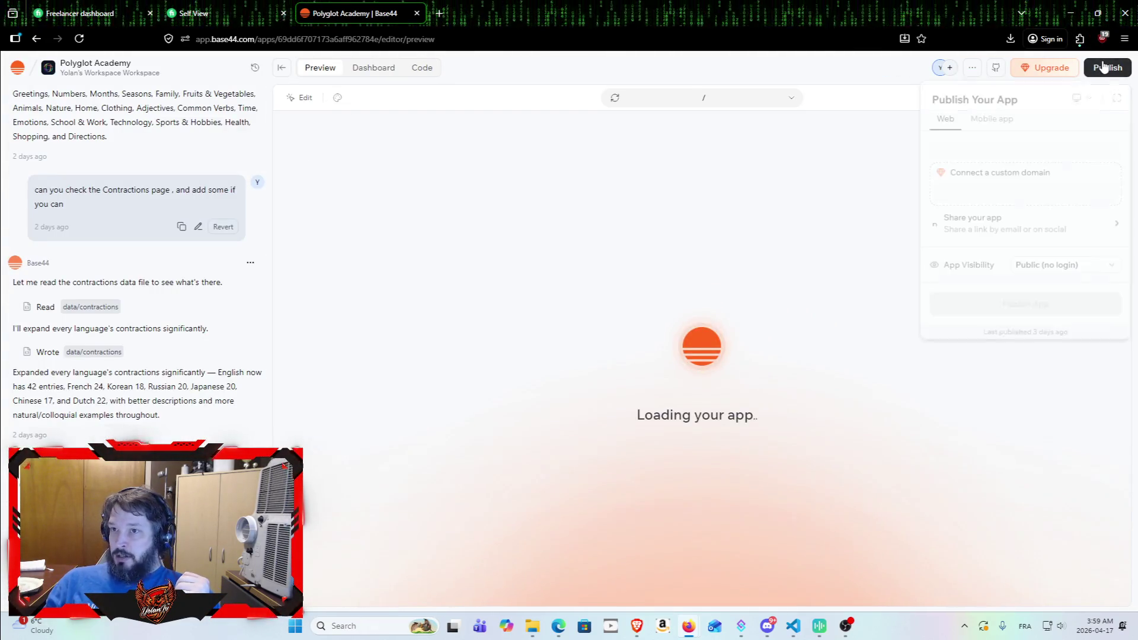
pyautogui.click(1096, 150)
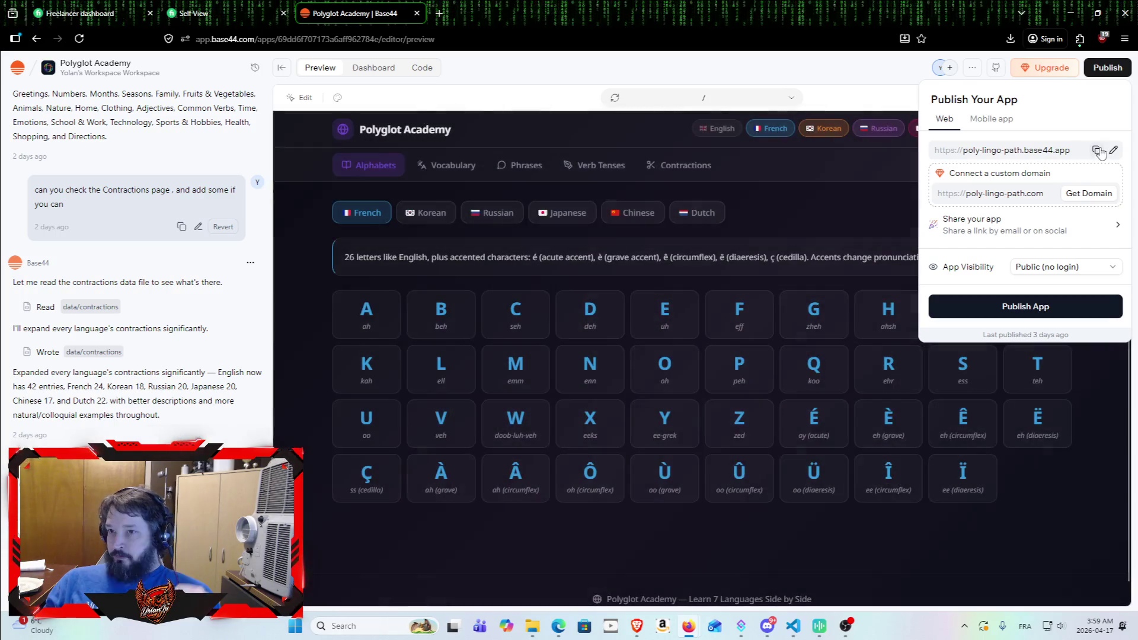
# - Load the live poly-lingo-path.base44.app site in a new tab
pyautogui.click(438, 13)
pyautogui.hotkey('ctrl', 'v')
pyautogui.press('Return')
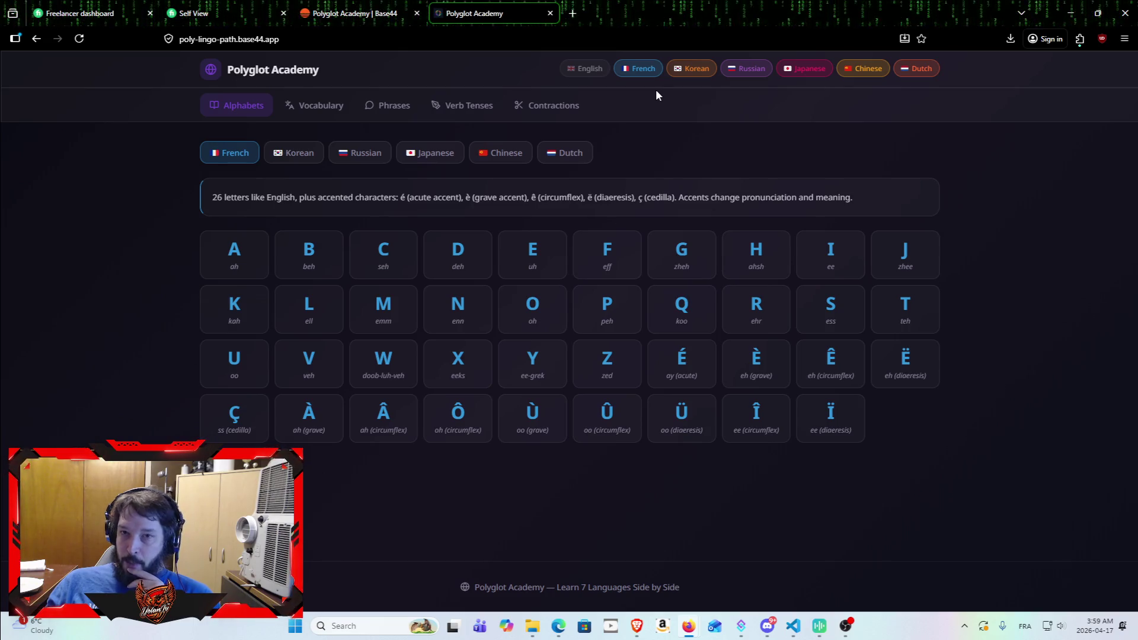
# - View the Vocabulary table, toggling the Russian, Japanese and Chinese columns off and back on
pyautogui.click(310, 107)
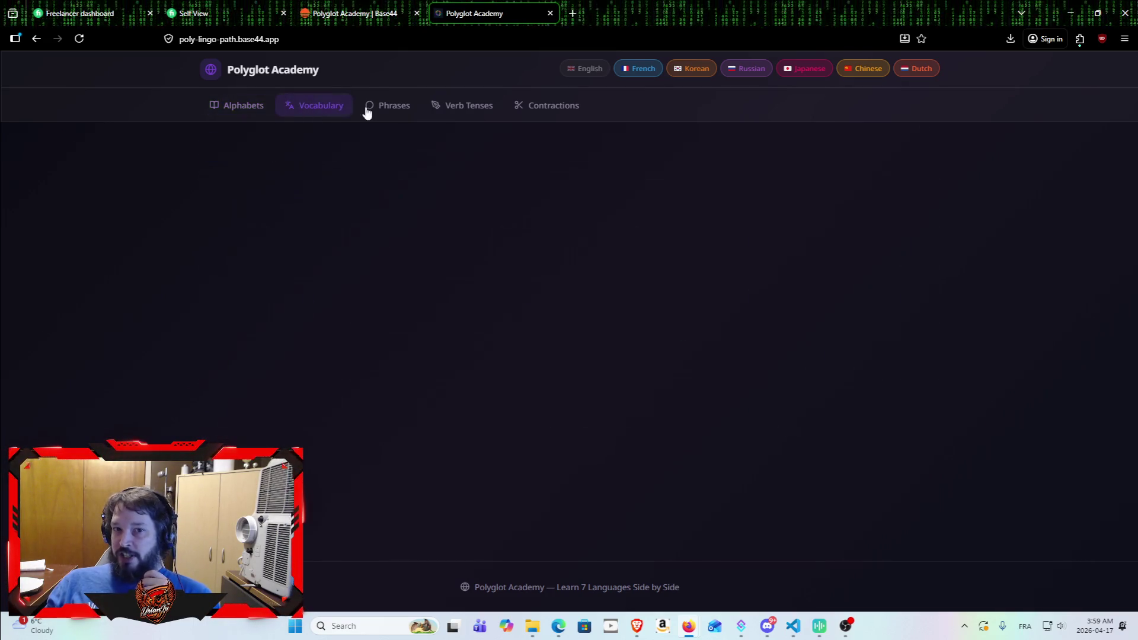
pyautogui.scroll(-3, 435, 297)
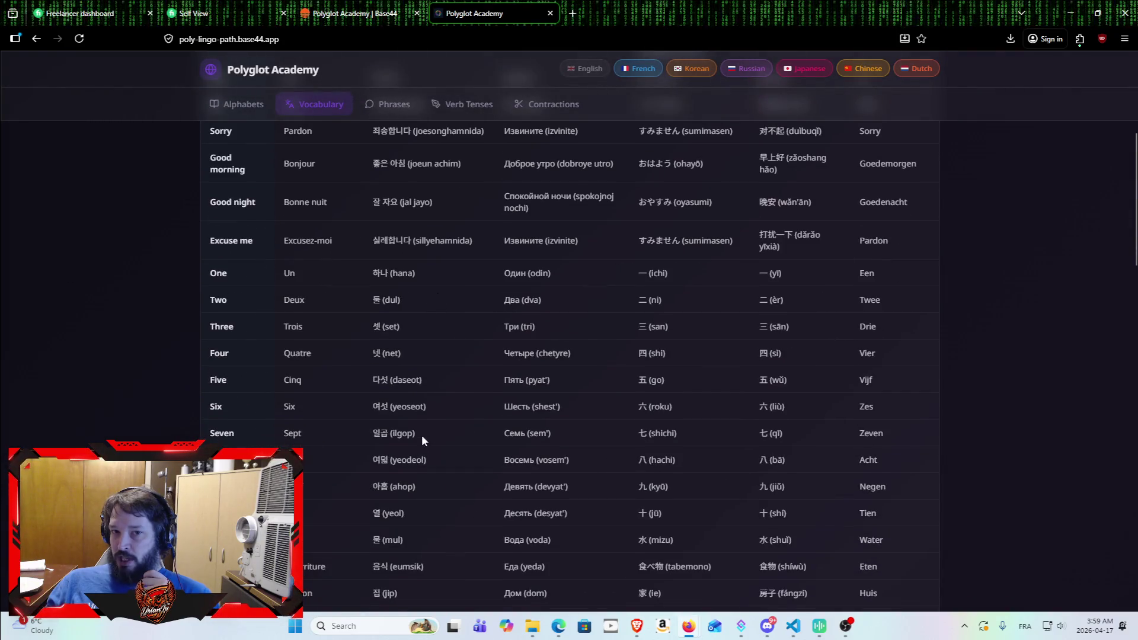
pyautogui.scroll(3, 433, 444)
pyautogui.scroll(-5, 477, 417)
pyautogui.scroll(-5, 471, 365)
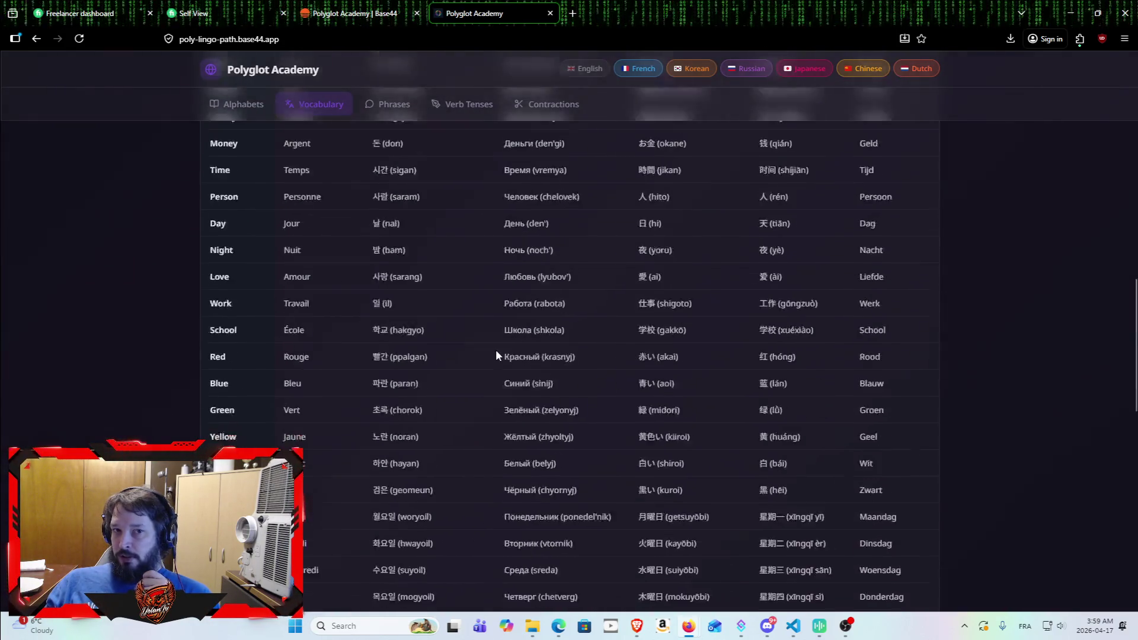
pyautogui.scroll(-4, 495, 350)
pyautogui.click(737, 68)
pyautogui.click(788, 68)
pyautogui.scroll(5, 717, 357)
pyautogui.scroll(3, 718, 446)
pyautogui.scroll(4, 750, 211)
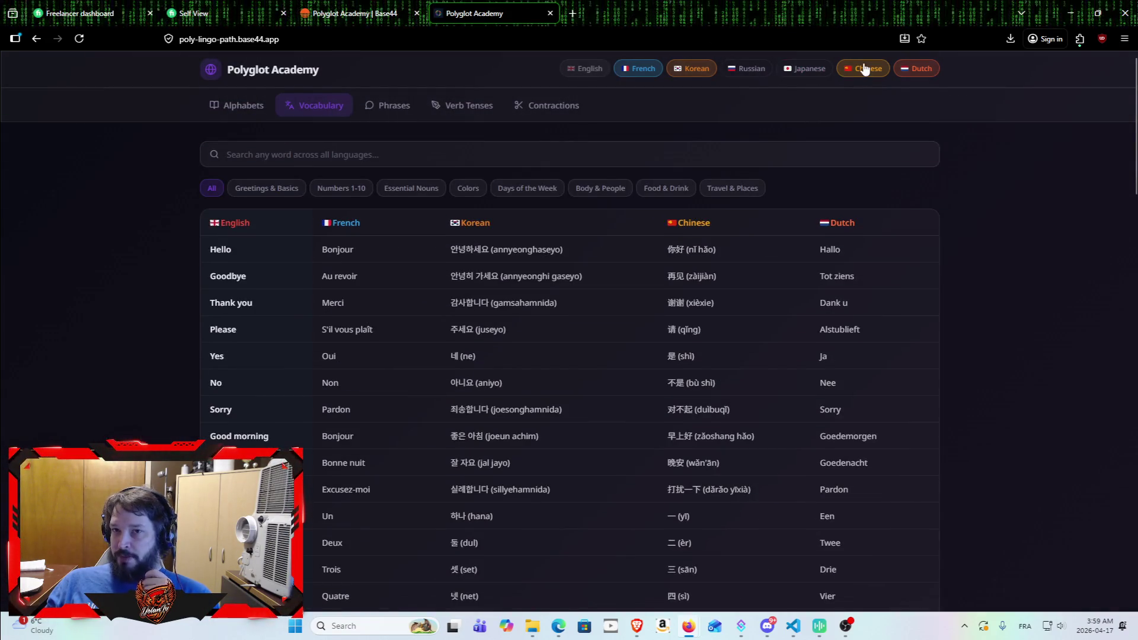
pyautogui.click(863, 69)
pyautogui.click(805, 71)
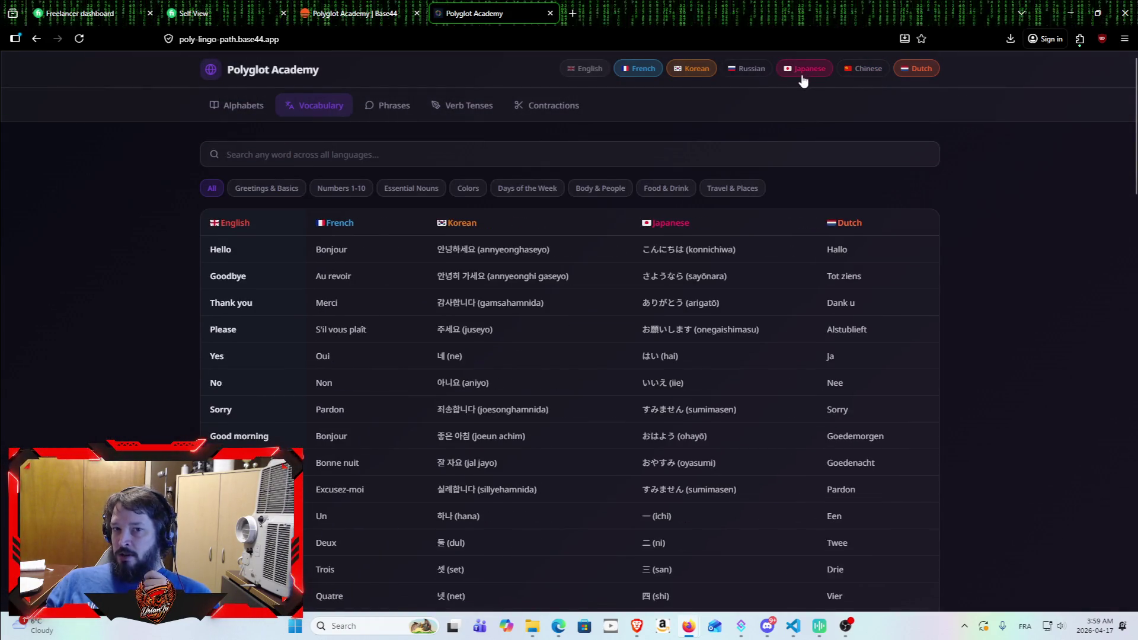
pyautogui.click(751, 74)
# - Browse the Verb Tenses and Contractions pages, then return to the Base44 editor tab
pyautogui.click(467, 107)
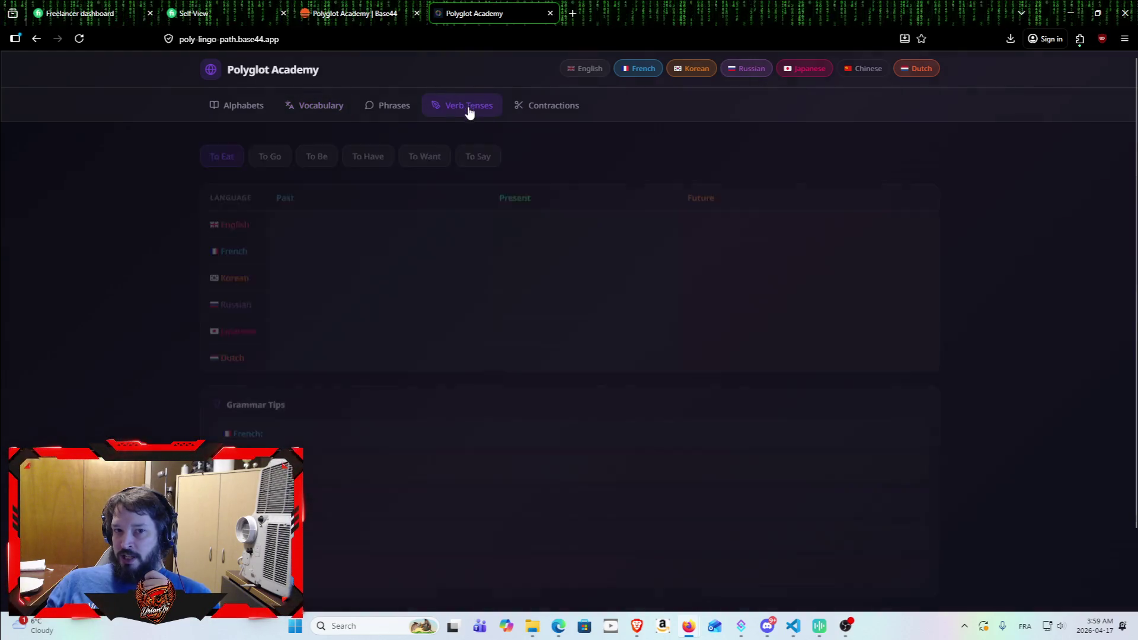
pyautogui.click(520, 107)
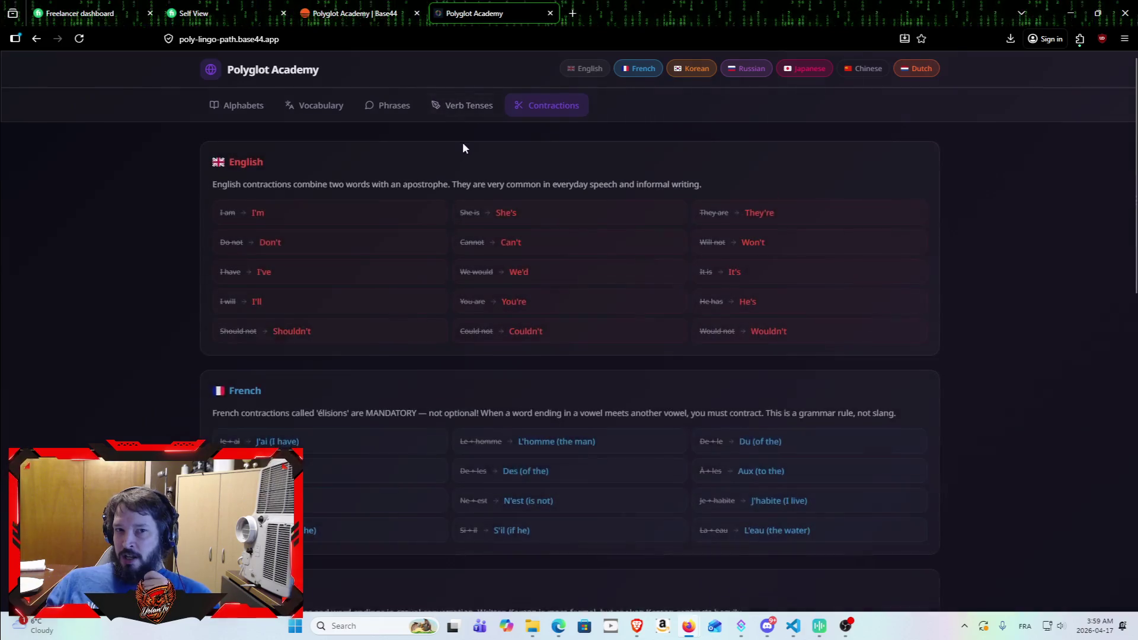
pyautogui.scroll(-3, 317, 243)
pyautogui.scroll(3, 443, 372)
pyautogui.scroll(-3, 445, 378)
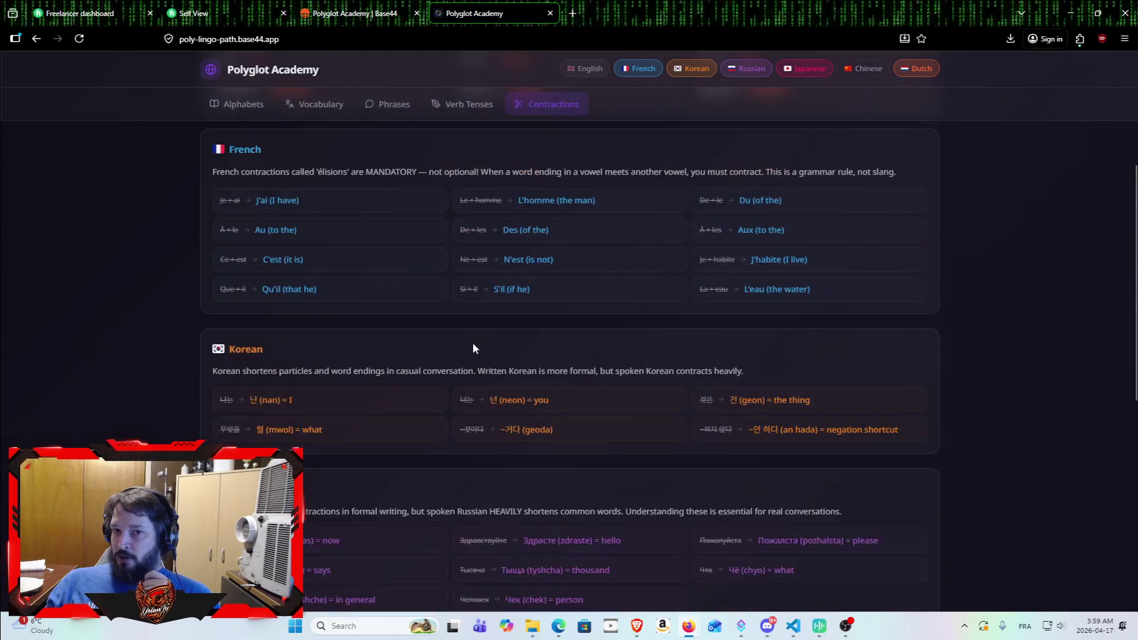
pyautogui.scroll(-2, 472, 347)
pyautogui.scroll(3, 552, 472)
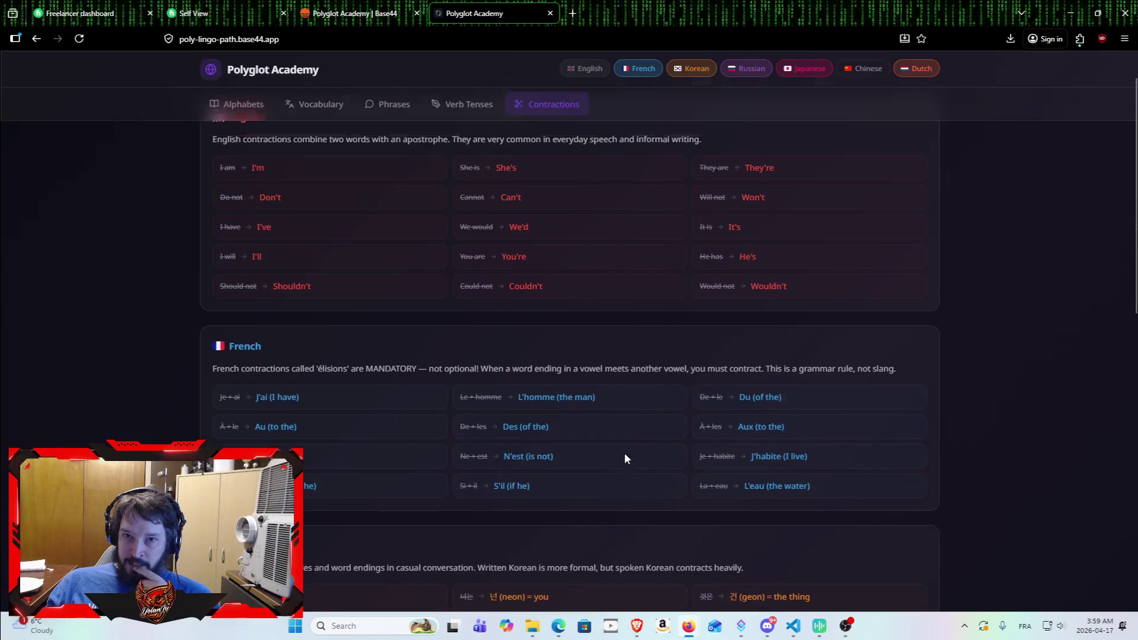
pyautogui.scroll(2, 624, 452)
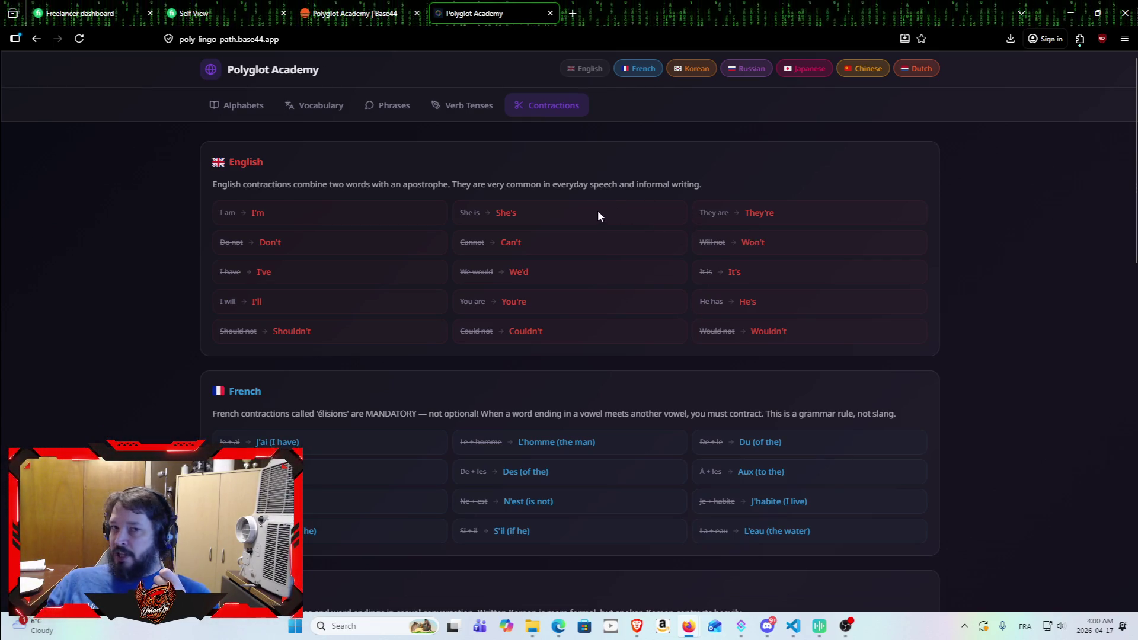
pyautogui.click(346, 7)
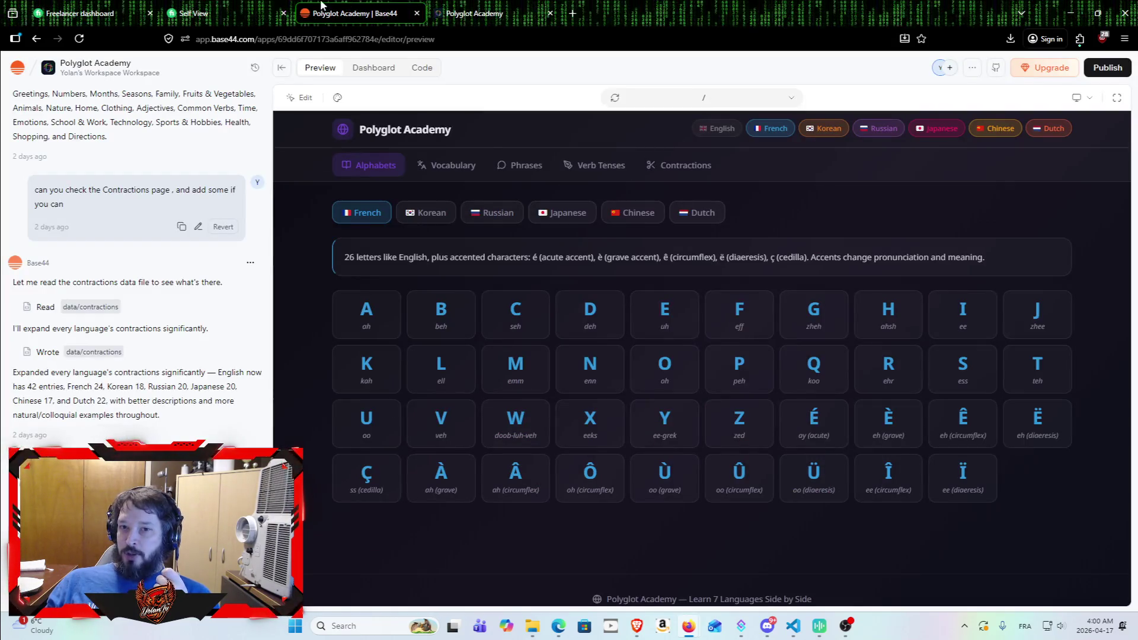
# - Switch to the live Polyglot Academy tab on its Contractions page, then start a system app search
pyautogui.click(515, 8)
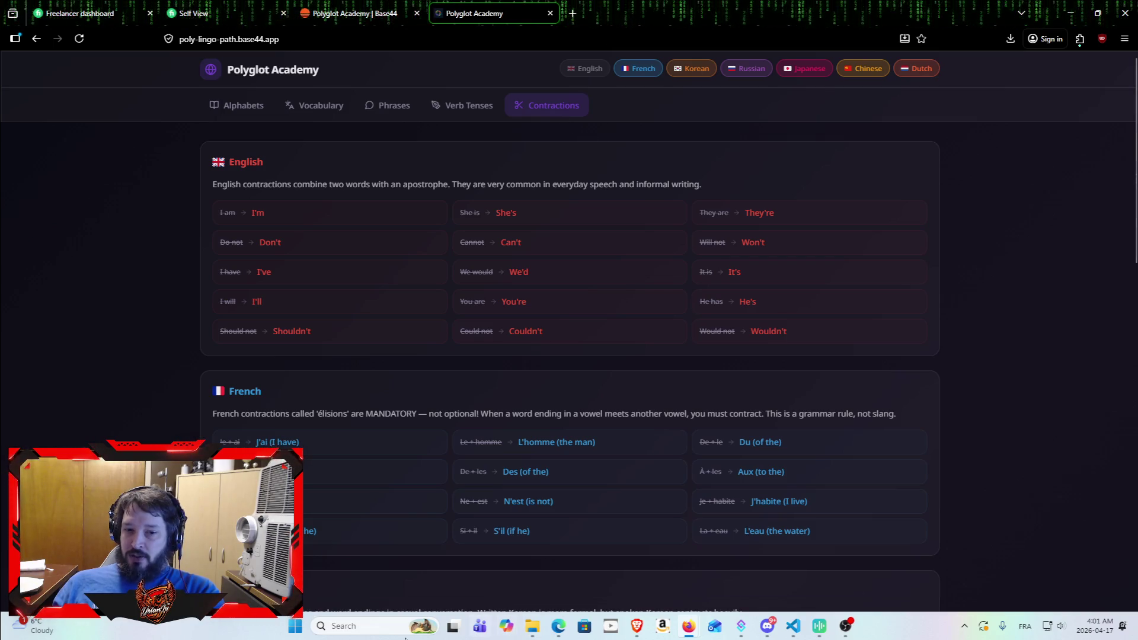
pyautogui.click(373, 626)
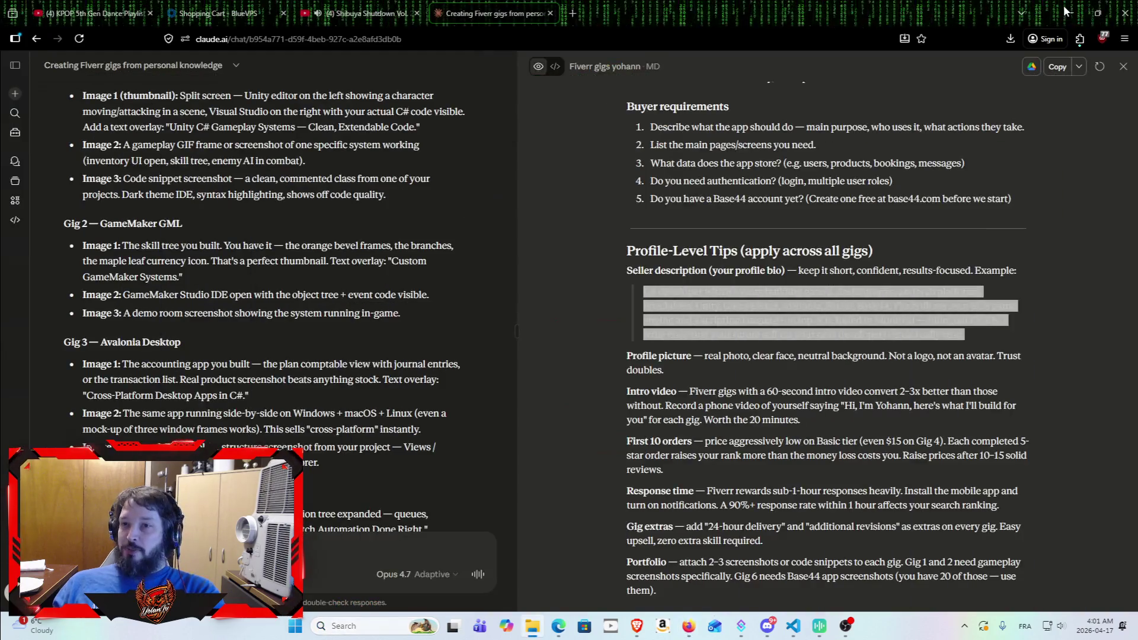
# - Minimize the browser and launch VS Code in the V3VeingEngine folder via a terminal running 'code .'
pyautogui.click(1070, 13)
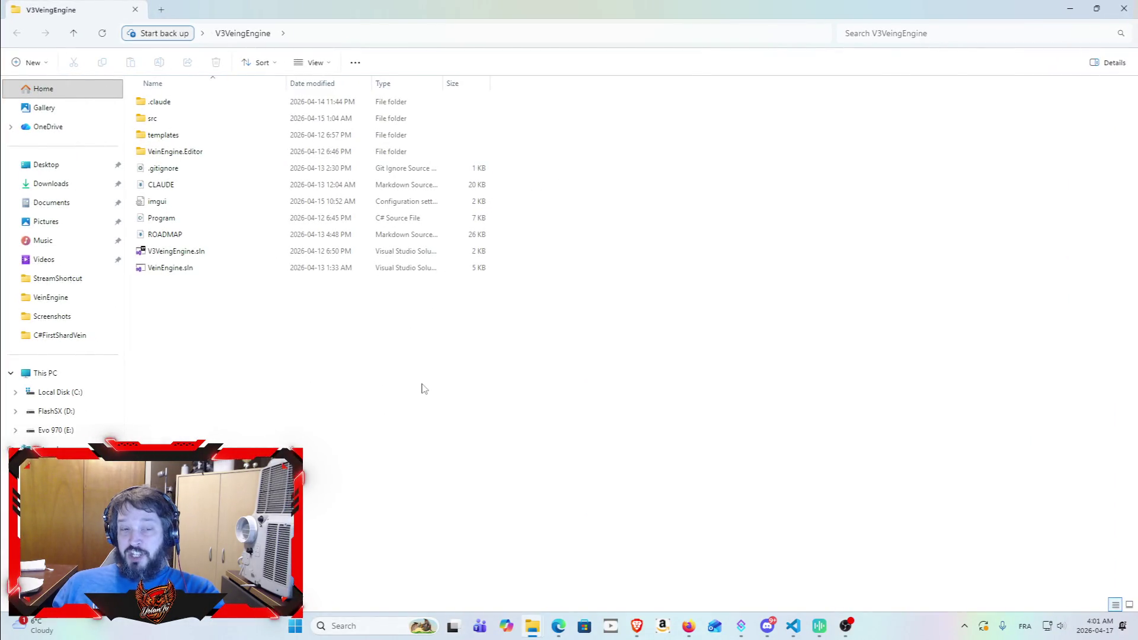
pyautogui.rightClick(424, 389)
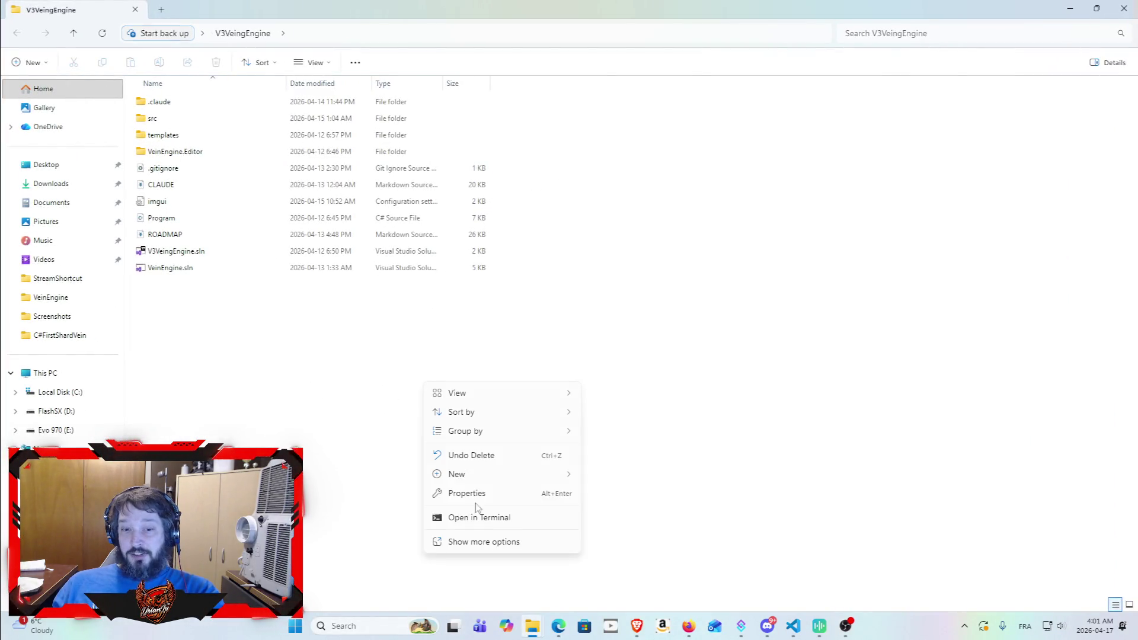
pyautogui.click(492, 518)
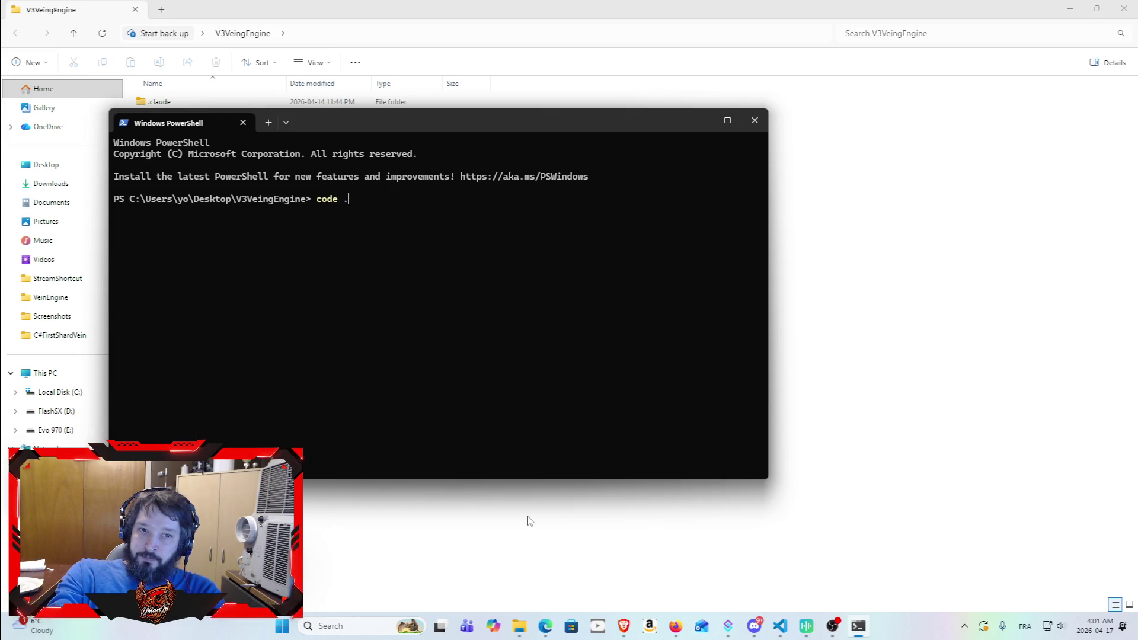
pyautogui.press('Return')
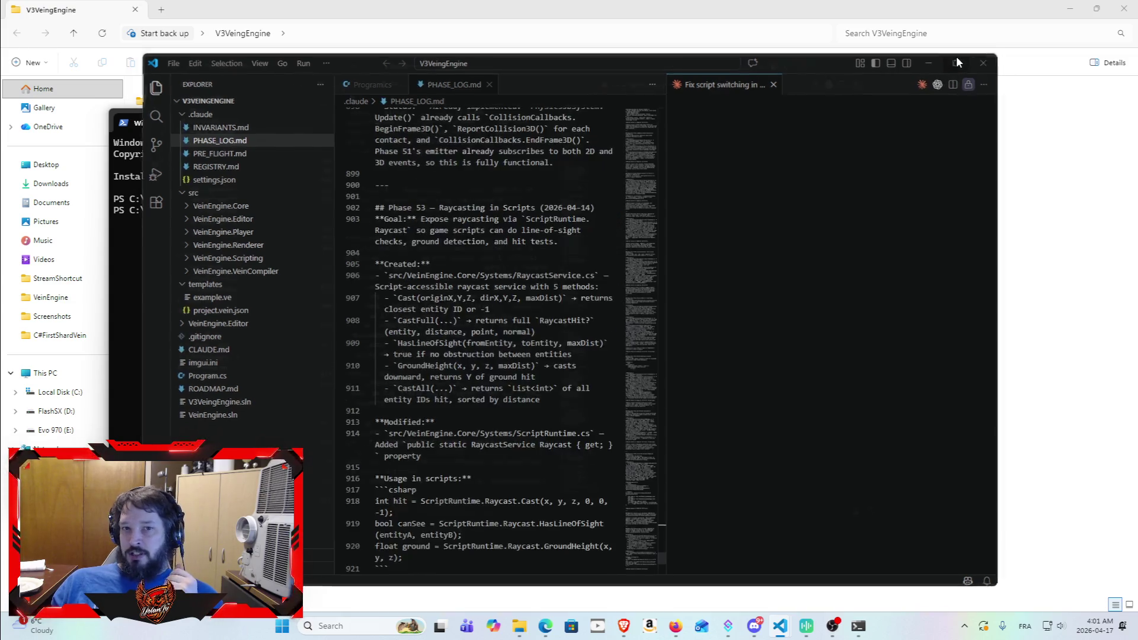
# - Maximize VS Code and open ImGuiController.cs from src/VeinEngine.Editor/ImGui in the Explorer
pyautogui.click(953, 63)
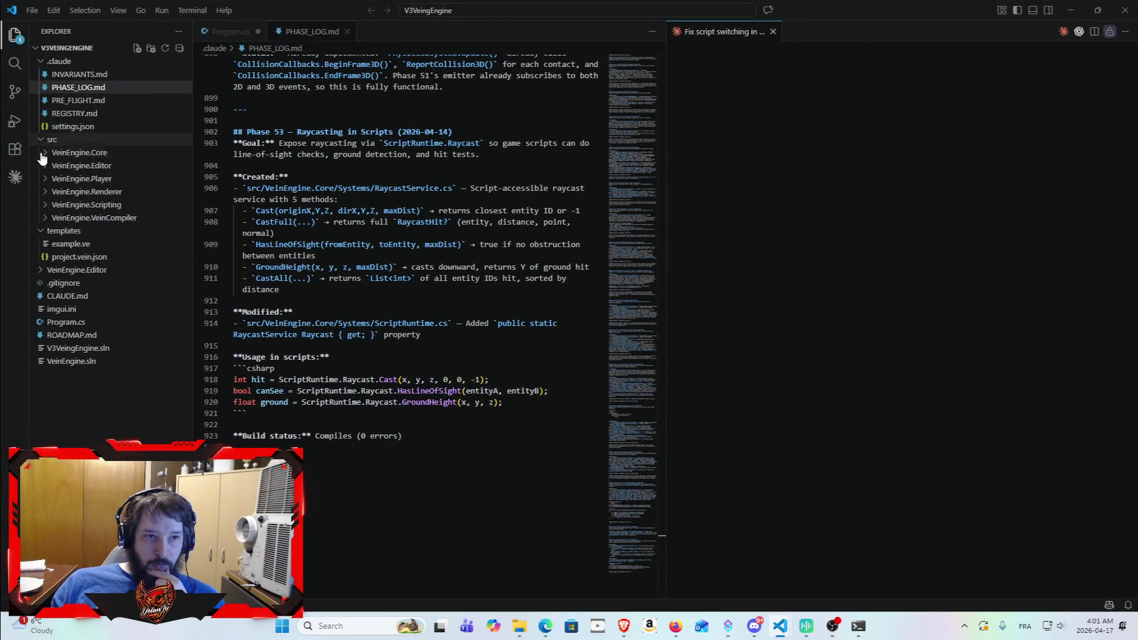
pyautogui.click(39, 62)
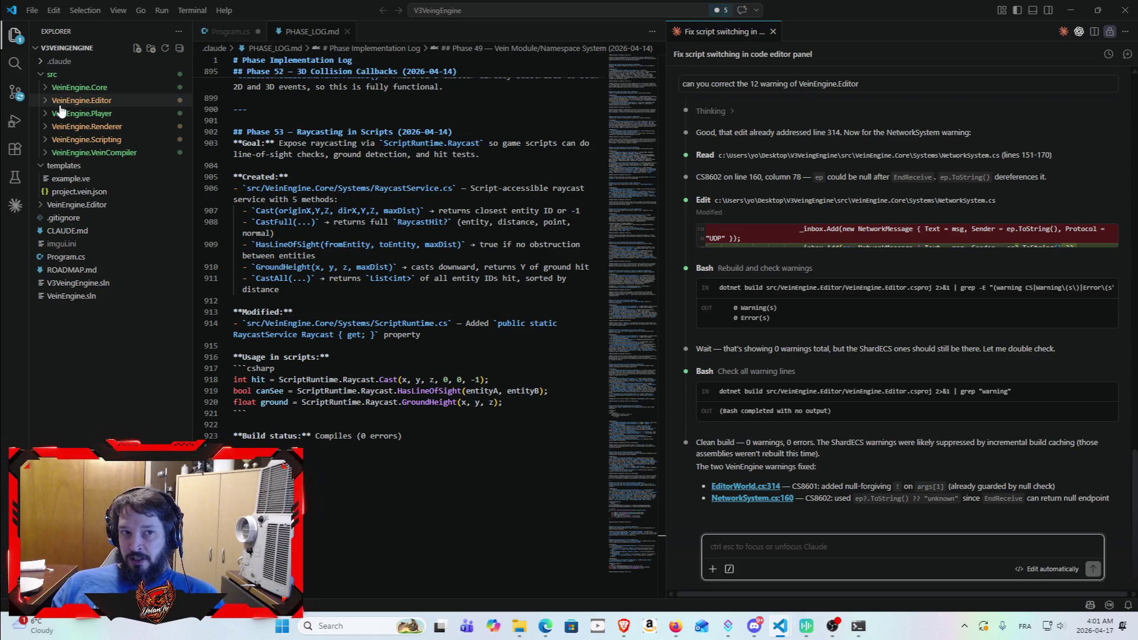
pyautogui.click(51, 105)
pyautogui.click(47, 103)
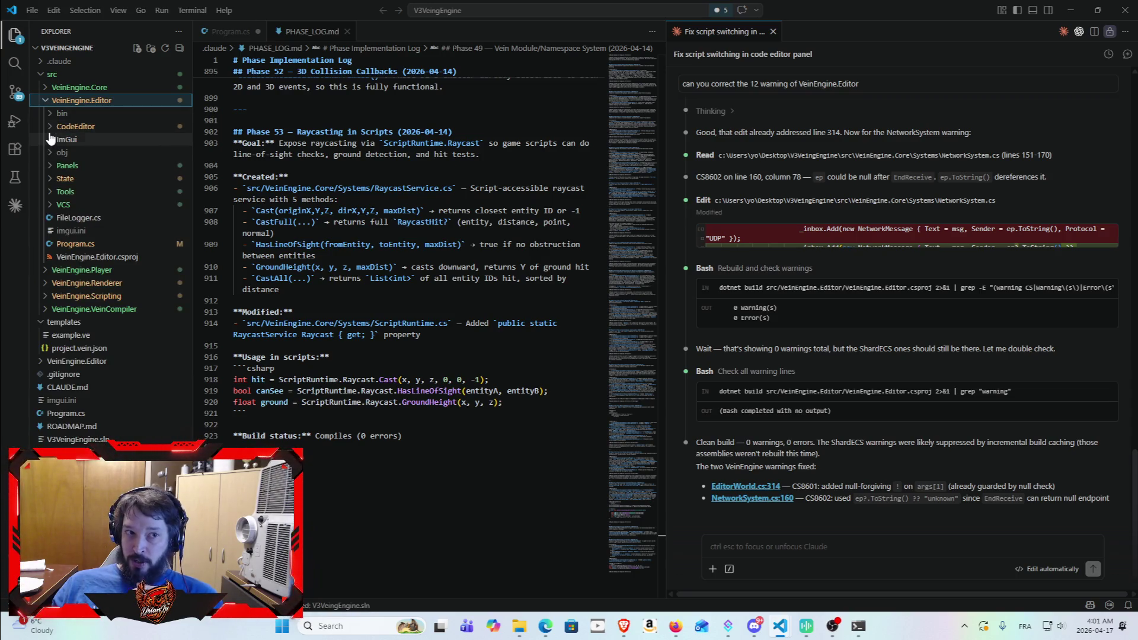
pyautogui.click(47, 102)
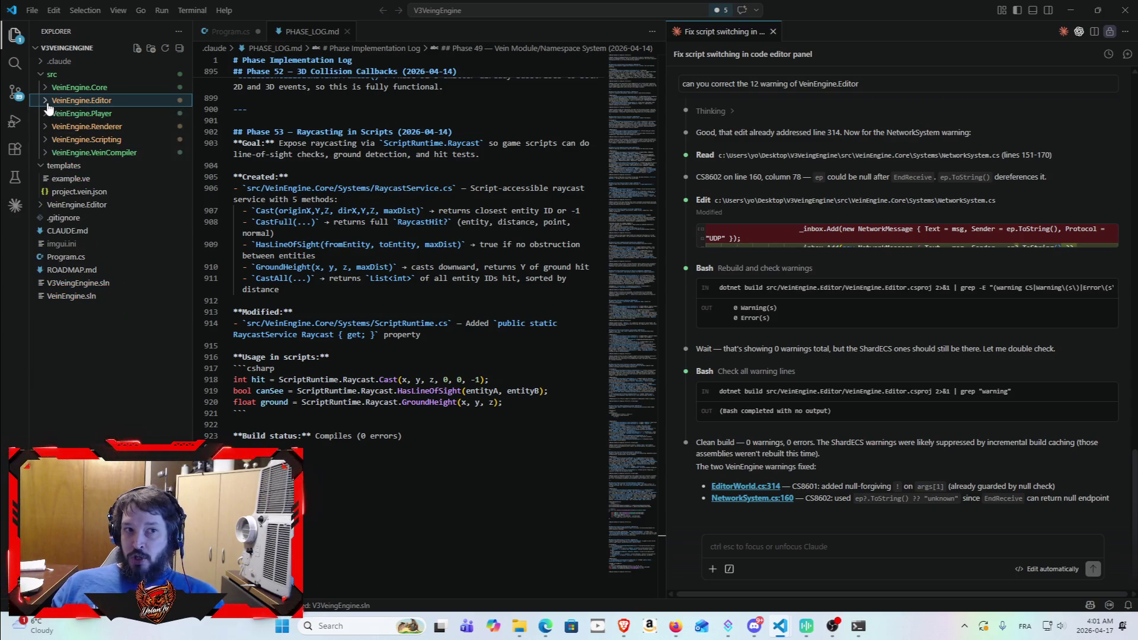
pyautogui.click(47, 102)
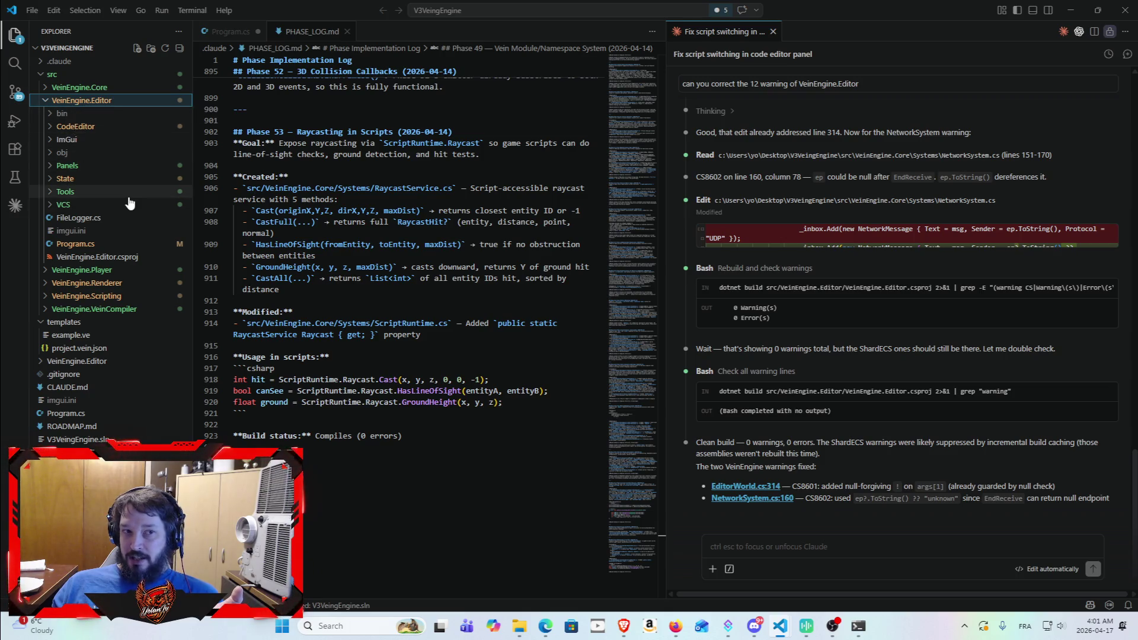
pyautogui.click(61, 140)
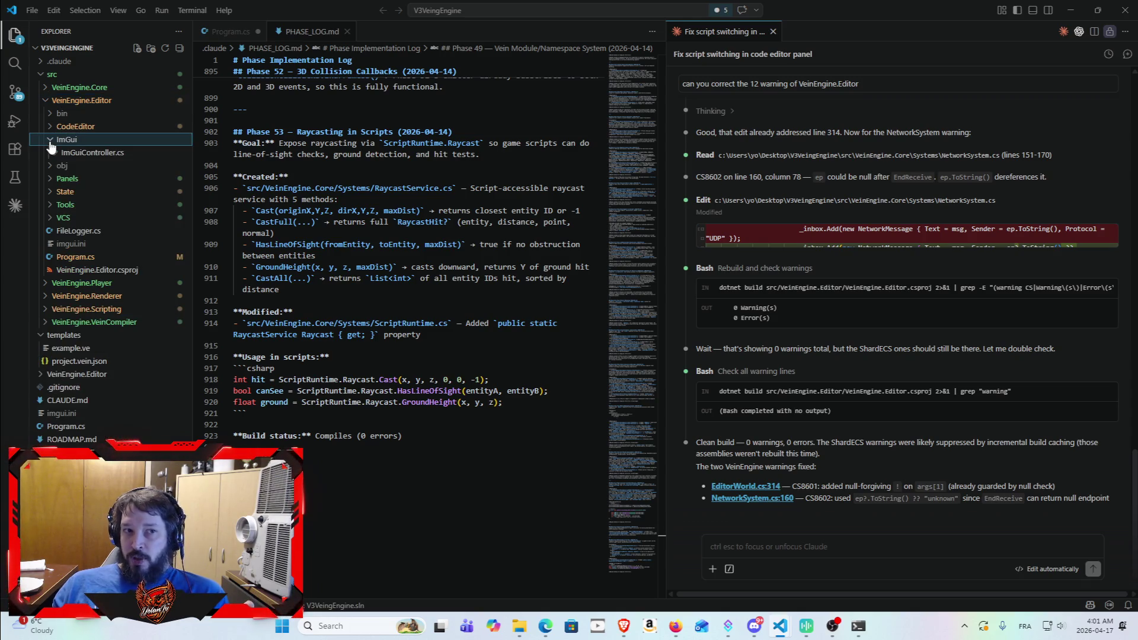
pyautogui.click(89, 152)
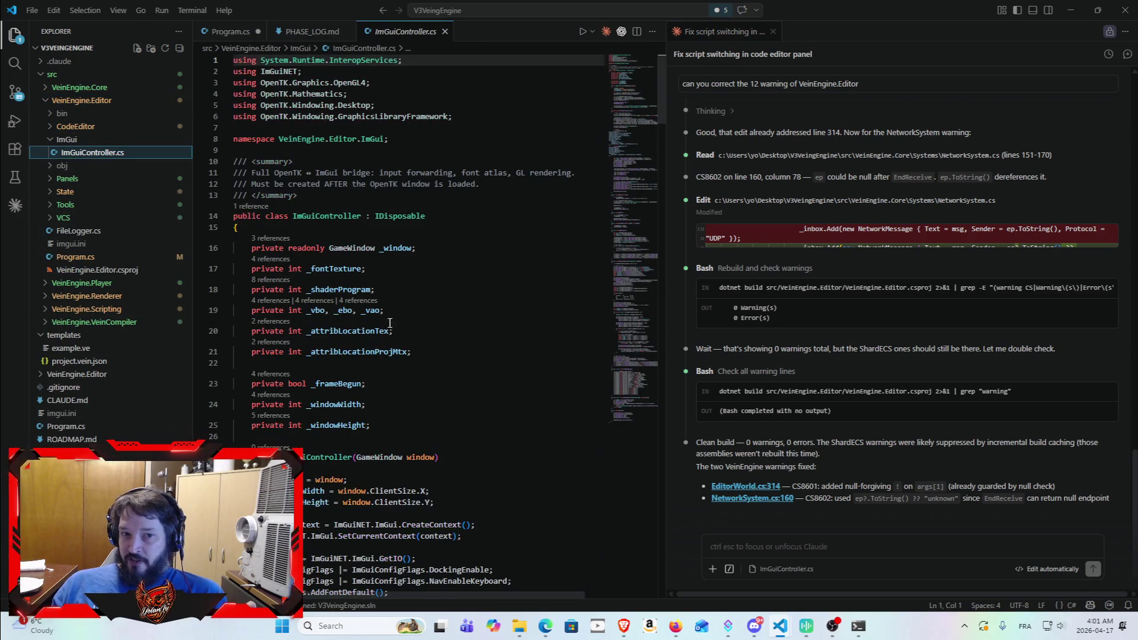
pyautogui.scroll(-2, 428, 355)
pyautogui.scroll(-3, 364, 271)
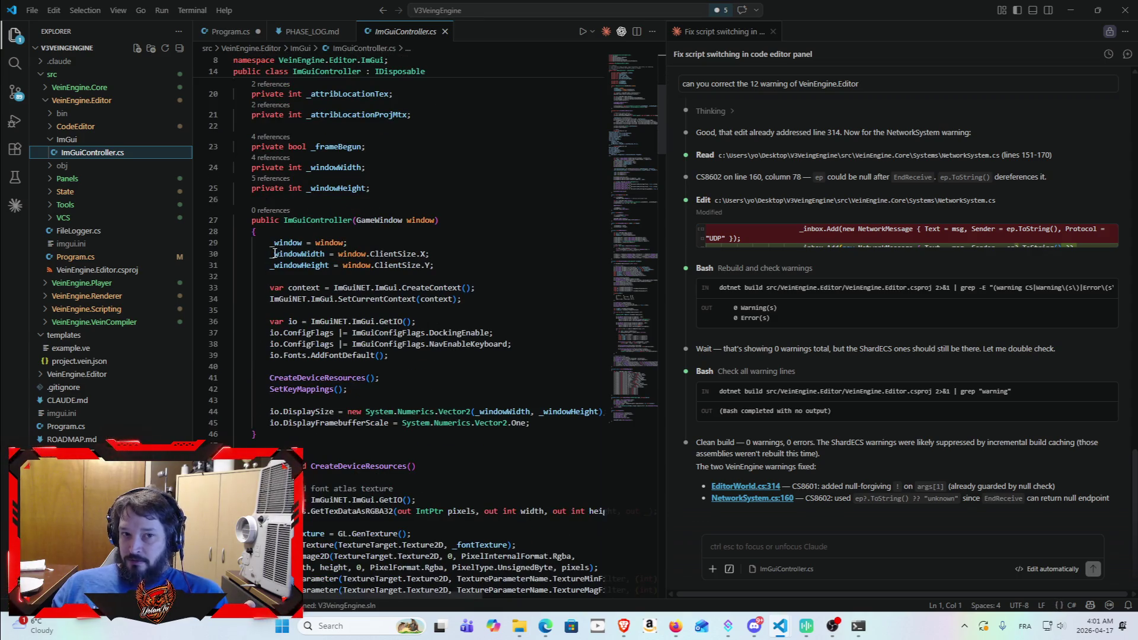
# - Review the ImGuiController constructor body (lines 29-45), then collapse VeinEngine.Editor
pyautogui.moveTo(274, 253); pyautogui.dragTo(508, 267)
pyautogui.click(498, 254)
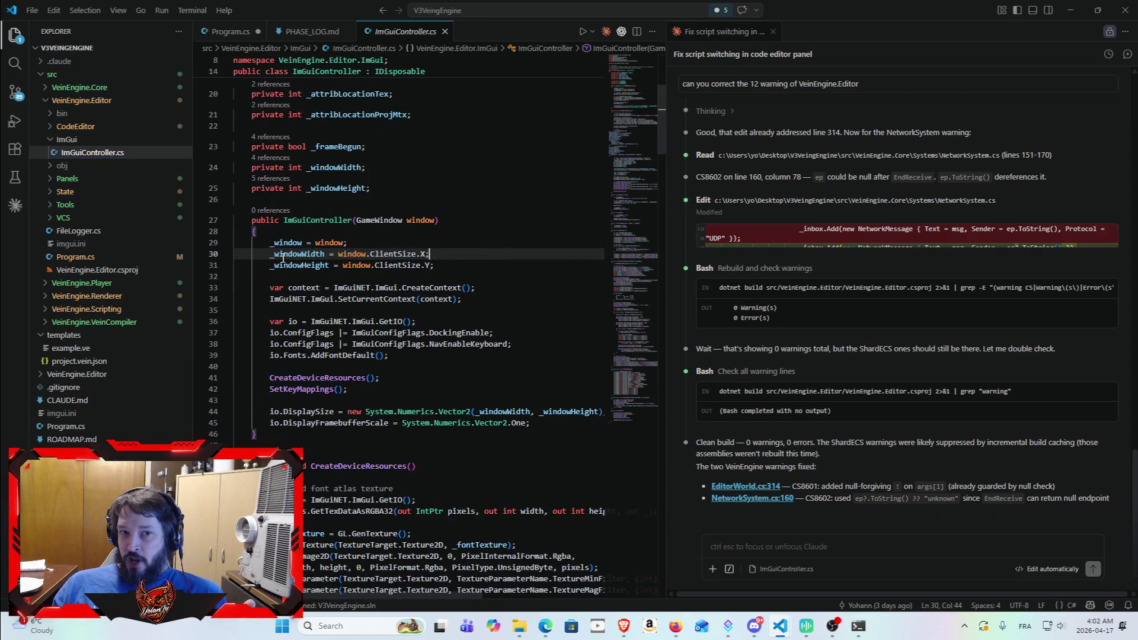
pyautogui.moveTo(235, 242); pyautogui.dragTo(235, 310)
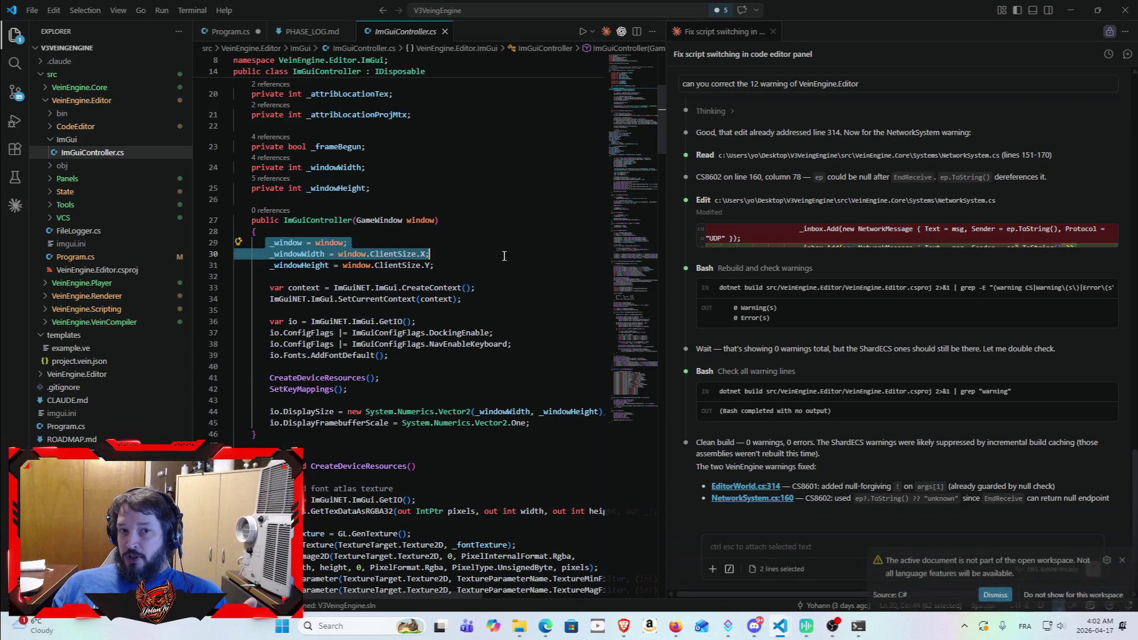
pyautogui.moveTo(544, 322)
pyautogui.mouseDown()
pyautogui.moveTo(543, 429)
pyautogui.moveTo(238, 252)
pyautogui.mouseUp()
pyautogui.click(543, 429)
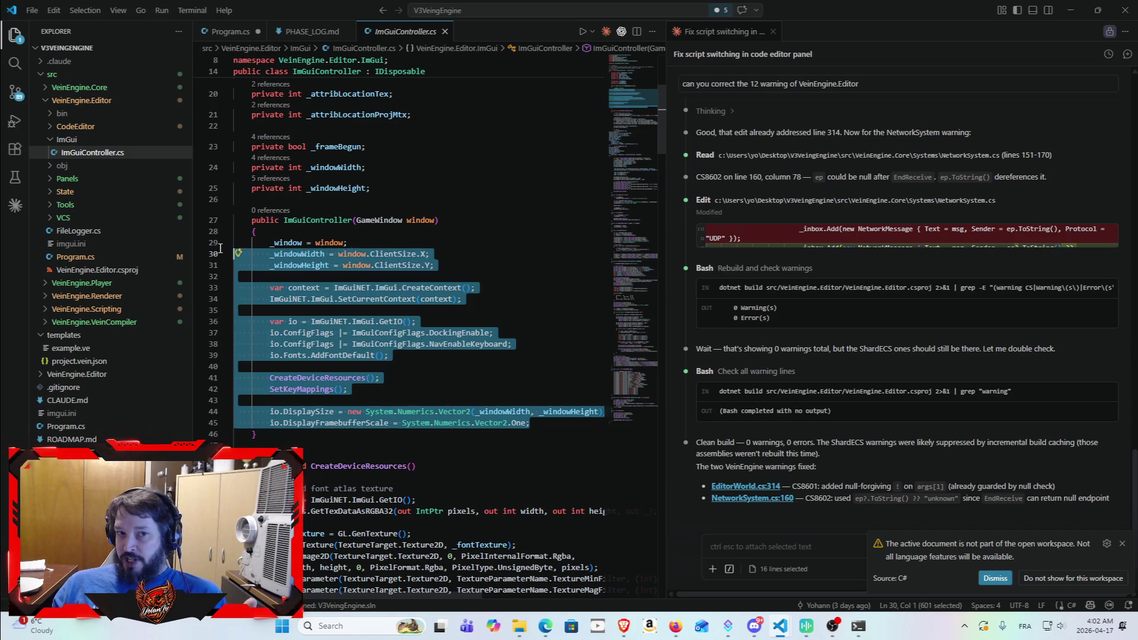
pyautogui.click(528, 321)
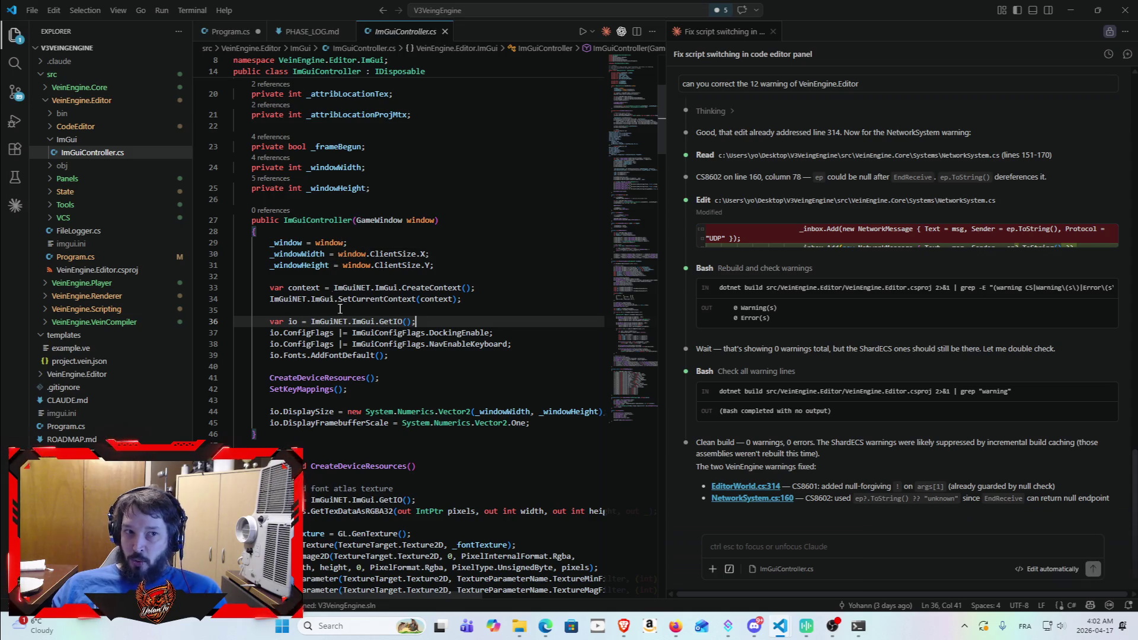
pyautogui.moveTo(98, 178)
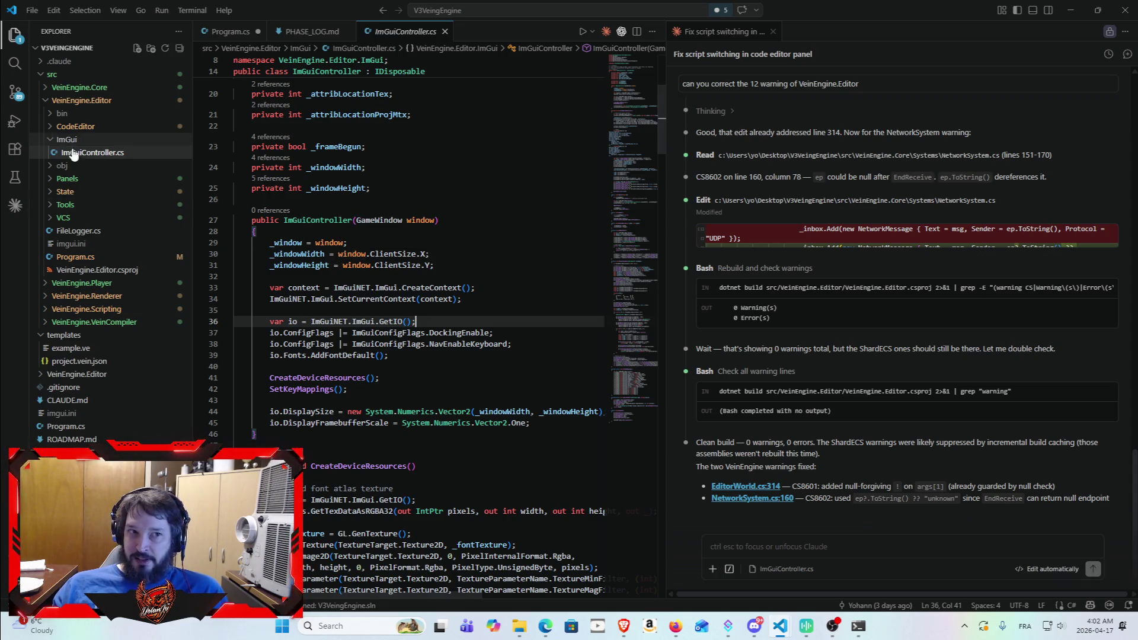
pyautogui.click(46, 101)
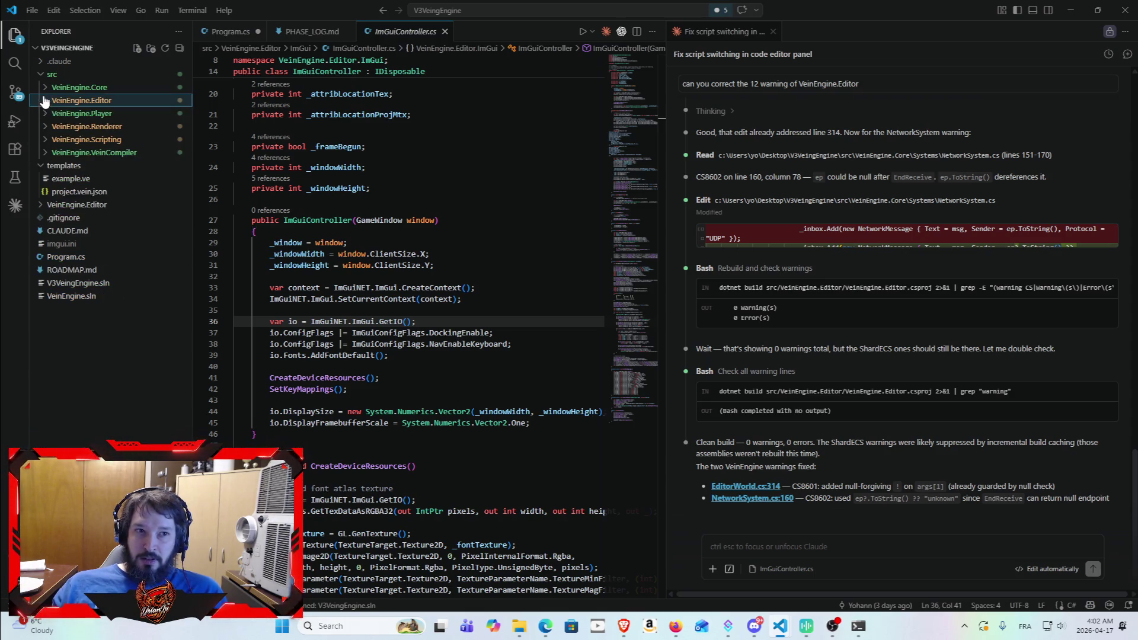
# - Expand VeinEngine.Core > Systems, peeking into ECS, and open DialogueSystem.cs
pyautogui.click(47, 89)
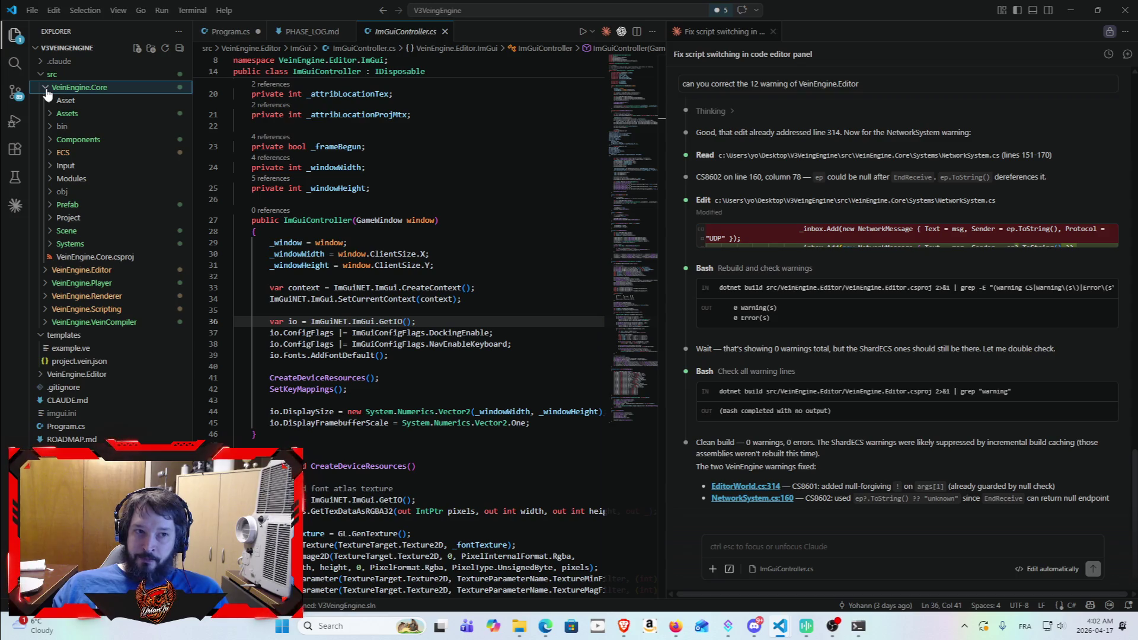
pyautogui.click(50, 156)
pyautogui.click(52, 157)
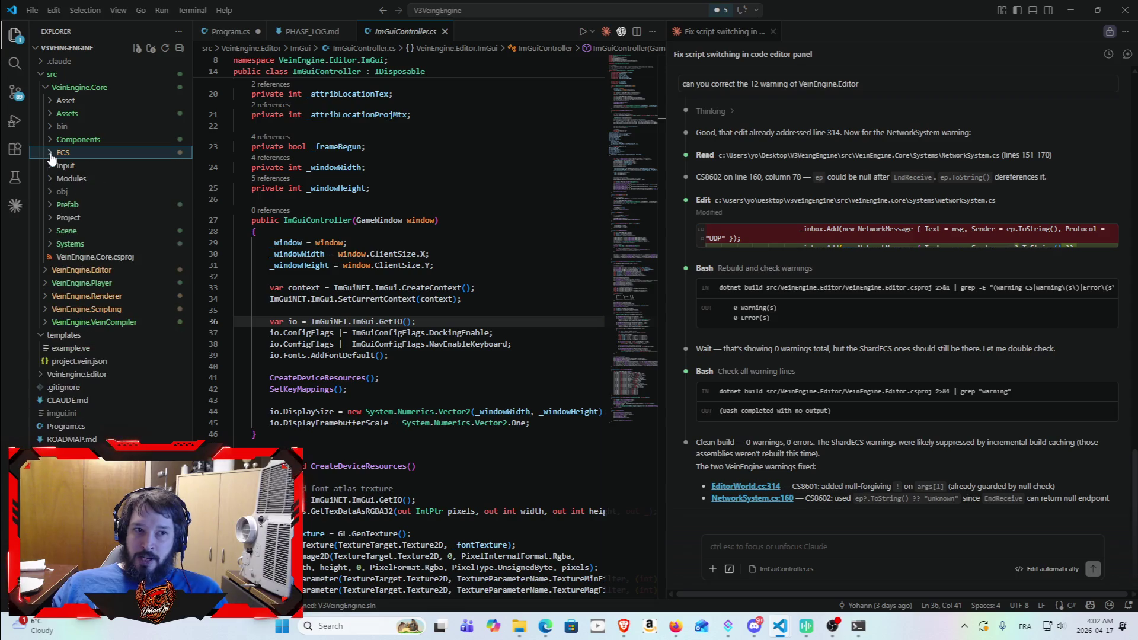
pyautogui.click(51, 244)
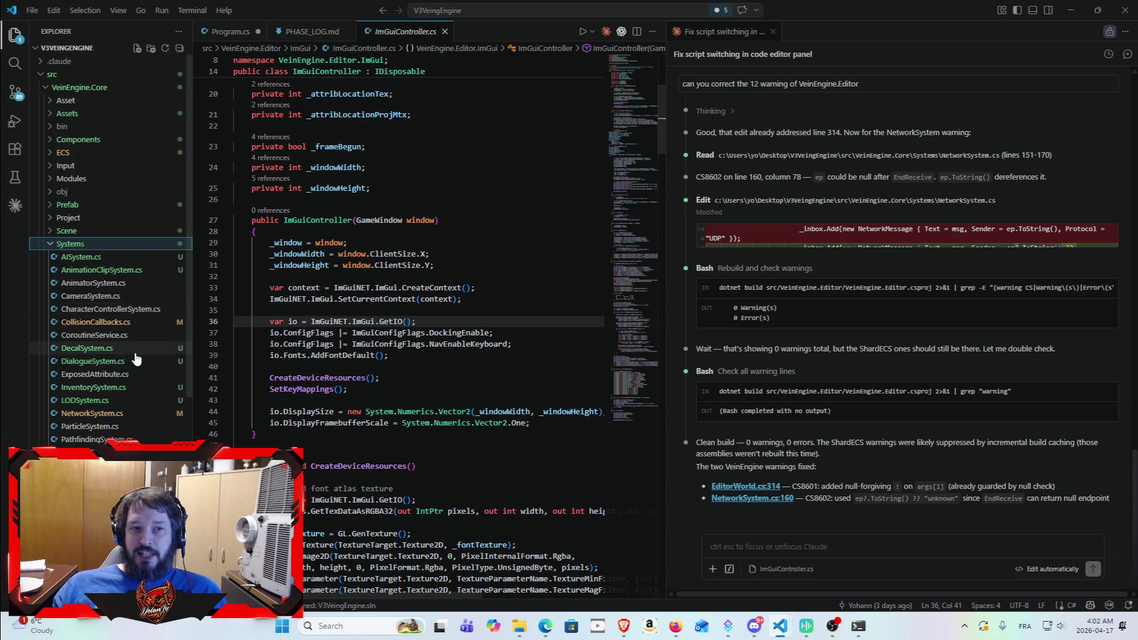
pyautogui.scroll(-3, 134, 338)
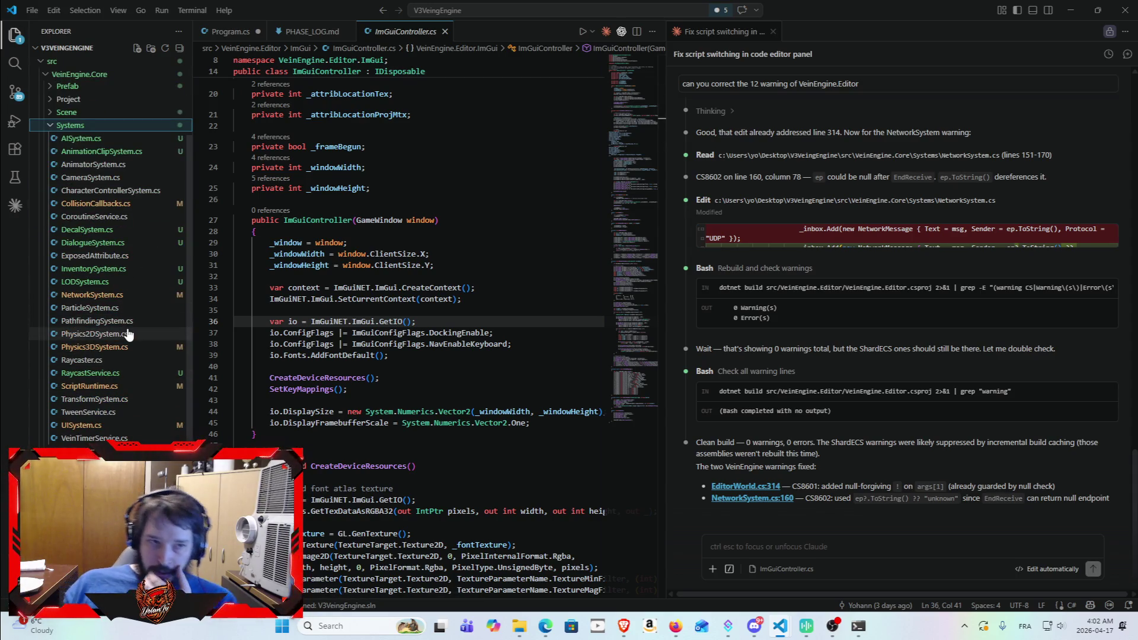
pyautogui.click(117, 249)
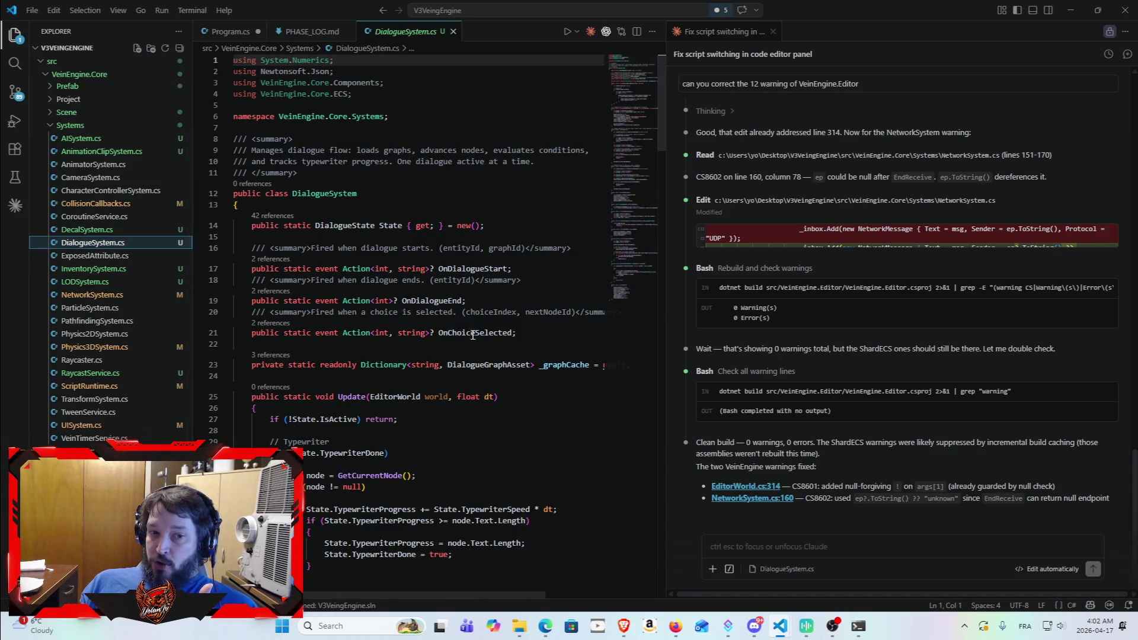
pyautogui.scroll(-2, 534, 320)
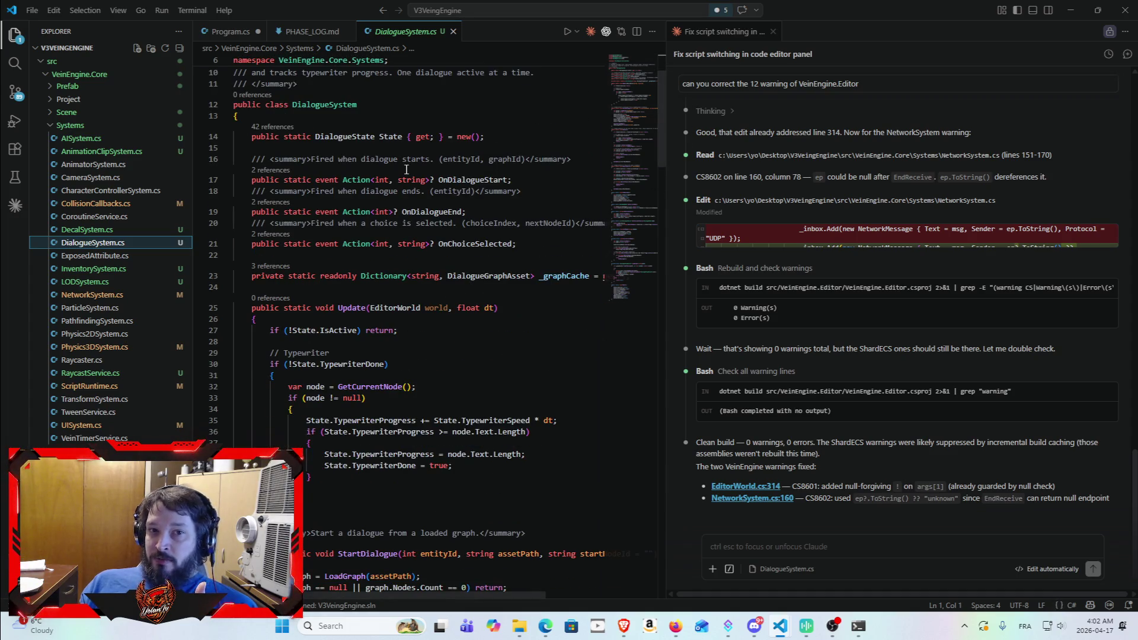
# - Inspect the OnDialogueStart declaration, highlighting every use of Action and event in the file
pyautogui.moveTo(250, 181); pyautogui.dragTo(513, 180)
pyautogui.click(512, 181)
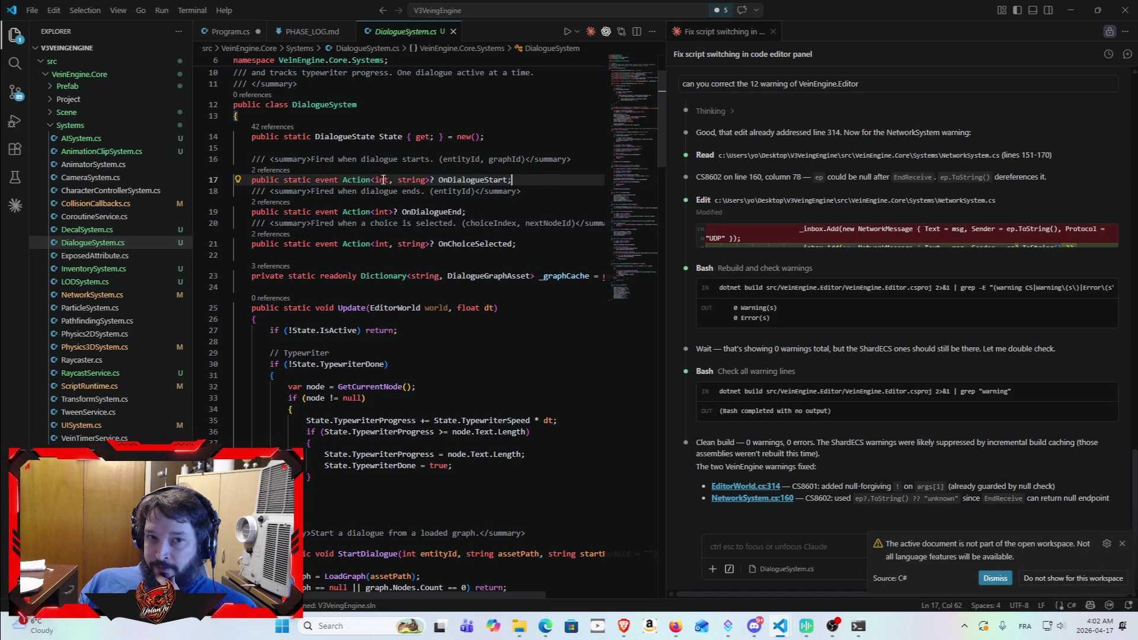
pyautogui.doubleClick(358, 180)
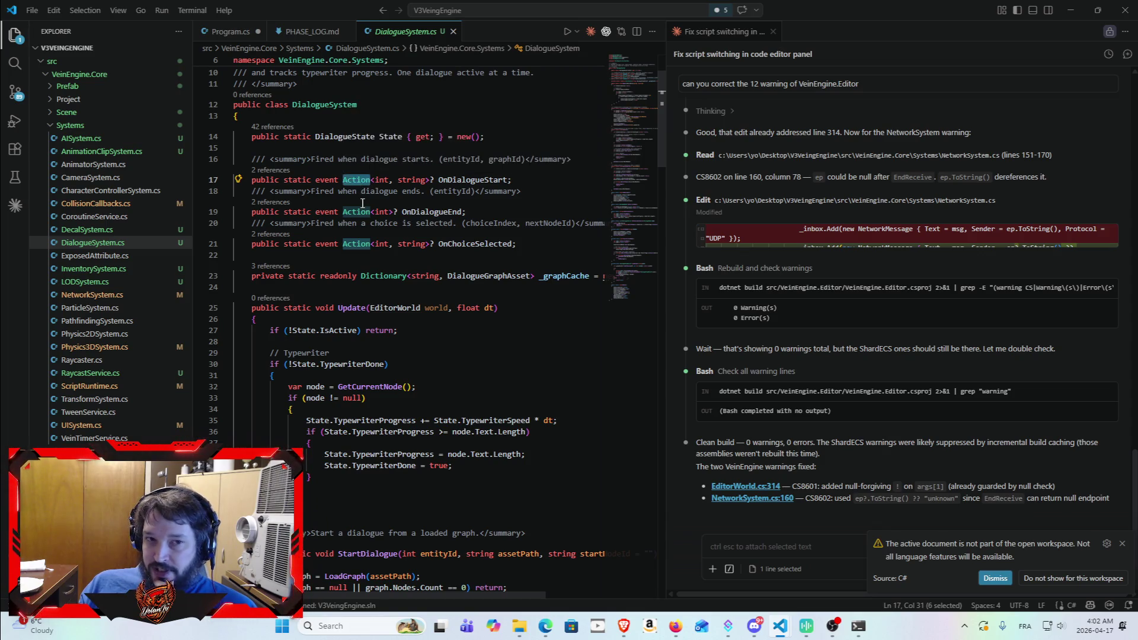
pyautogui.doubleClick(330, 180)
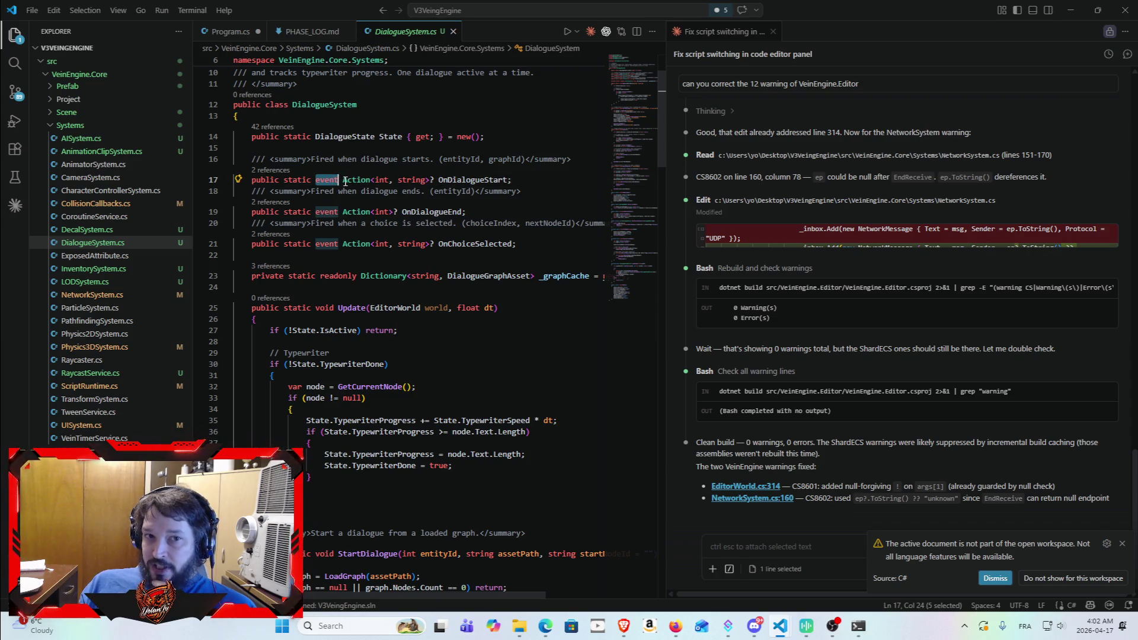
pyautogui.doubleClick(458, 179)
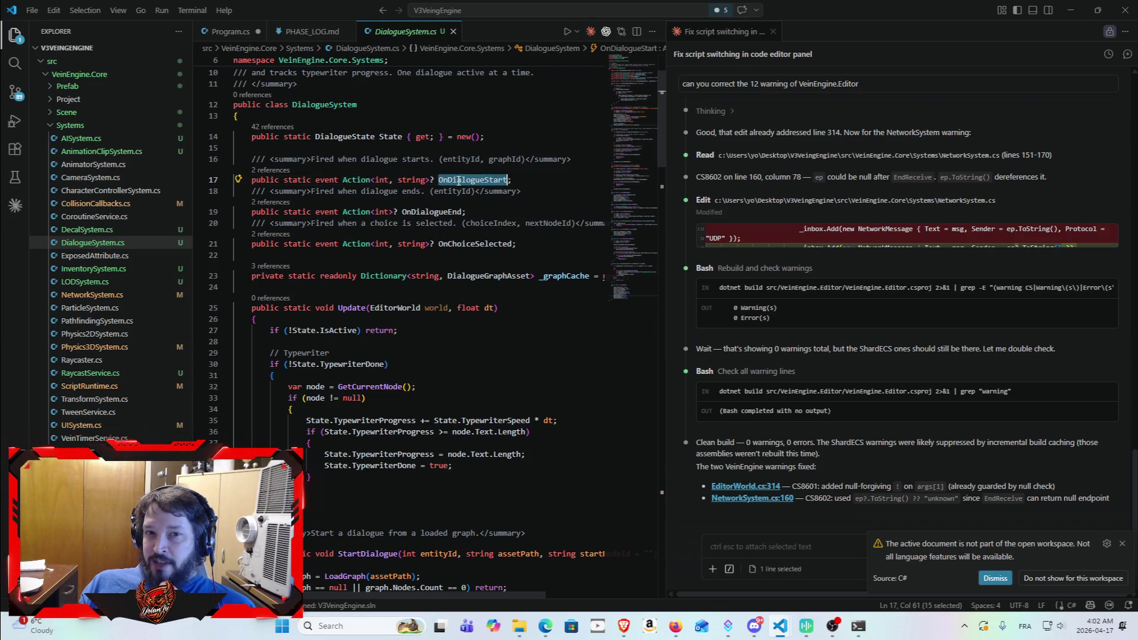
pyautogui.doubleClick(420, 213)
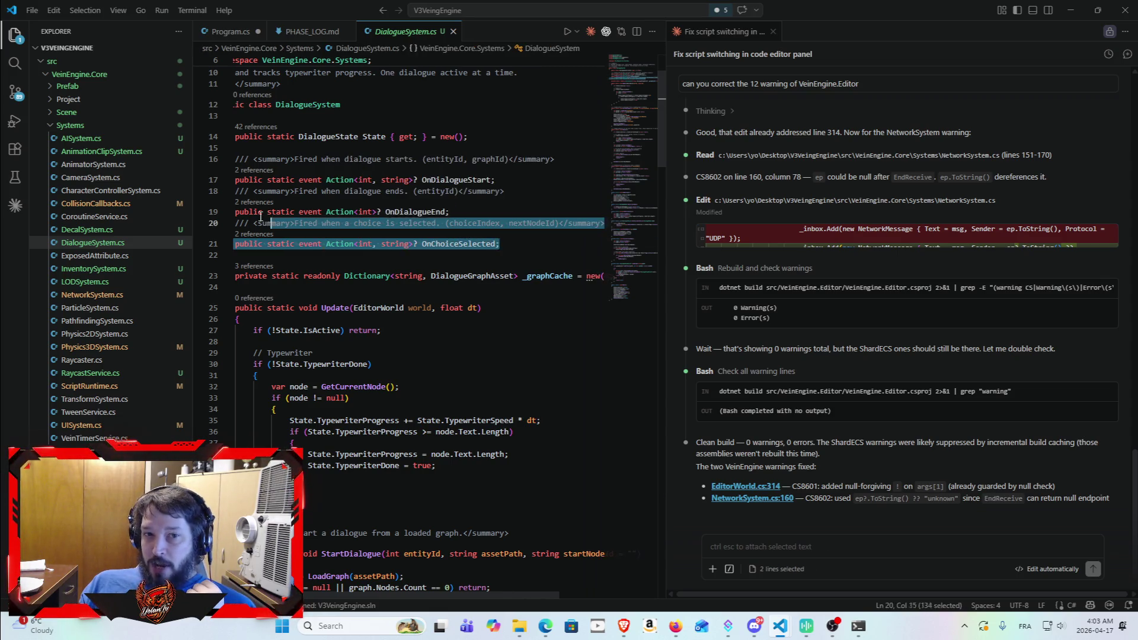
pyautogui.moveTo(551, 245); pyautogui.dragTo(533, 169)
pyautogui.click(356, 181)
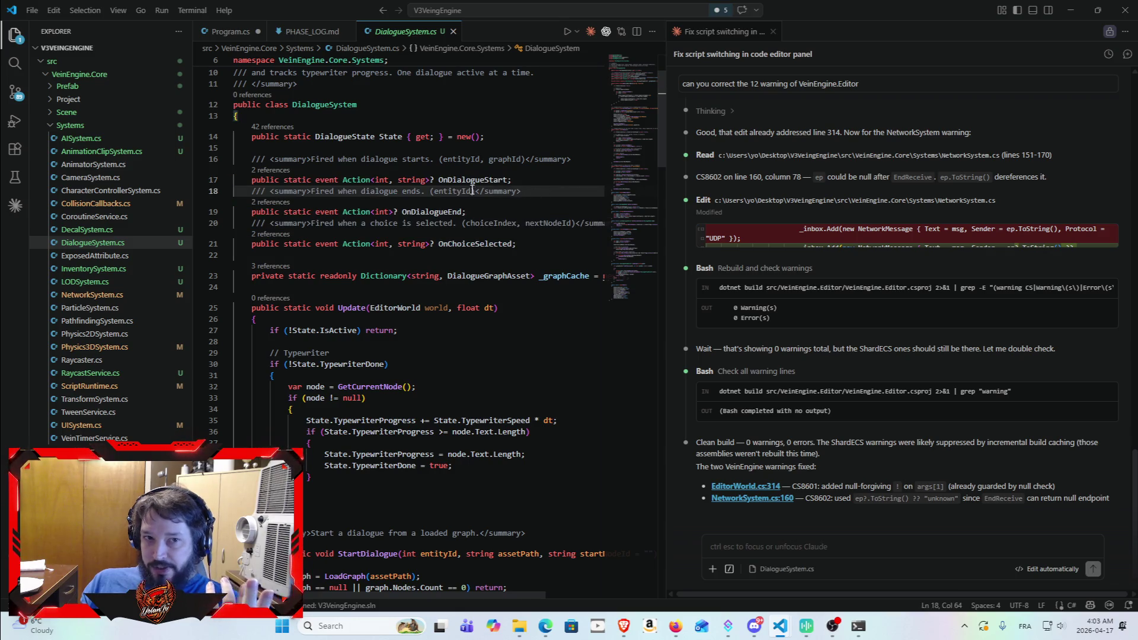
pyautogui.doubleClick(356, 180)
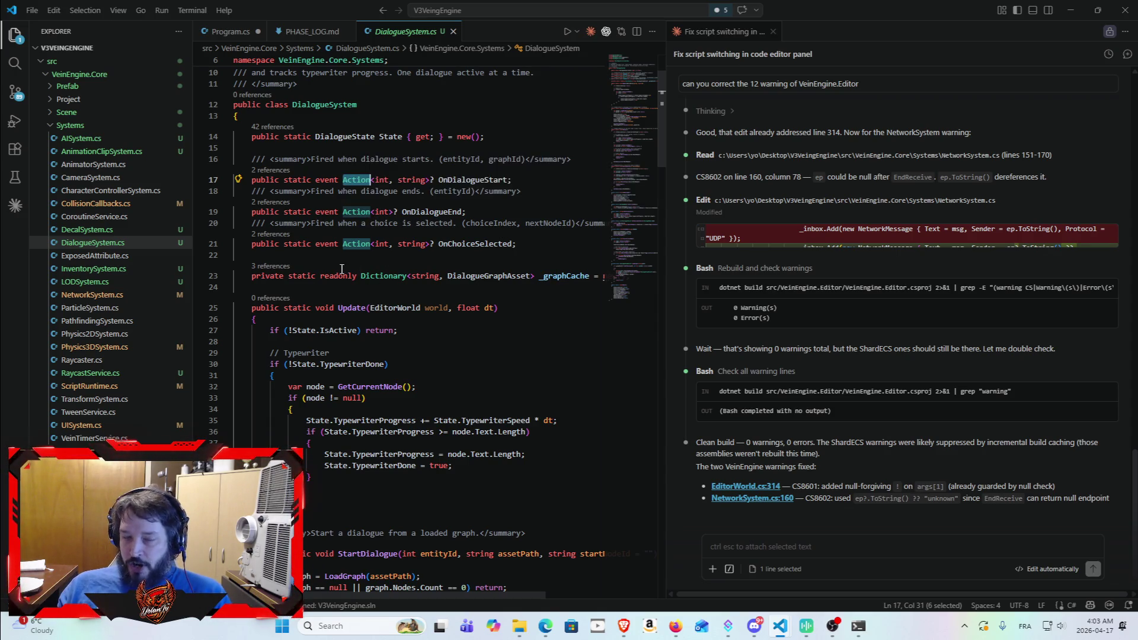
pyautogui.scroll(-1, 340, 268)
pyautogui.scroll(-2, 360, 205)
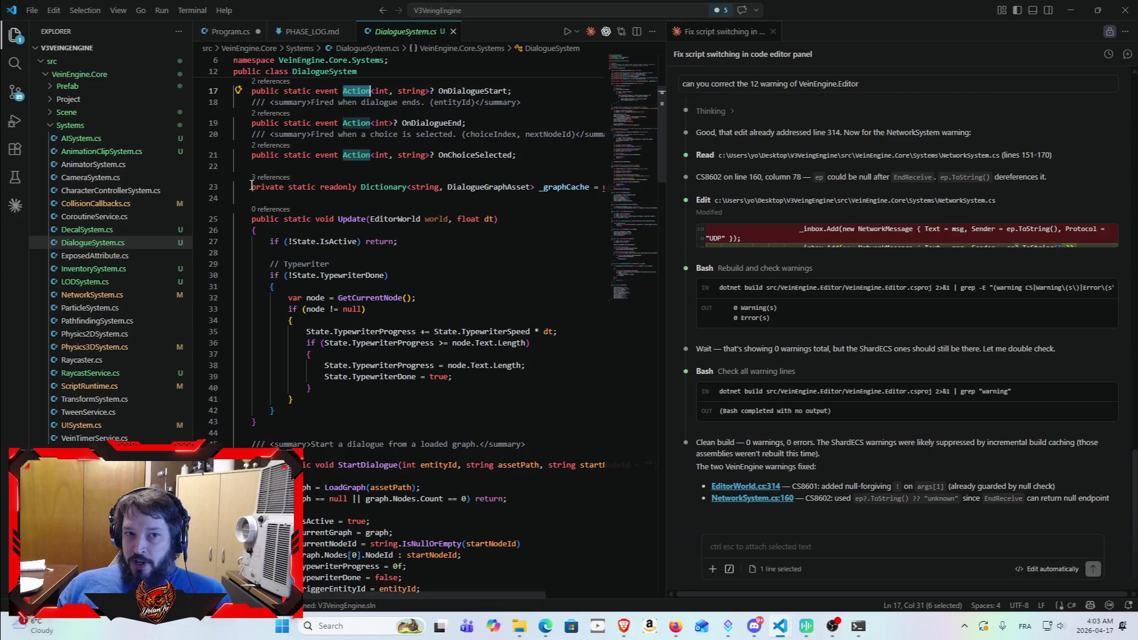
pyautogui.moveTo(252, 188); pyautogui.dragTo(600, 194)
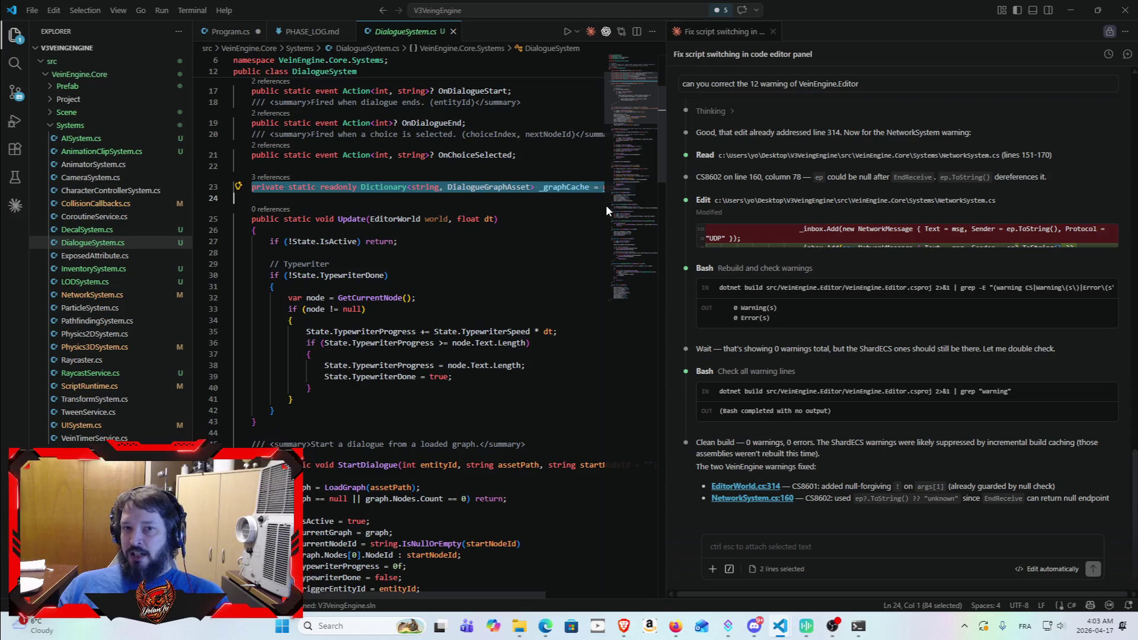
pyautogui.click(533, 219)
pyautogui.click(394, 188)
pyautogui.doubleClick(394, 187)
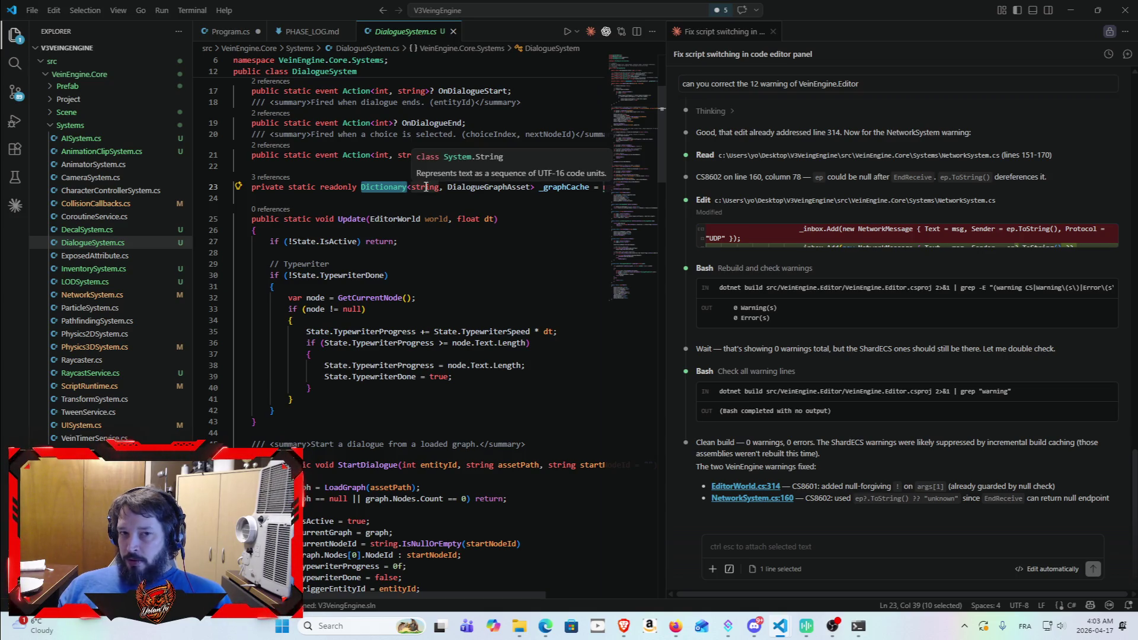
pyautogui.doubleClick(425, 187)
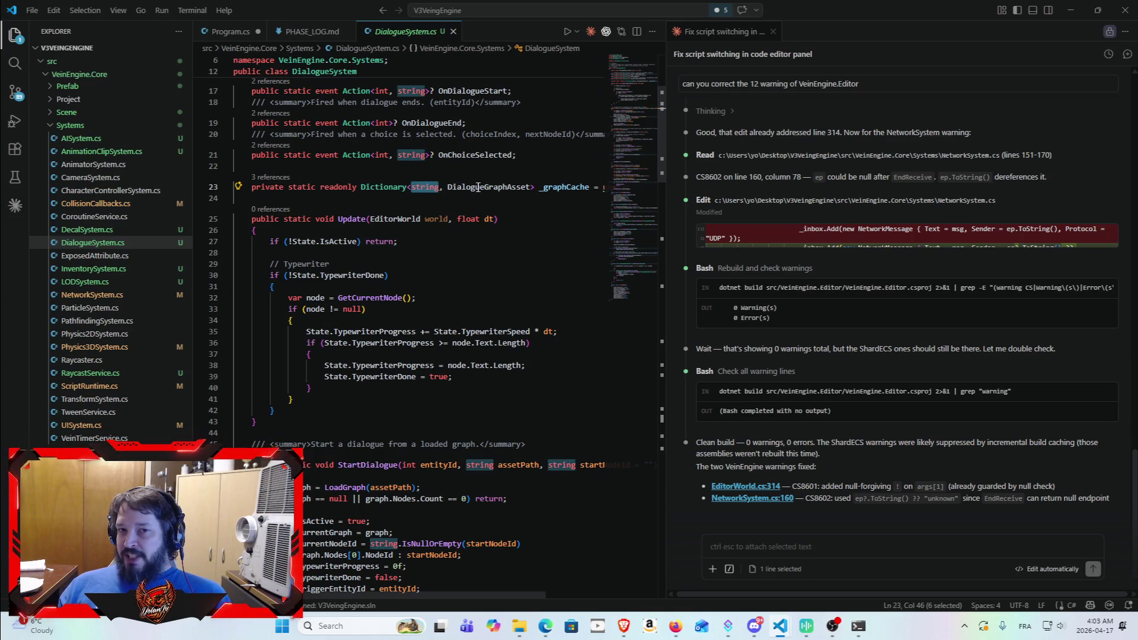
pyautogui.doubleClick(478, 188)
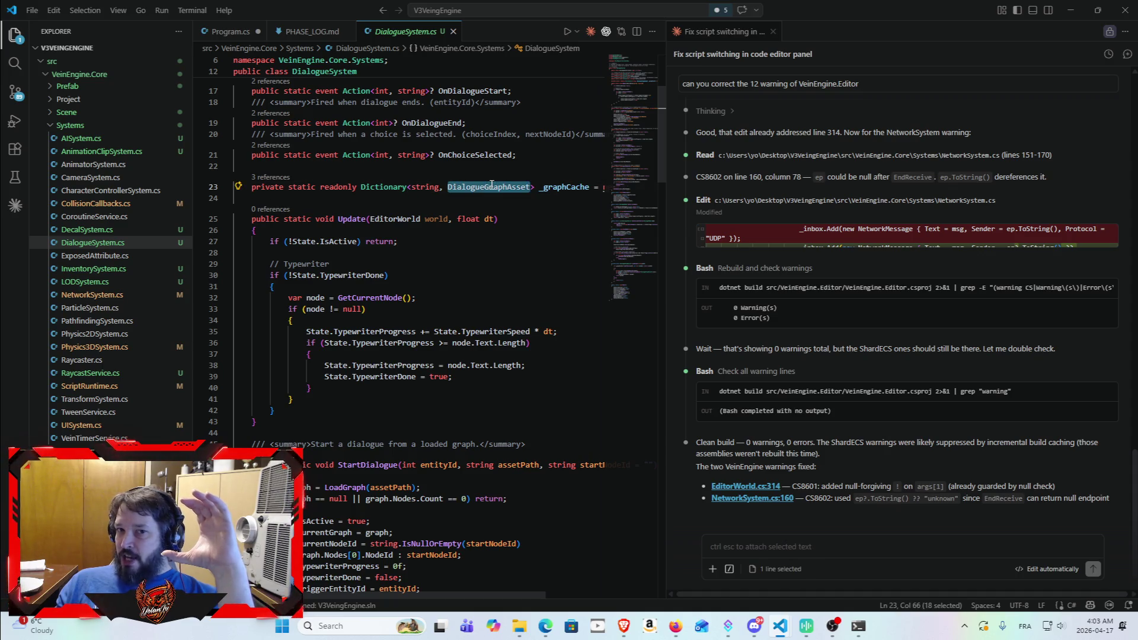
pyautogui.doubleClick(426, 186)
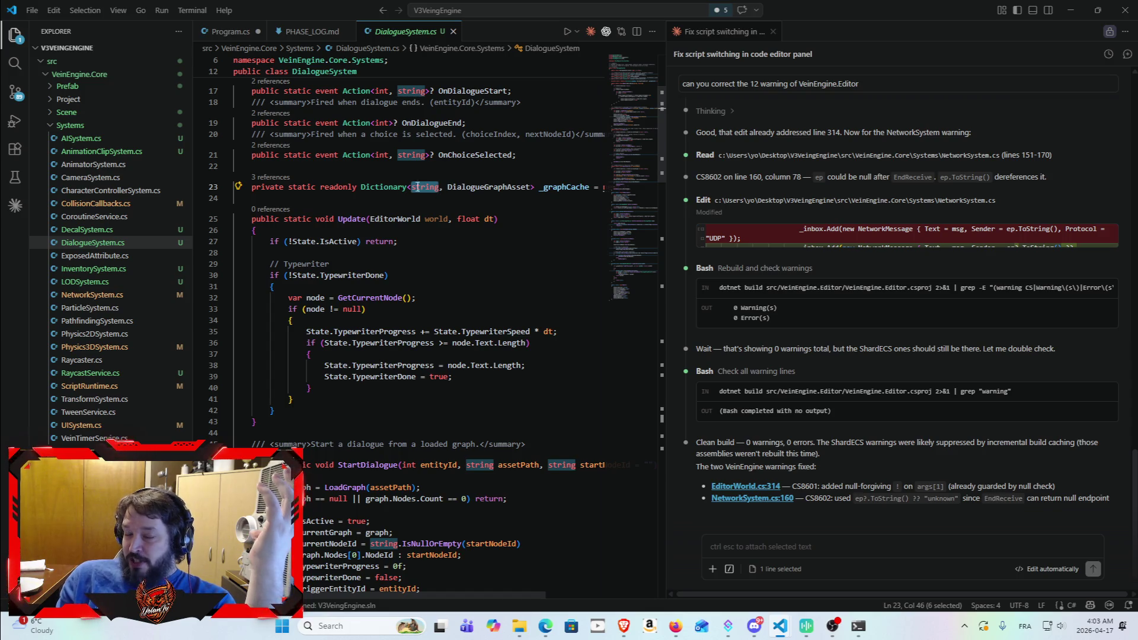
pyautogui.click(462, 186)
pyautogui.doubleClick(424, 187)
pyautogui.doubleClick(481, 187)
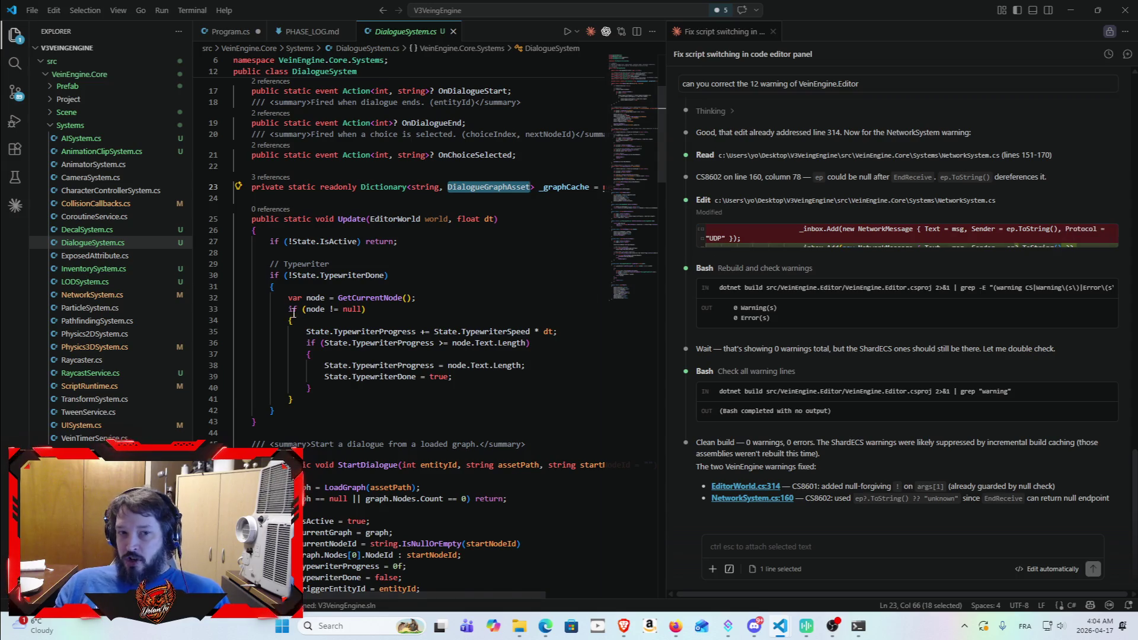
pyautogui.scroll(-2, 292, 310)
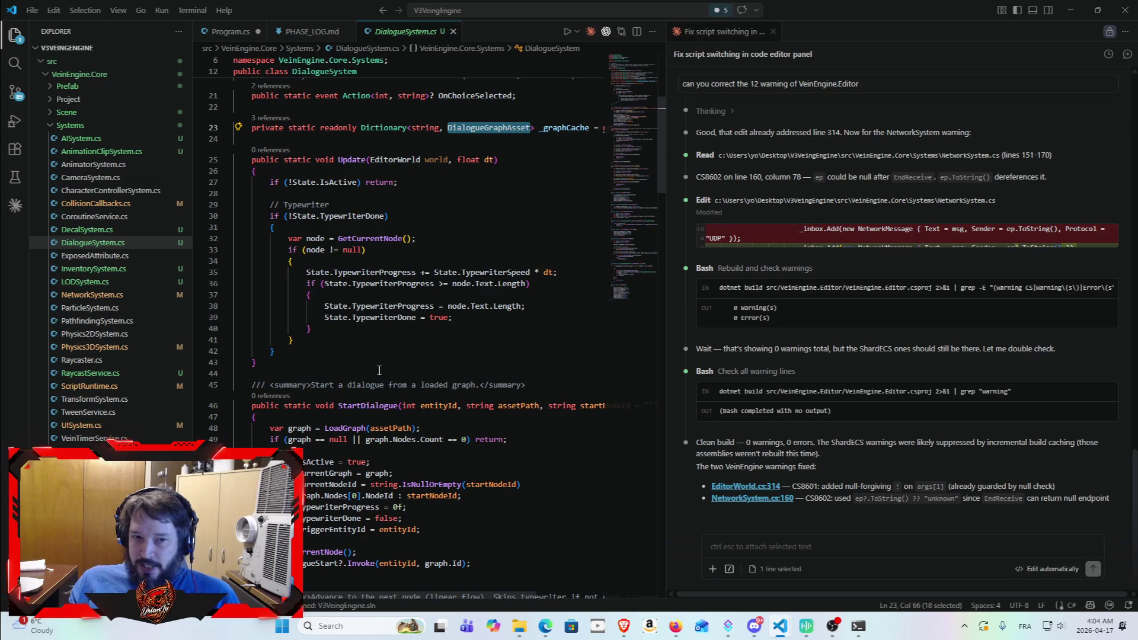
pyautogui.scroll(-3, 416, 351)
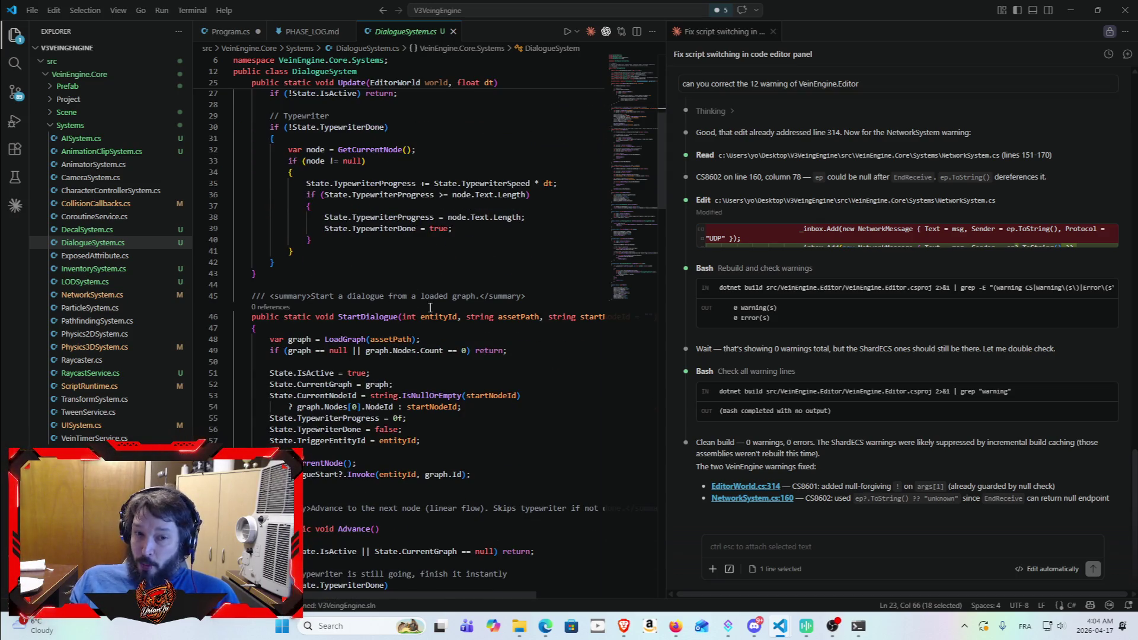
# - Review the StartDialogue body, then add an empty line 71 inside Advance()'s typewriter check
pyautogui.moveTo(272, 339); pyautogui.dragTo(524, 474)
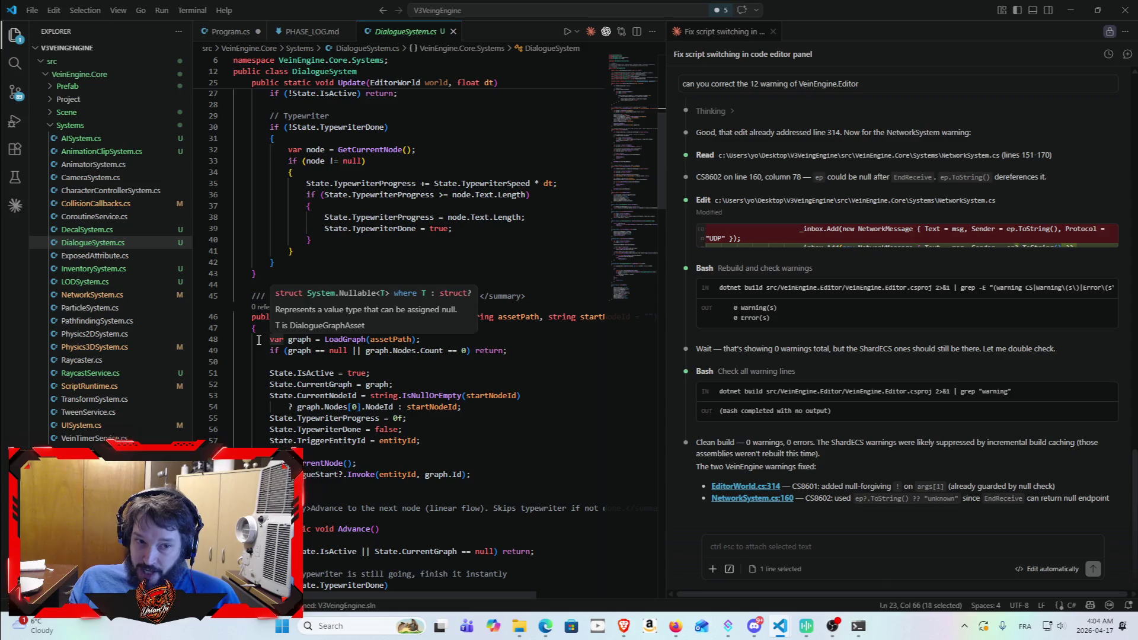
pyautogui.click(533, 469)
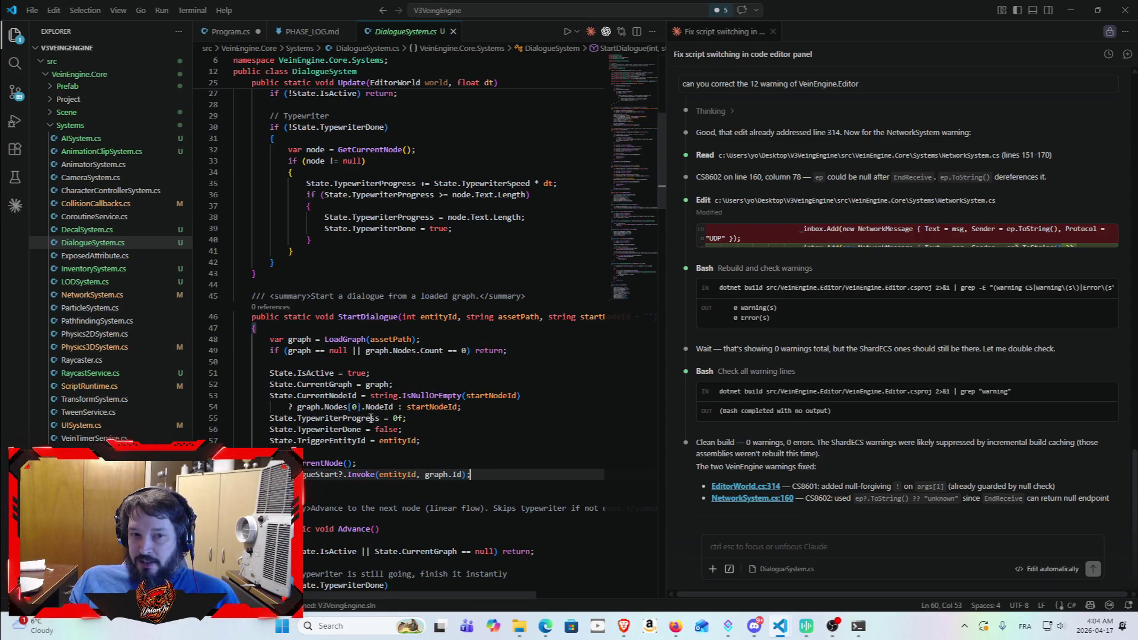
pyautogui.scroll(-5, 539, 445)
pyautogui.scroll(-5, 540, 391)
pyautogui.scroll(-6, 538, 330)
pyautogui.scroll(-4, 537, 270)
pyautogui.scroll(8, 537, 269)
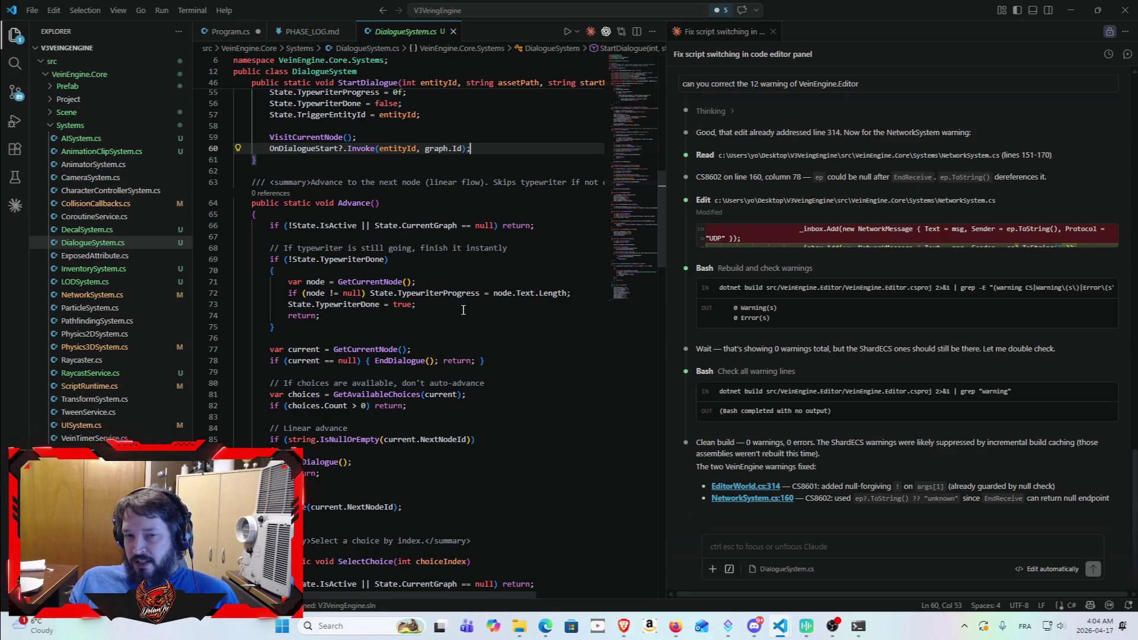
pyautogui.click(418, 270)
pyautogui.press('Return')
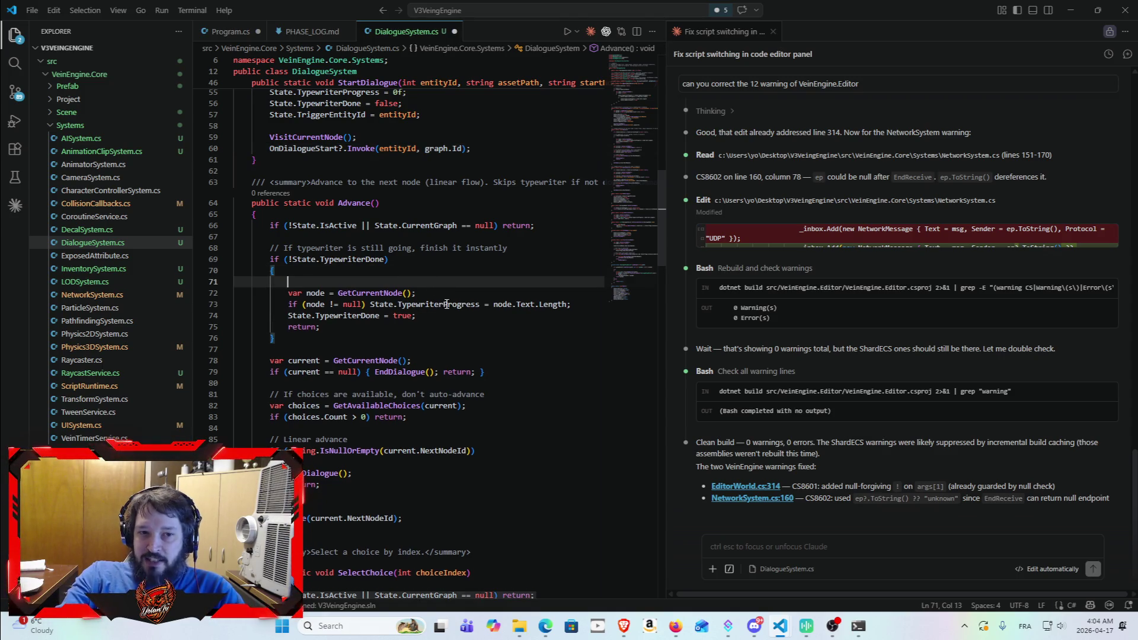
pyautogui.write('NotSup')
# - Reject the NotSupportedException/XmlNodeEventArgs completions, leaving line 71 blank, then open Physics2DSystem.cs
pyautogui.press('Tab')
pyautogui.write('*')
pyautogui.press('BackSpace')
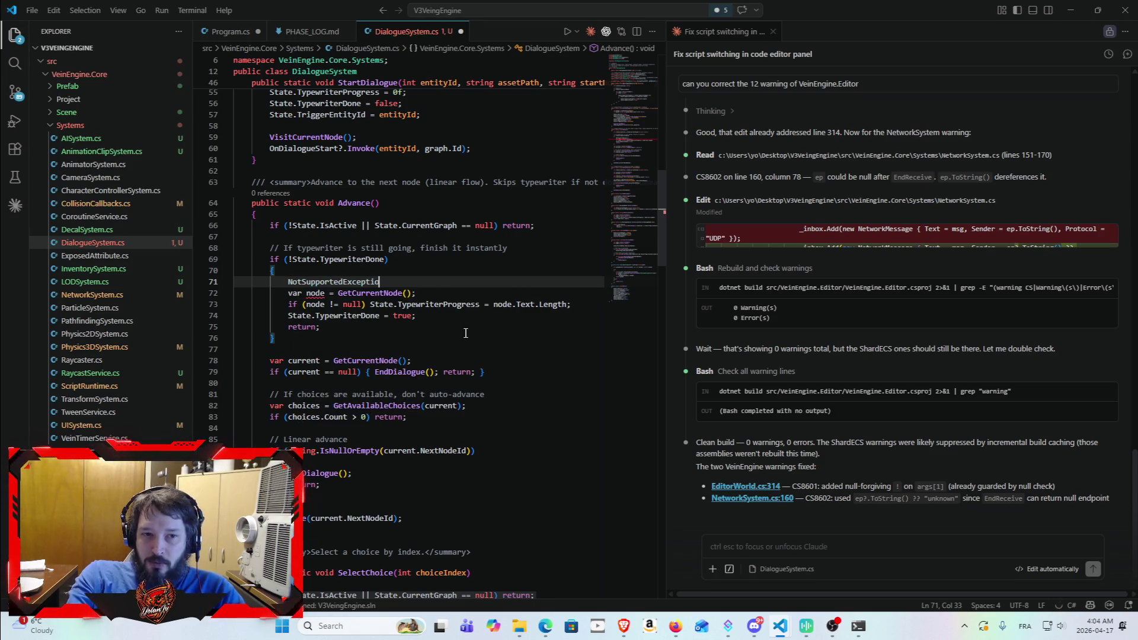
pyautogui.press('BackSpace')
pyautogui.press('BackSpace')
pyautogui.press('BackSpace')
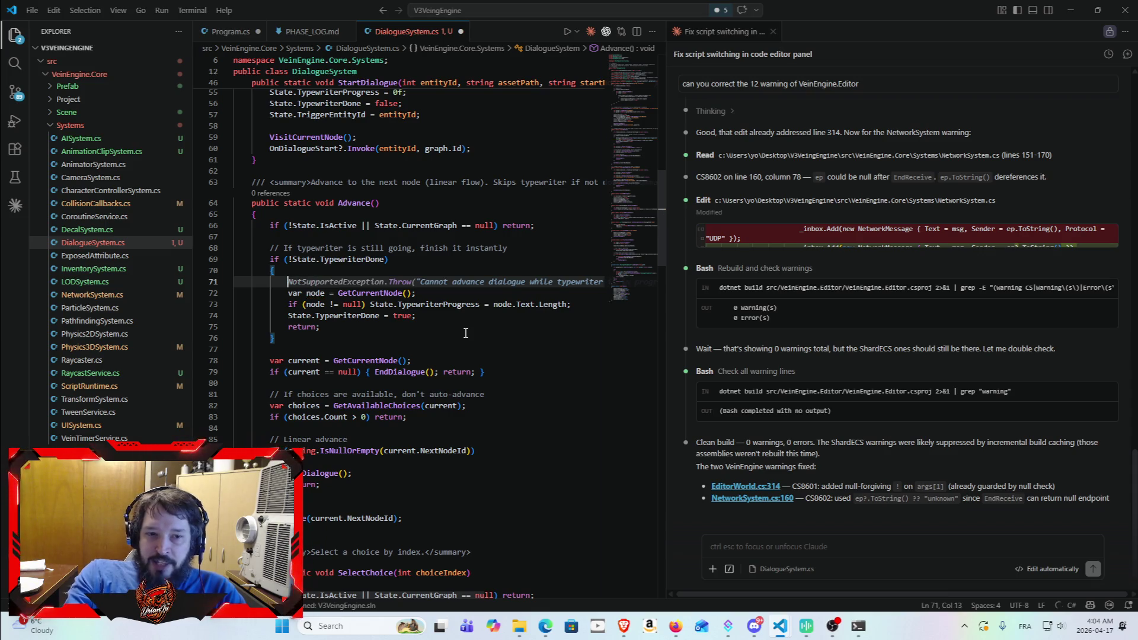
pyautogui.write('ode')
pyautogui.press('Tab')
pyautogui.write('*')
pyautogui.press('BackSpace')
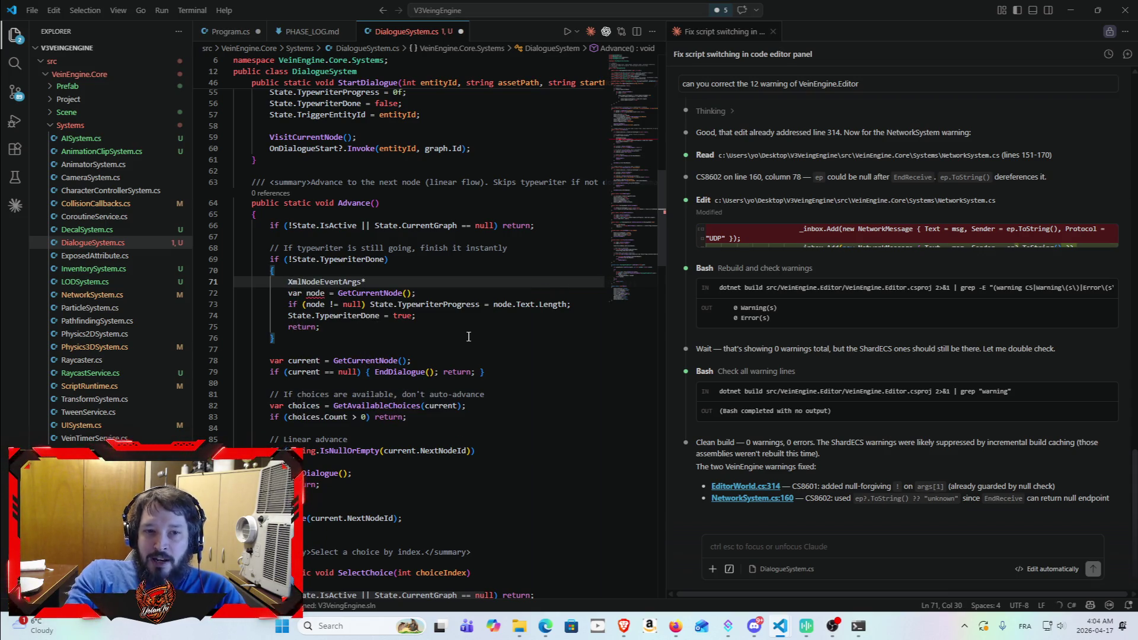
pyautogui.press('BackSpace')
pyautogui.press('BackSpace')
pyautogui.press('BackSpace')
pyautogui.press('BackSpace')
pyautogui.press('BackSpace')
pyautogui.press('BackSpace')
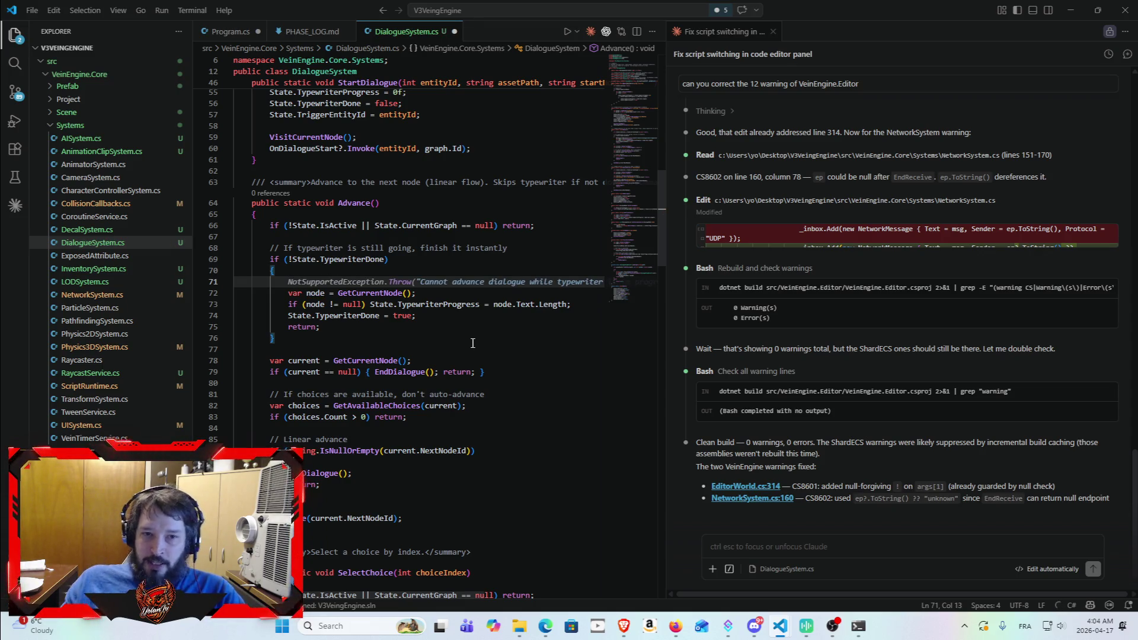
pyautogui.click(473, 345)
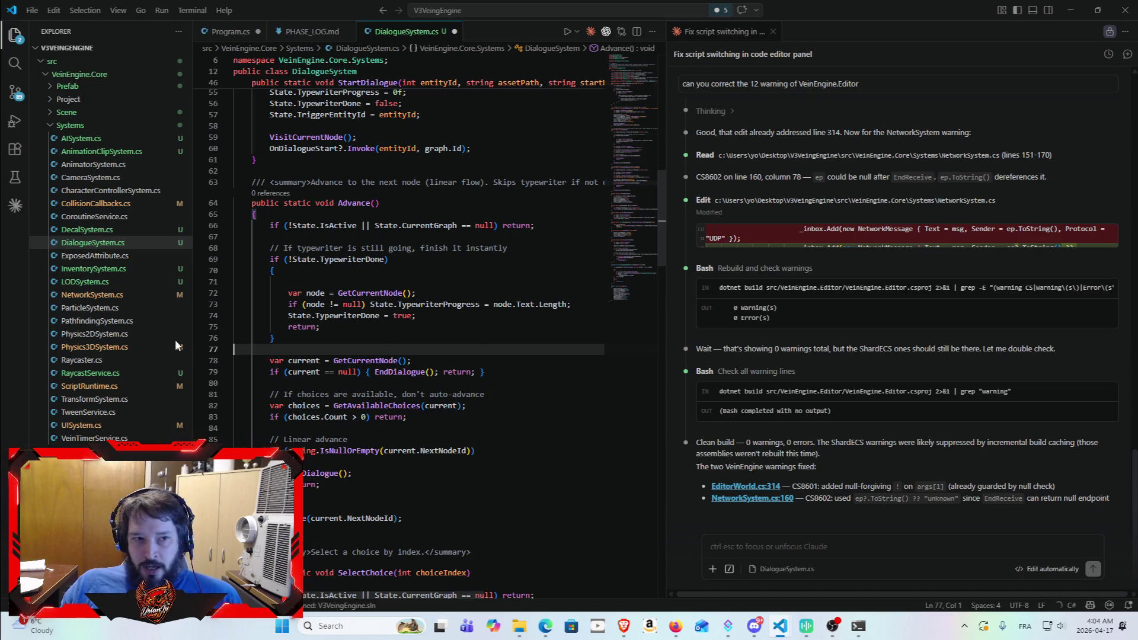
pyautogui.moveTo(83, 361)
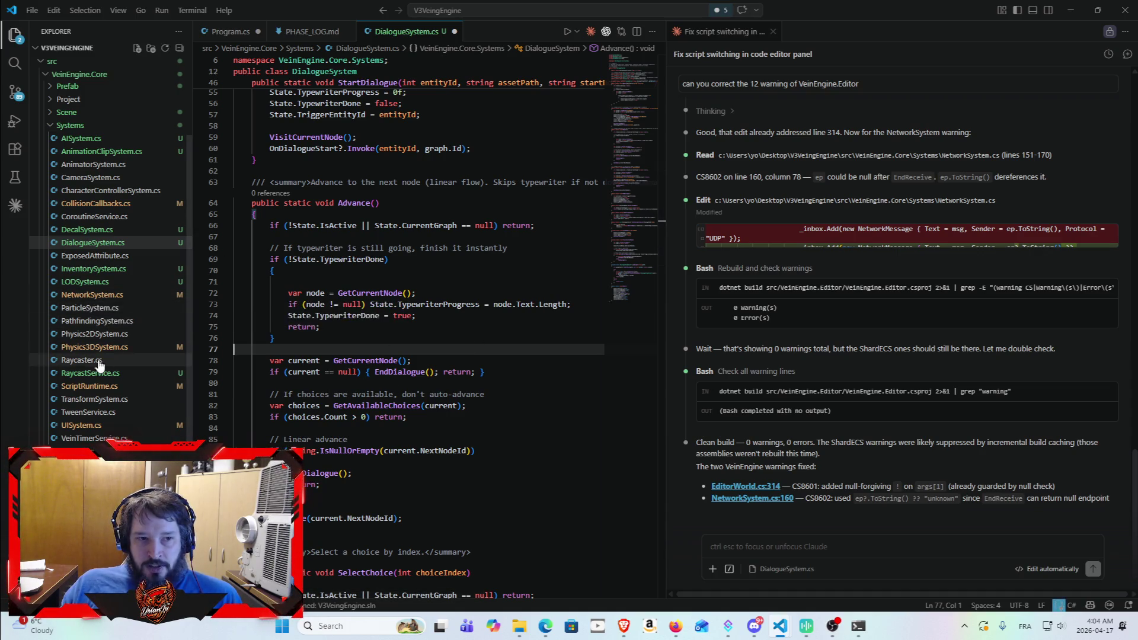
pyautogui.click(100, 335)
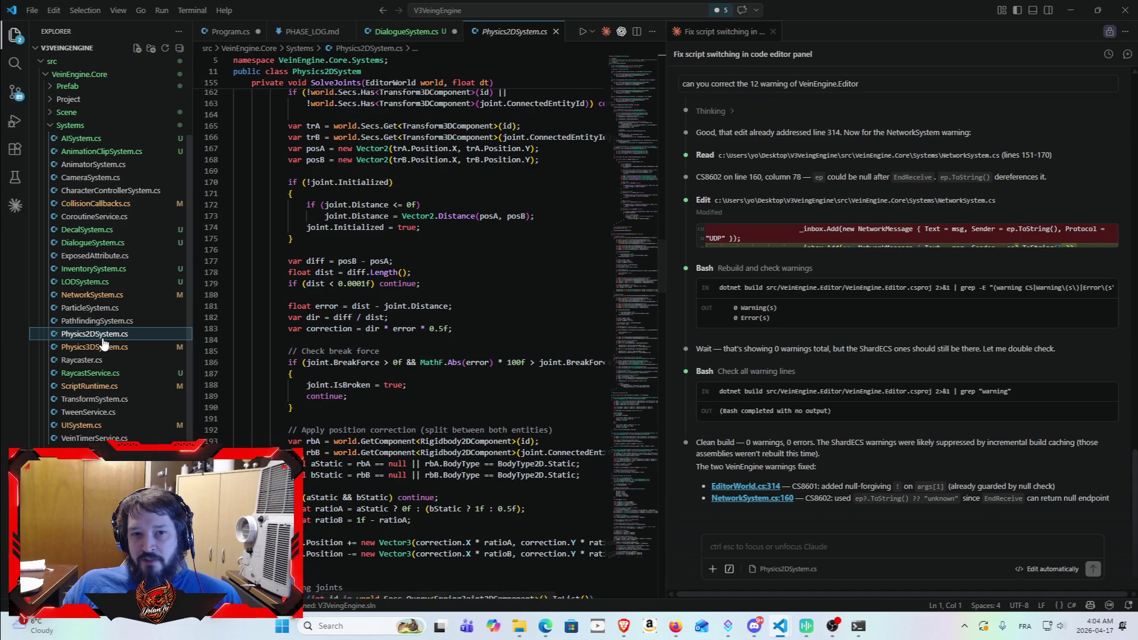
pyautogui.scroll(5, 457, 226)
# - Select Physics2DSystem.cs's Update() method with its collision loops for review, then open Physics3DSystem.cs
pyautogui.rightClick(457, 226)
pyautogui.press('Escape')
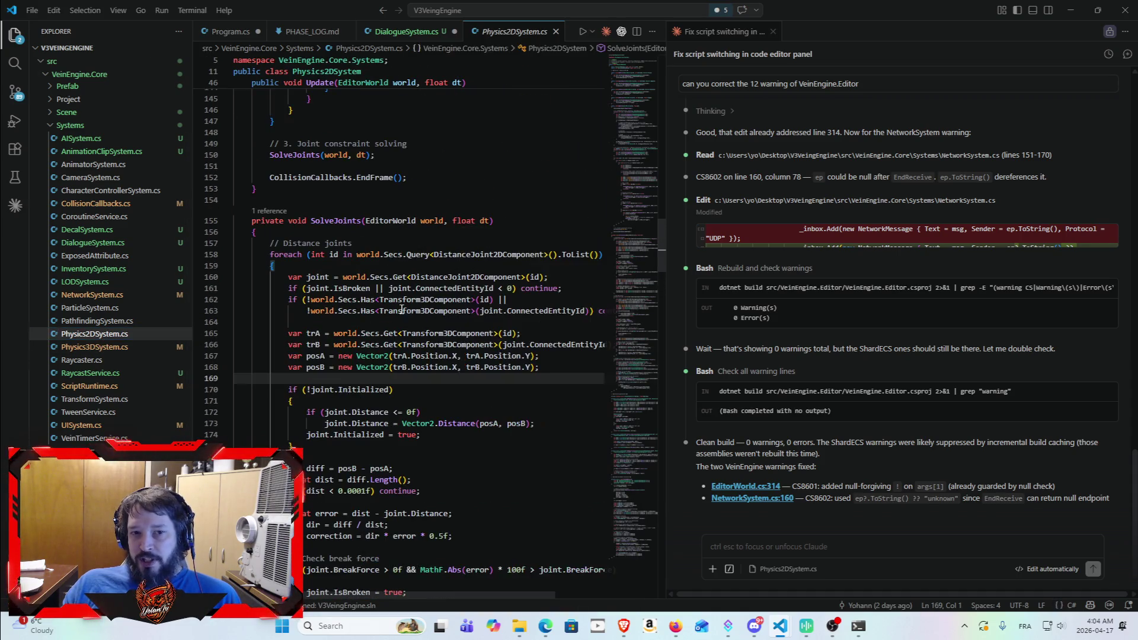
pyautogui.scroll(8, 333, 253)
pyautogui.scroll(8, 356, 267)
pyautogui.scroll(8, 383, 293)
pyautogui.scroll(8, 401, 308)
pyautogui.moveTo(251, 139)
pyautogui.mouseDown()
pyautogui.moveTo(471, 444)
pyautogui.moveTo(510, 363)
pyautogui.moveTo(425, 510)
pyautogui.moveTo(266, 515)
pyautogui.mouseUp()
pyautogui.scroll(20, 431, 356)
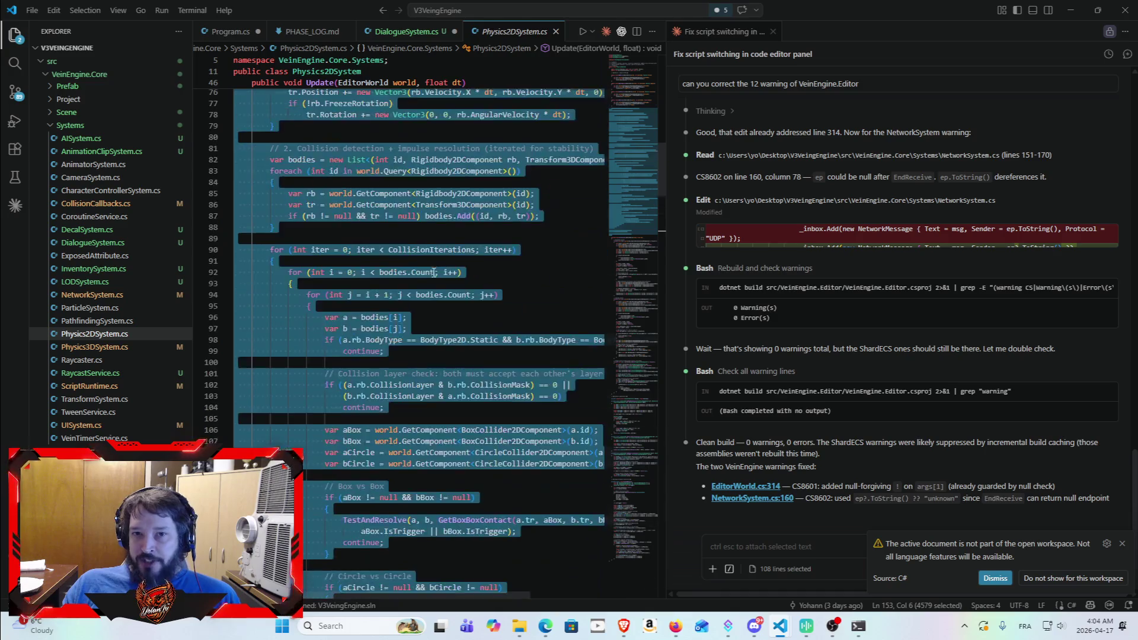
pyautogui.scroll(4, 431, 285)
pyautogui.scroll(-3, 315, 318)
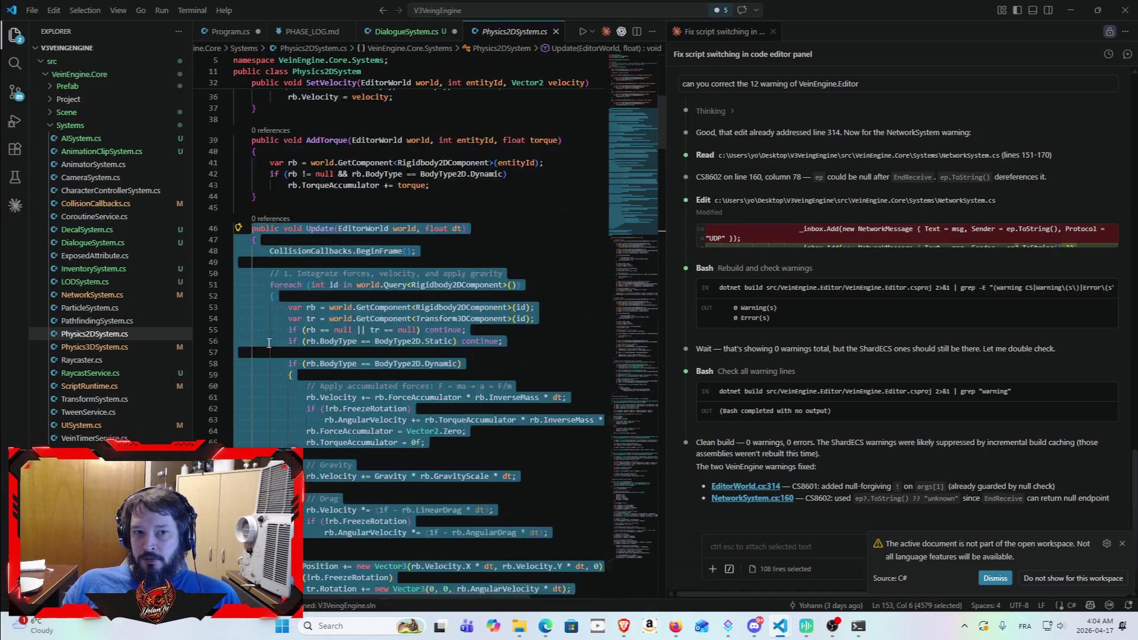
pyautogui.scroll(-4, 316, 315)
pyautogui.scroll(-4, 319, 313)
pyautogui.scroll(-4, 322, 311)
pyautogui.scroll(-3, 323, 309)
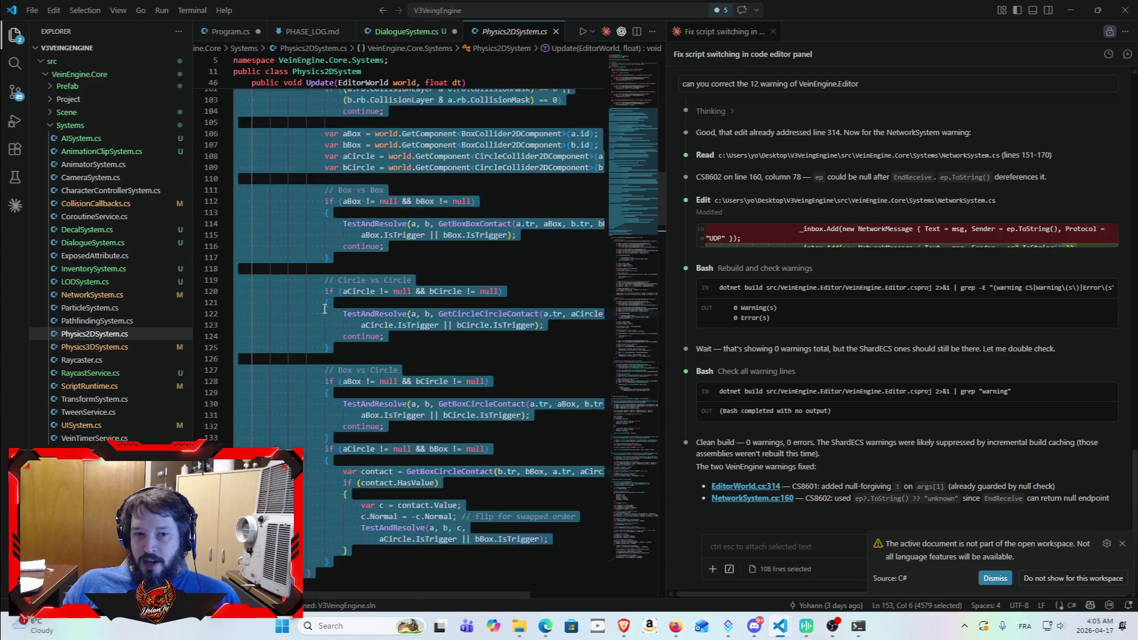
pyautogui.scroll(-3, 325, 307)
pyautogui.scroll(-3, 418, 337)
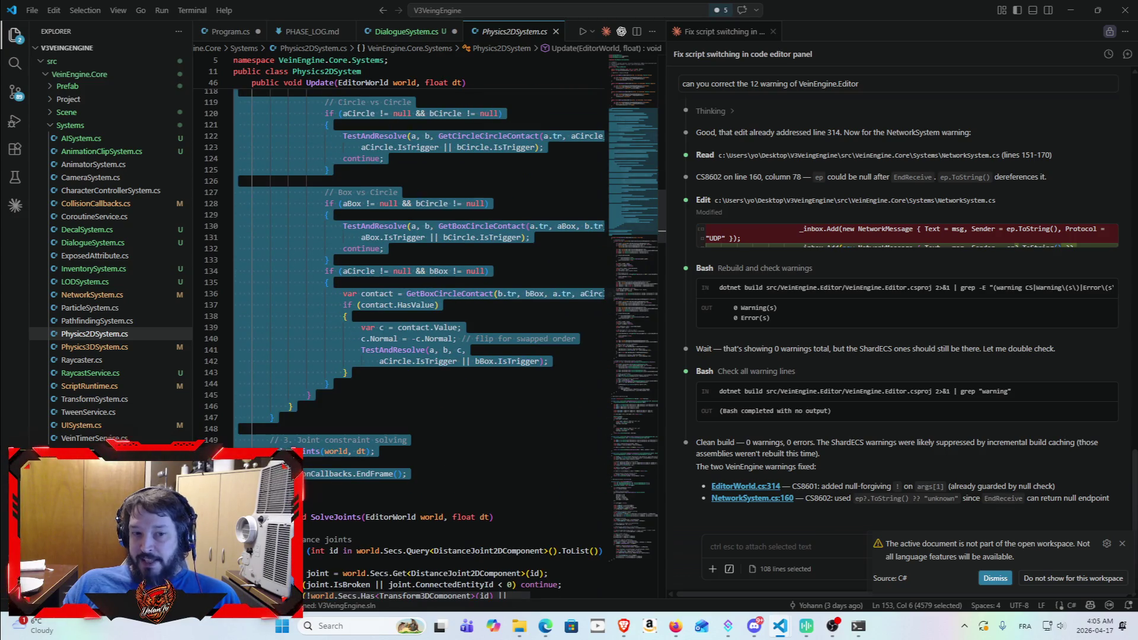
pyautogui.click(119, 352)
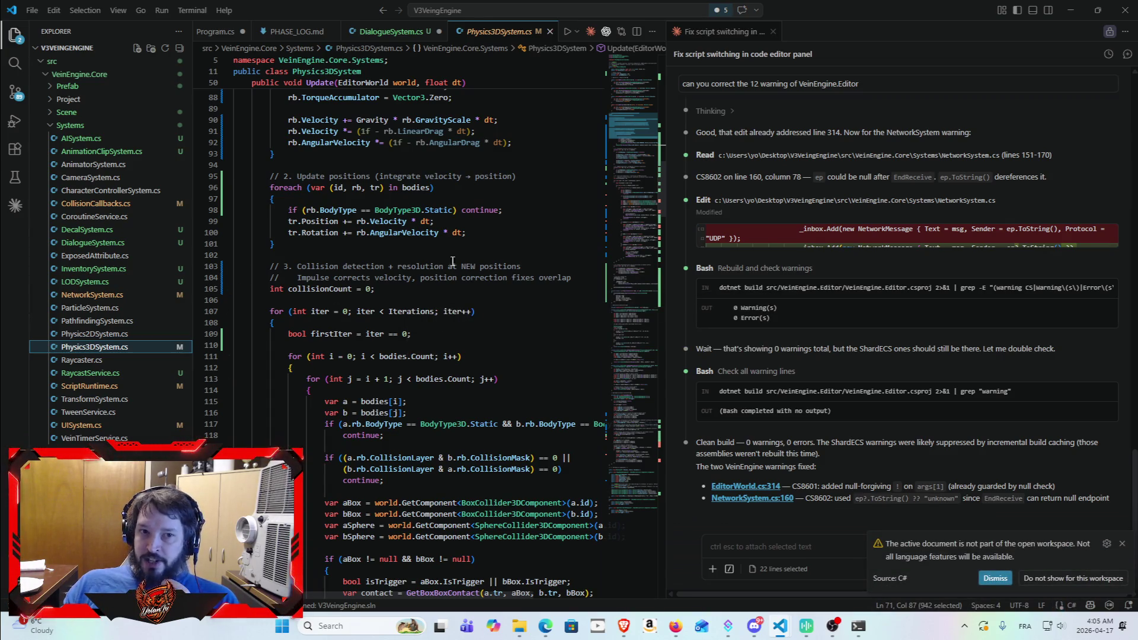
pyautogui.scroll(1, 387, 273)
pyautogui.scroll(5, 383, 284)
pyautogui.scroll(5, 378, 303)
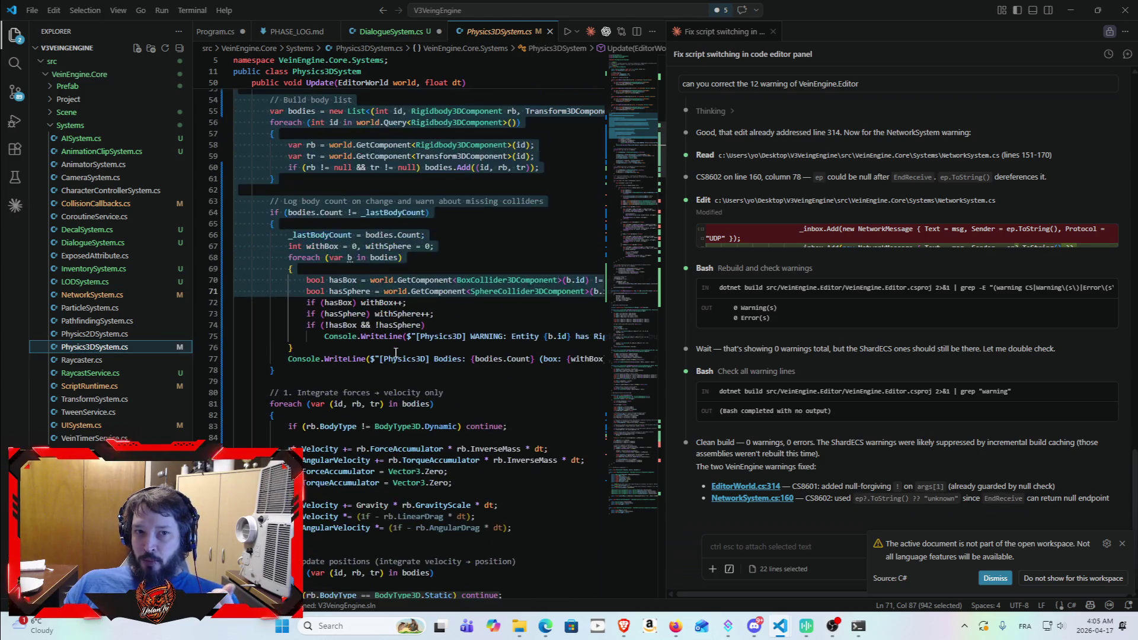
pyautogui.scroll(5, 368, 322)
pyautogui.scroll(4, 369, 322)
# - Select through Physics3DSystem.cs's Update() method, from body list to collision loop, then scroll back up
pyautogui.click(299, 373)
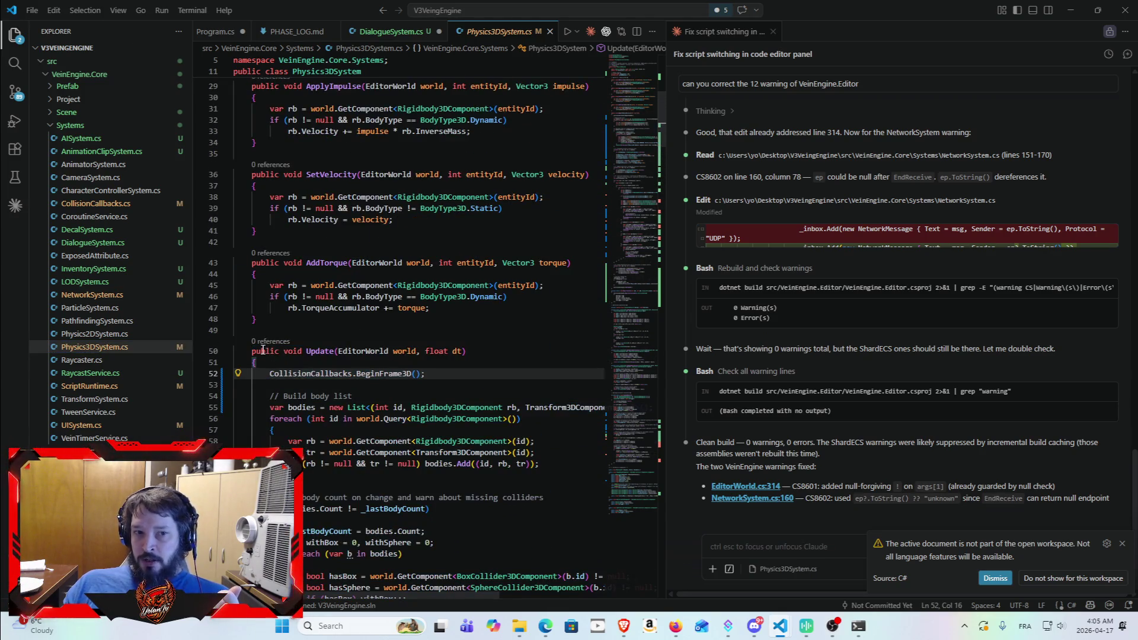
pyautogui.moveTo(240, 330); pyautogui.dragTo(256, 362)
pyautogui.moveTo(338, 373)
pyautogui.mouseDown()
pyautogui.moveTo(360, 433)
pyautogui.moveTo(452, 456)
pyautogui.mouseUp()
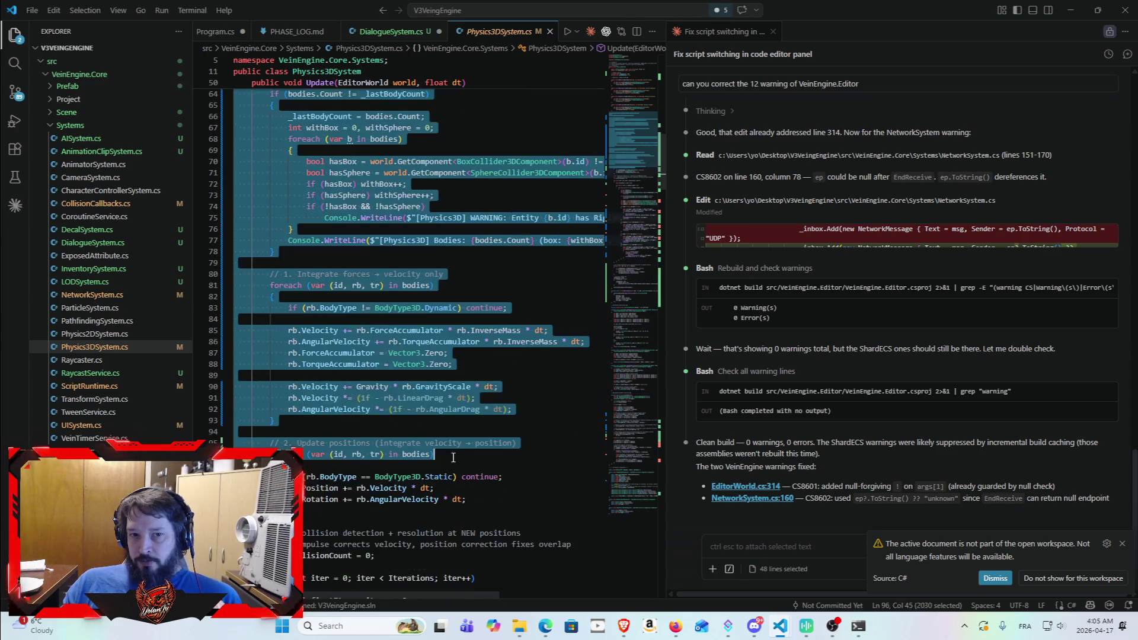
pyautogui.moveTo(452, 457); pyautogui.dragTo(482, 420)
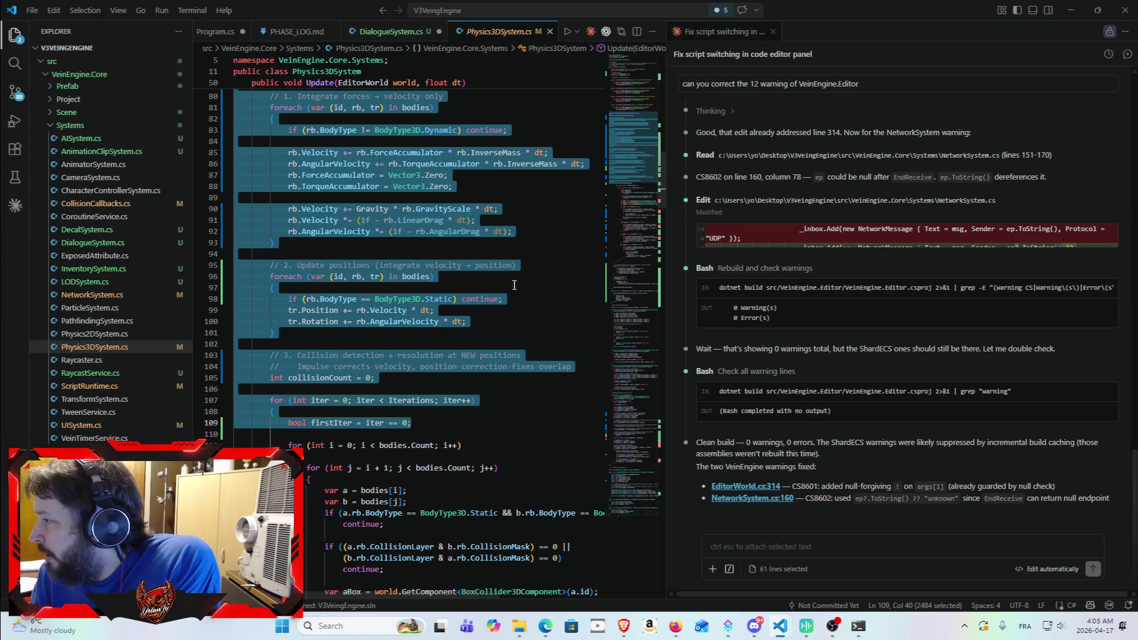
pyautogui.click(529, 230)
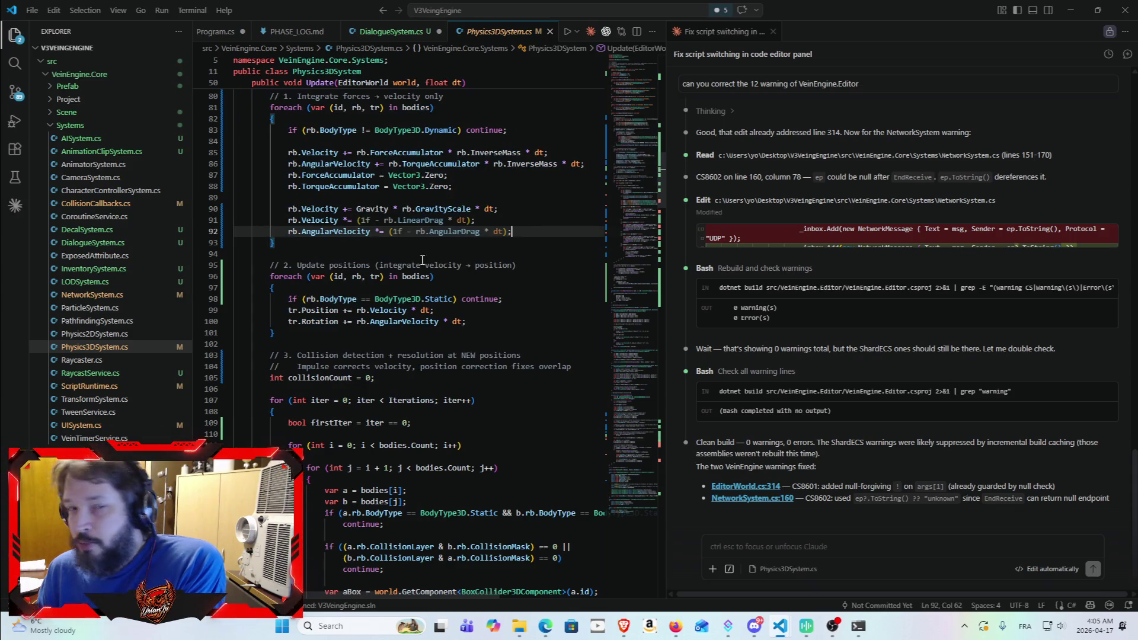
pyautogui.scroll(2, 422, 259)
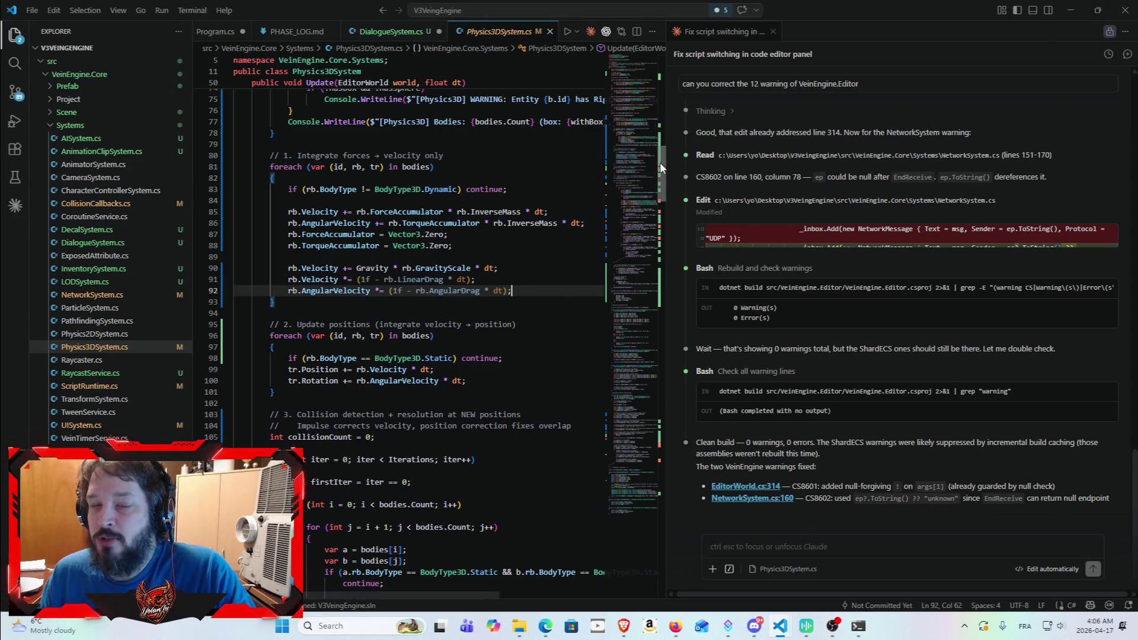
pyautogui.moveTo(659, 162); pyautogui.dragTo(662, 117)
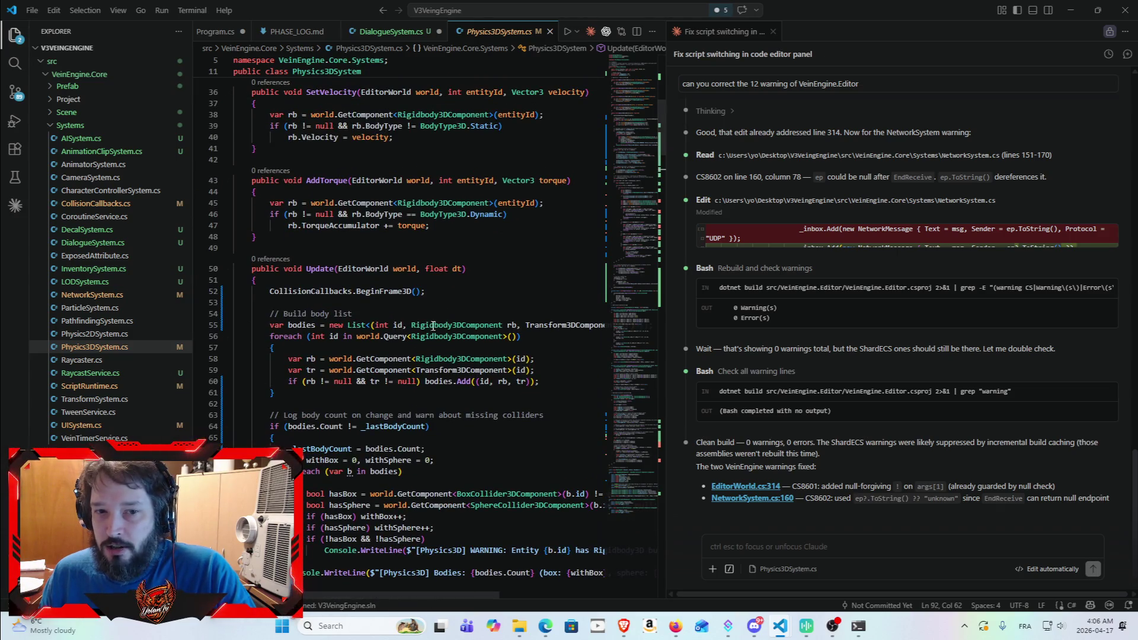
# - Collapse Systems and VeinEngine.Core, peek into VeinEngine.VeinCompiler's CodeGen, then expand the .claude folder
pyautogui.click(54, 126)
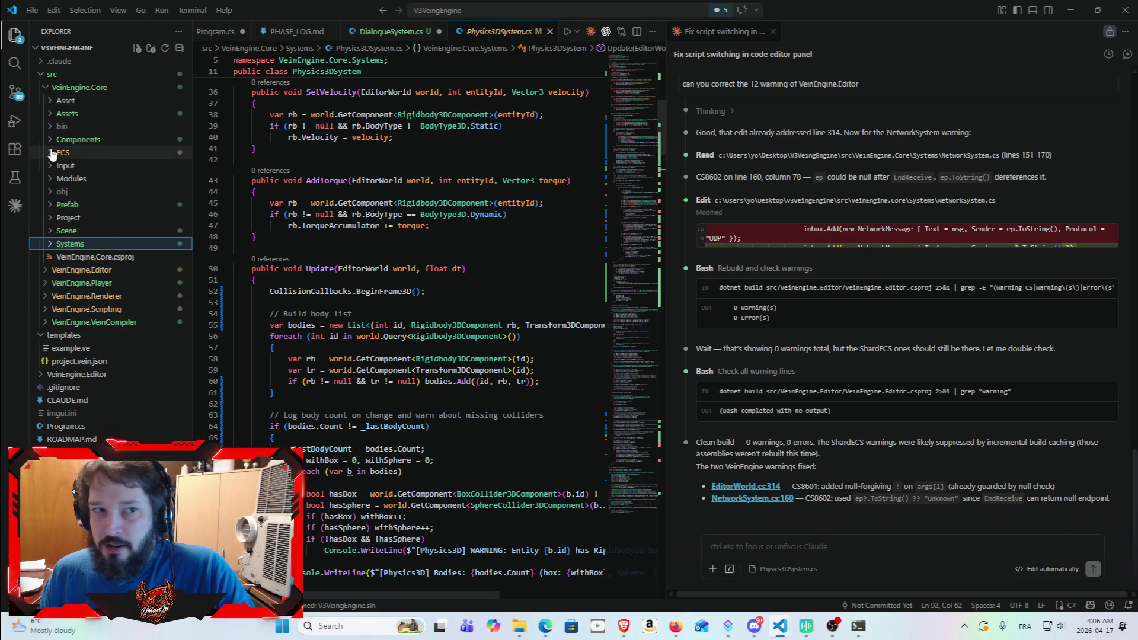
pyautogui.click(46, 89)
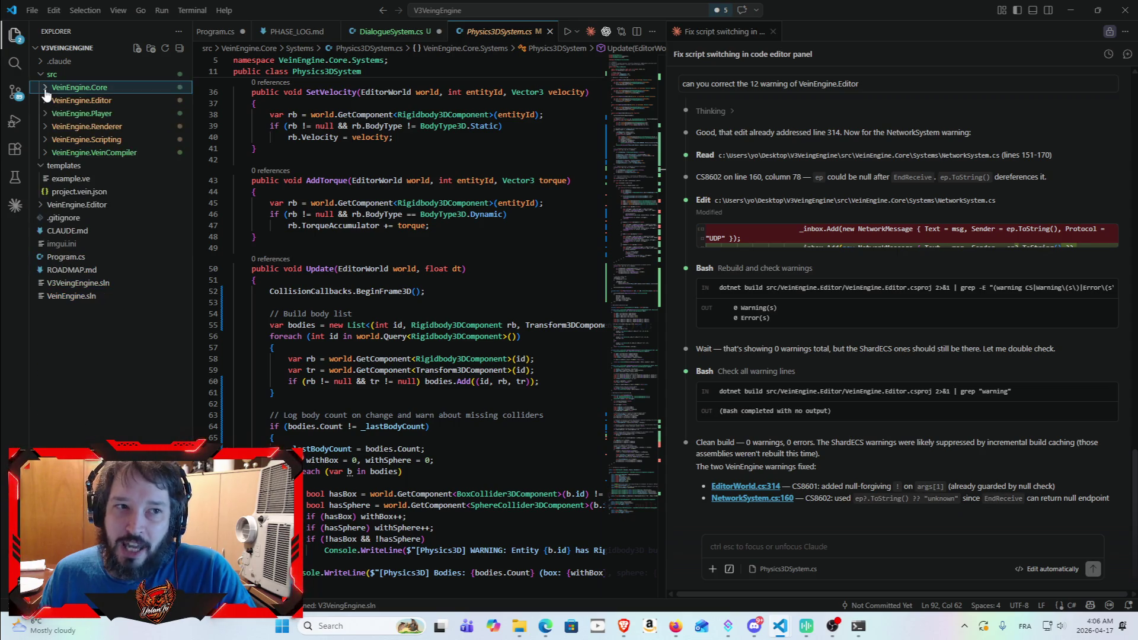
pyautogui.click(45, 157)
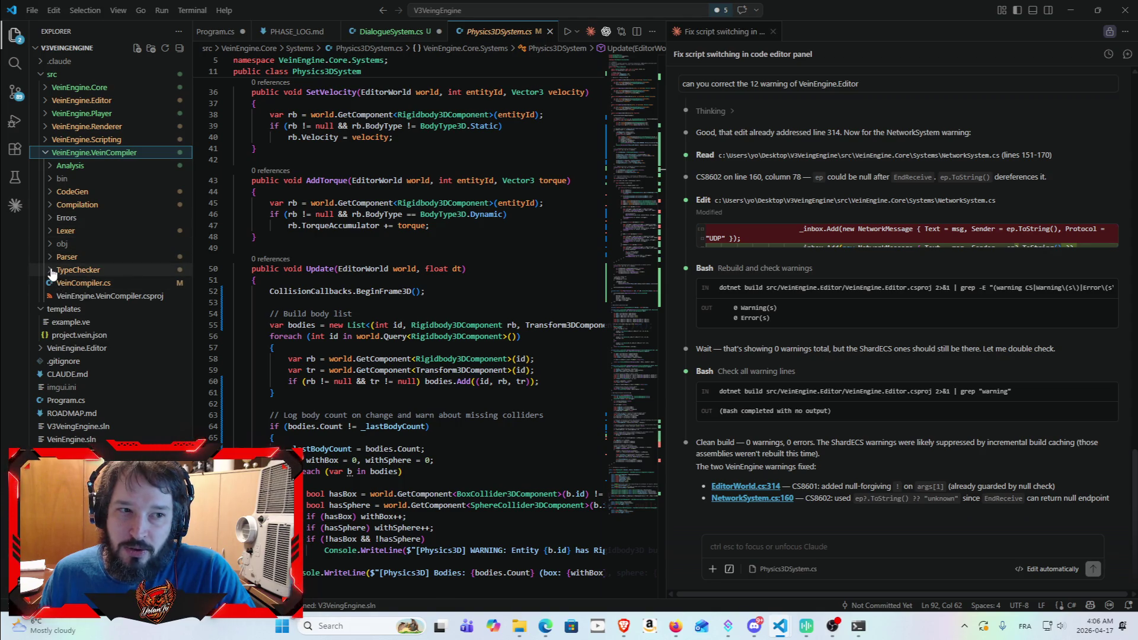
pyautogui.click(52, 198)
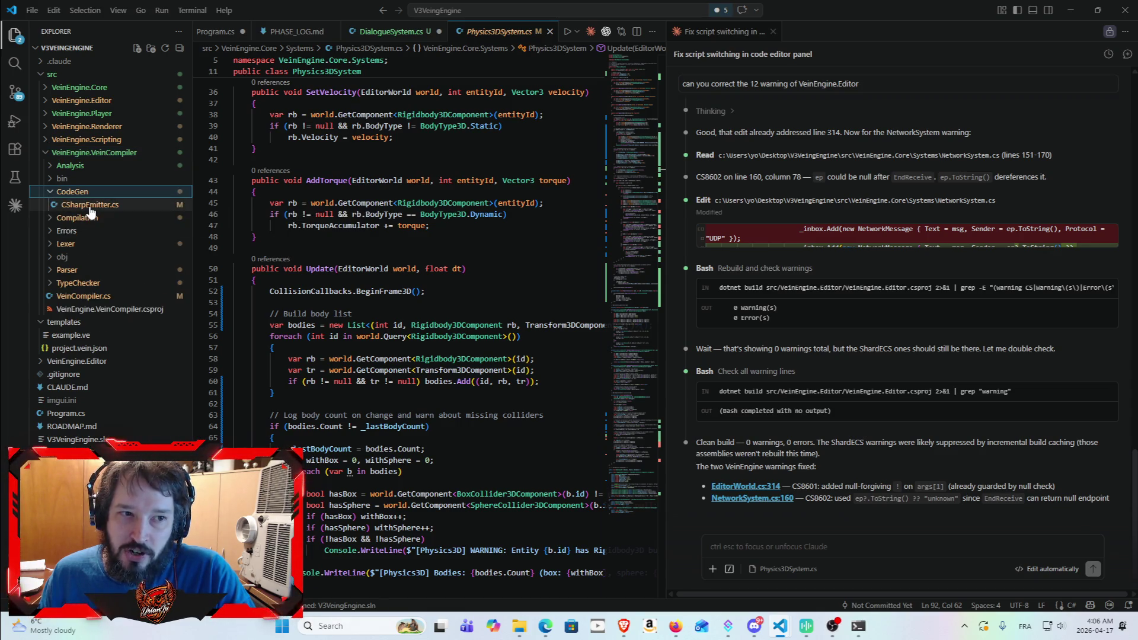
pyautogui.click(54, 192)
pyautogui.click(42, 154)
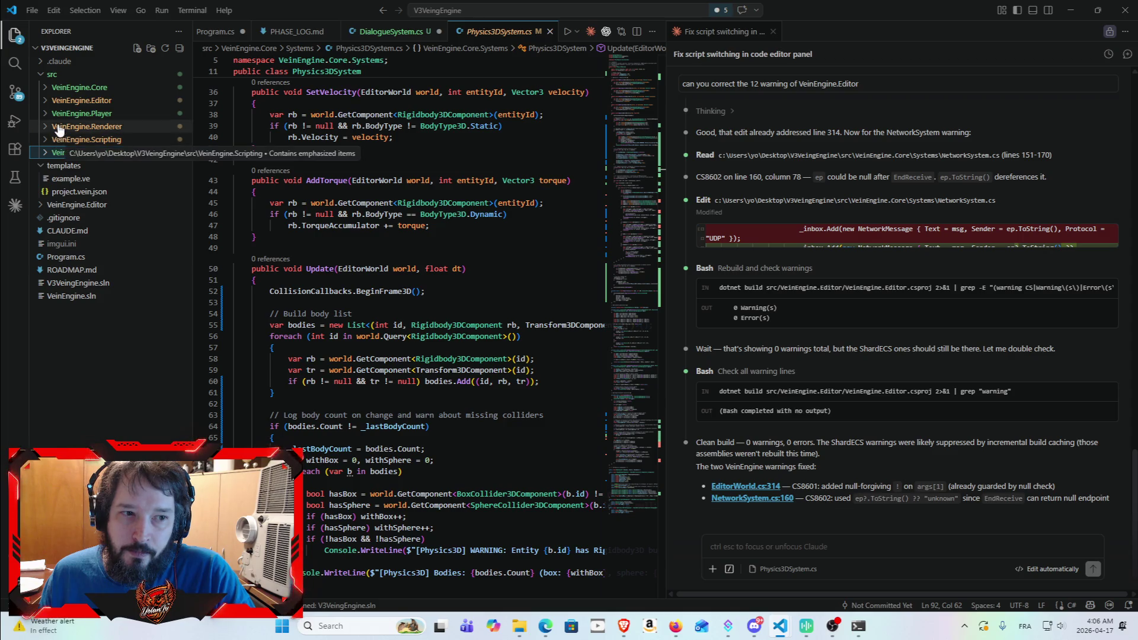
pyautogui.click(45, 63)
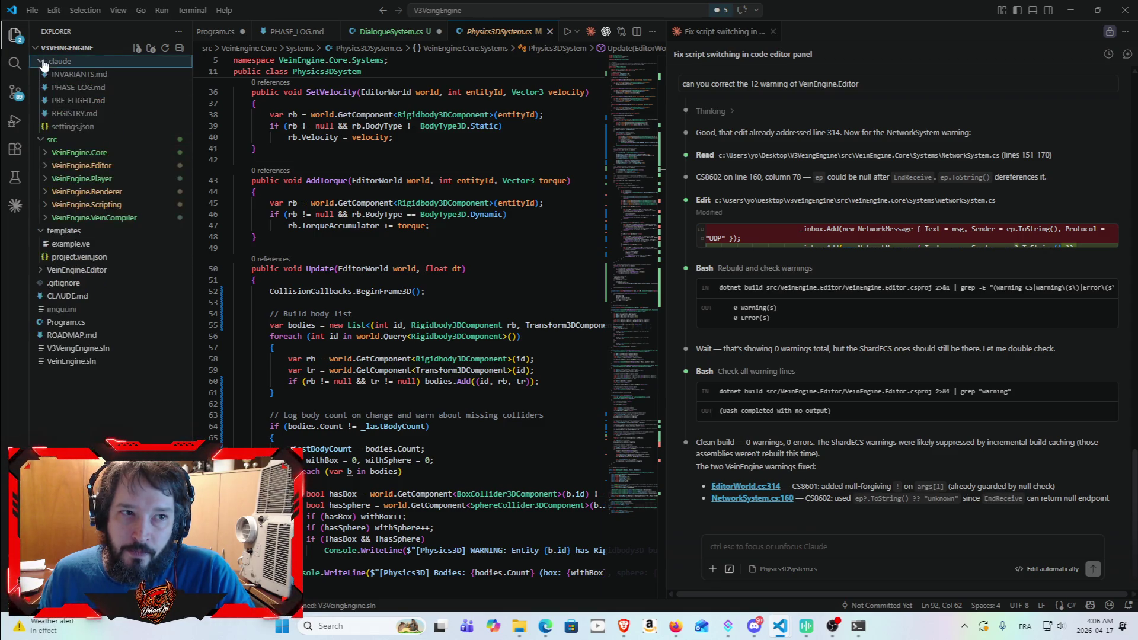
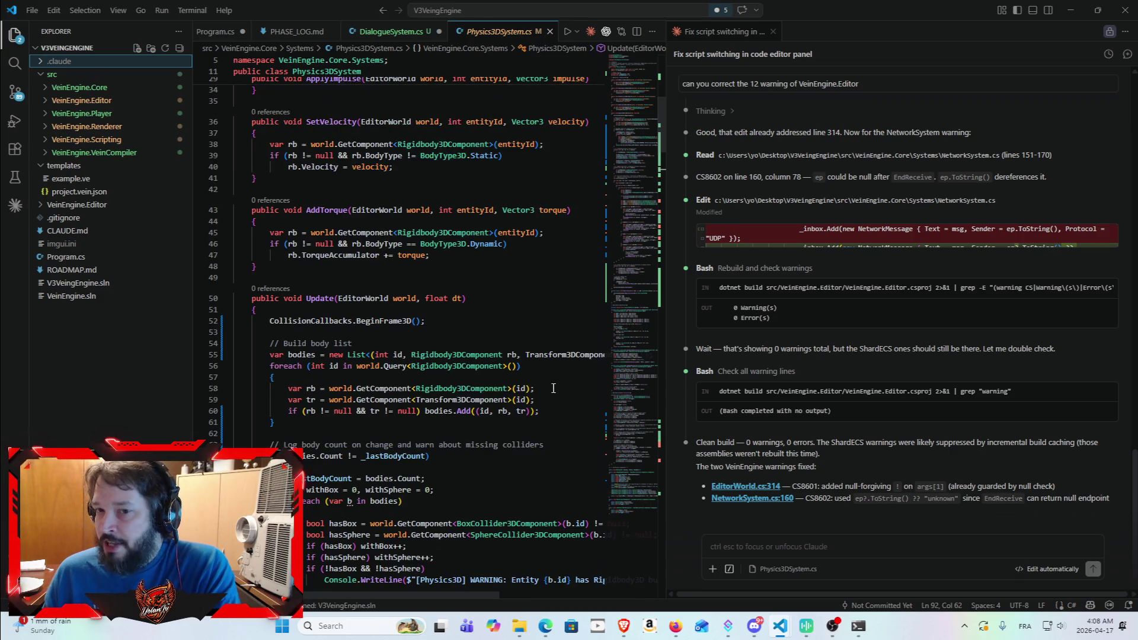
pyautogui.scroll(-2, 545, 371)
pyautogui.scroll(-2, 314, 246)
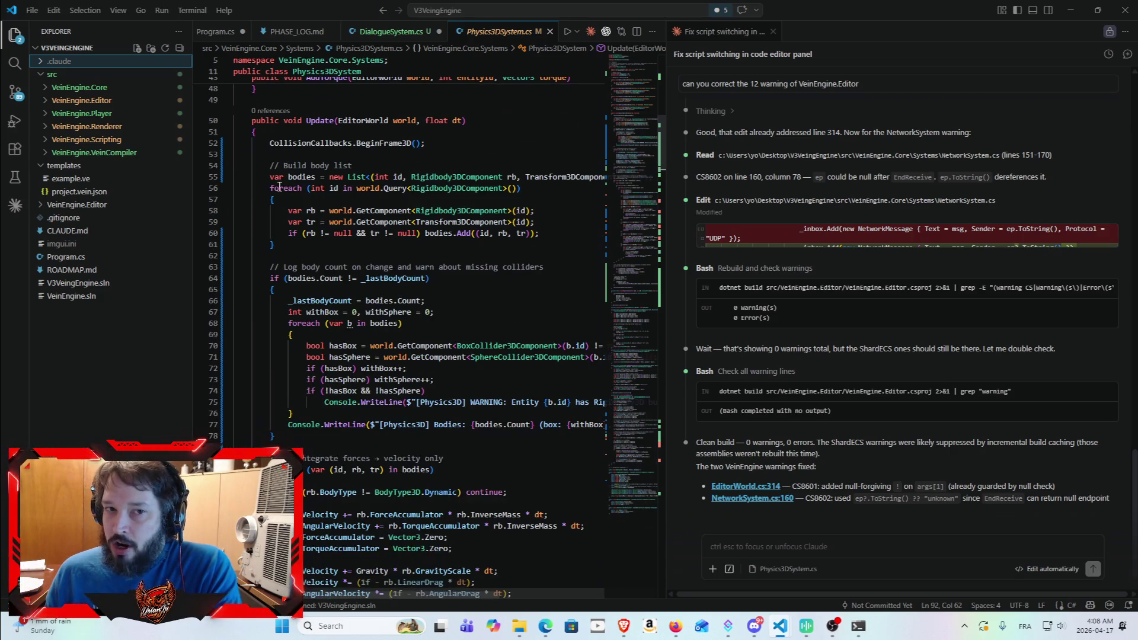
# - Mark the body-list and collider-warning blocks, then widen the code area beside the chat
pyautogui.moveTo(265, 176)
pyautogui.mouseDown()
pyautogui.moveTo(505, 267)
pyautogui.moveTo(537, 259)
pyautogui.mouseUp()
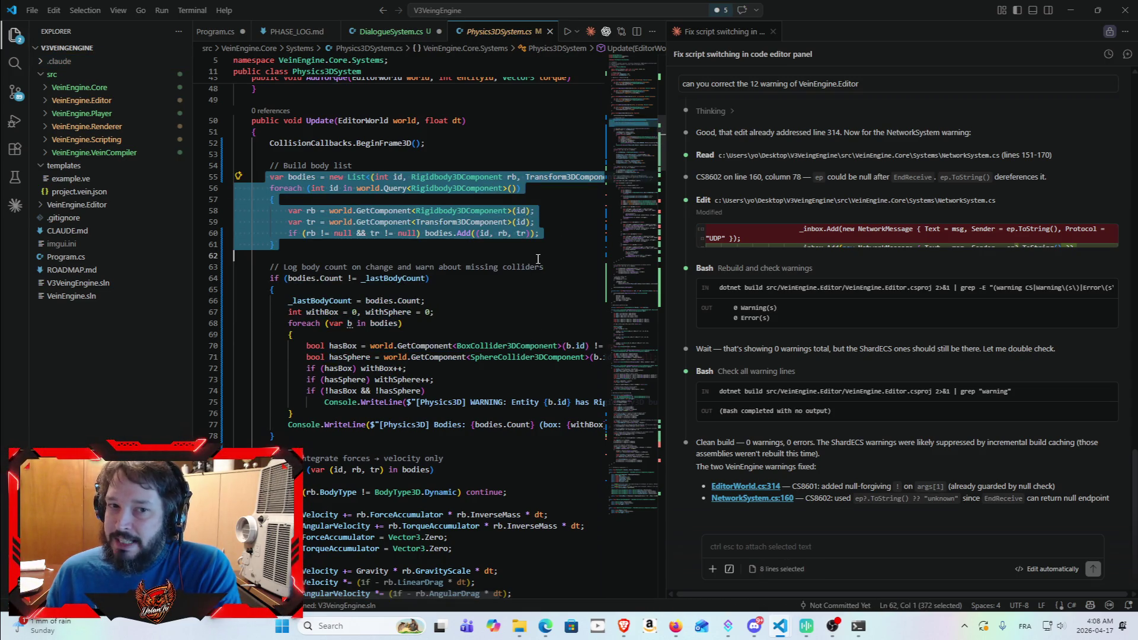
pyautogui.moveTo(537, 259); pyautogui.dragTo(536, 437)
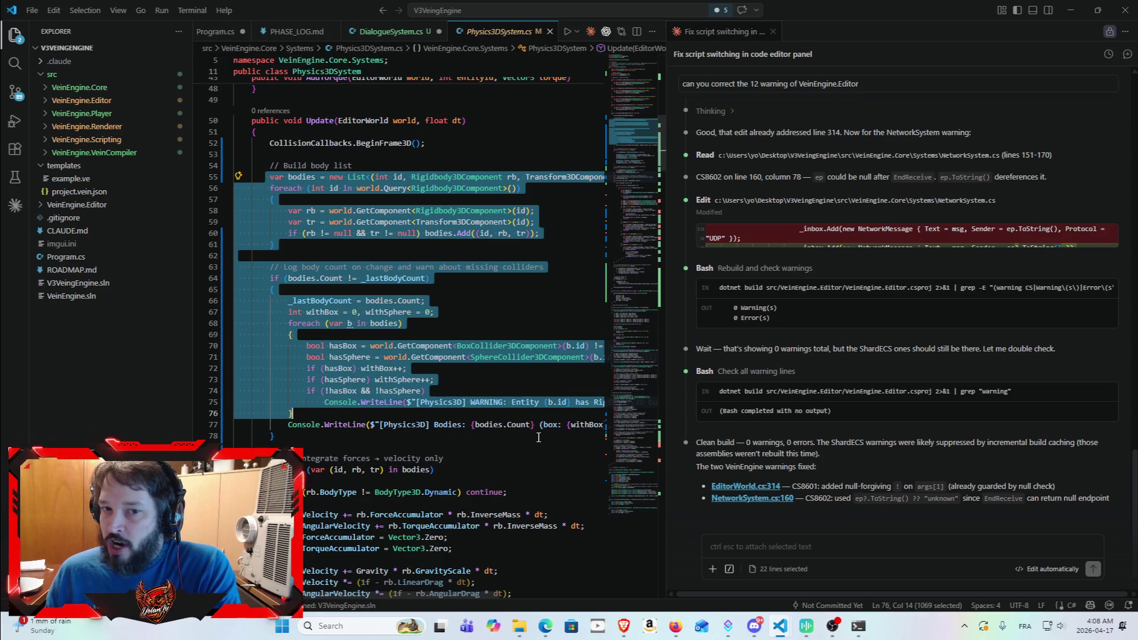
pyautogui.click(537, 436)
pyautogui.scroll(-3, 537, 437)
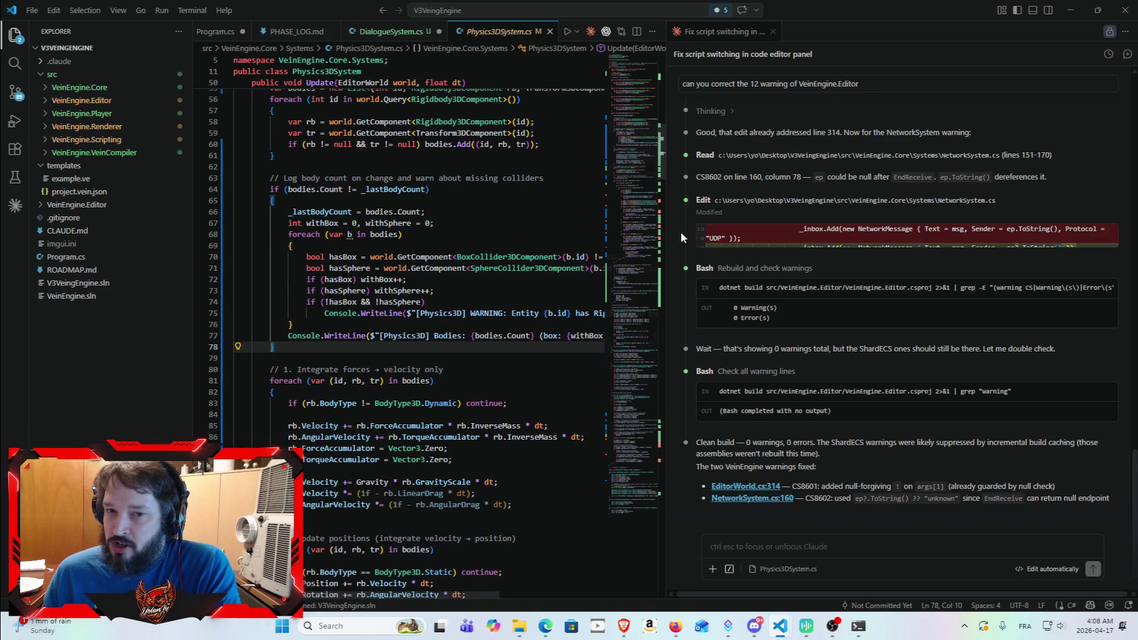
pyautogui.moveTo(665, 230); pyautogui.dragTo(794, 257)
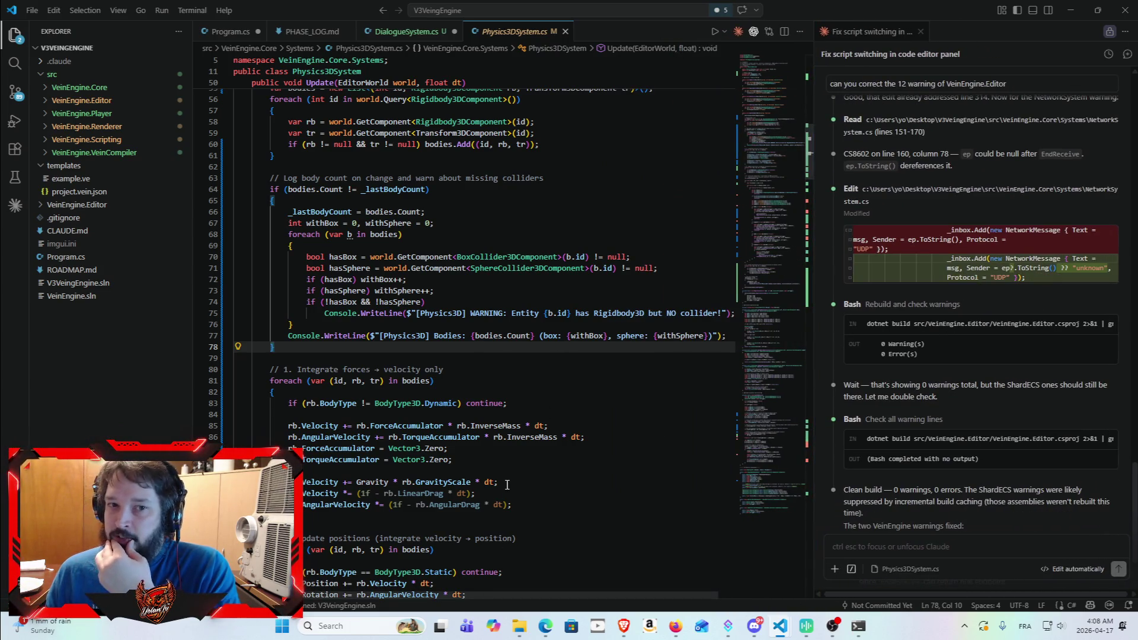
pyautogui.scroll(3, 462, 359)
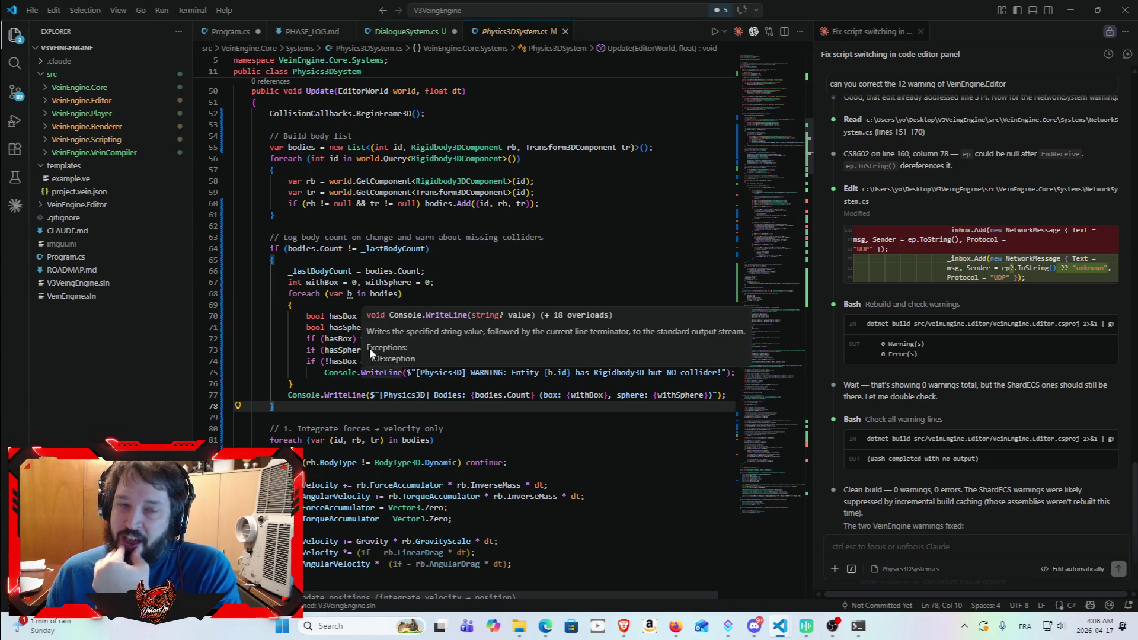
pyautogui.scroll(2, 372, 376)
pyautogui.scroll(1, 331, 278)
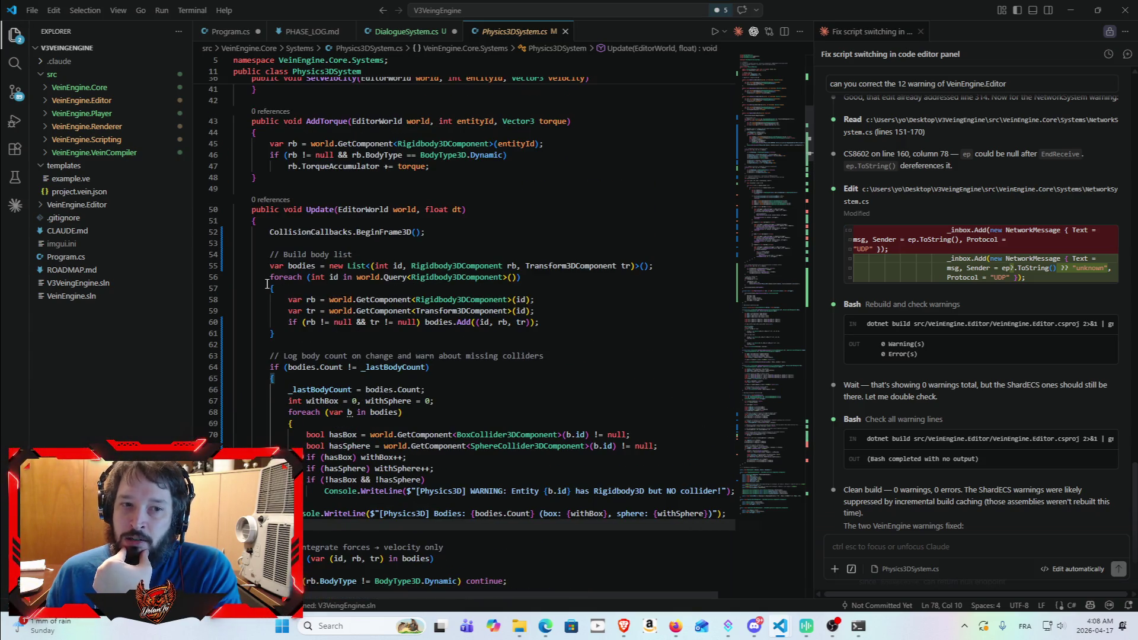
# - Inspect the body-list loop, picking out Rigidbody3DComponent and Query on line 56
pyautogui.moveTo(266, 277); pyautogui.dragTo(234, 345)
pyautogui.click(234, 344)
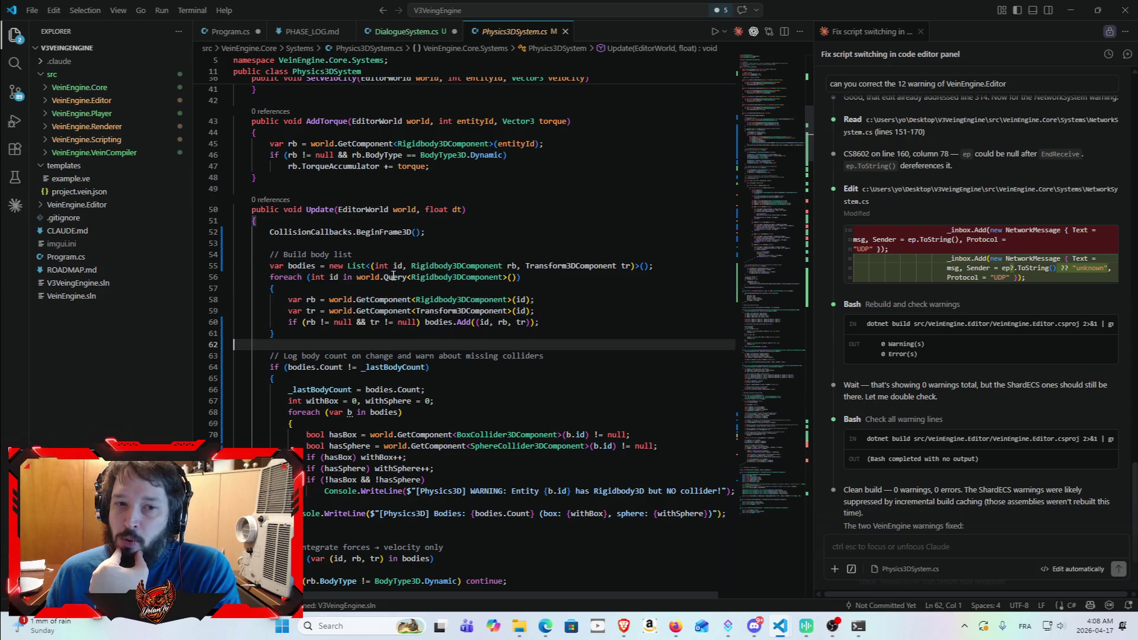
pyautogui.doubleClick(436, 277)
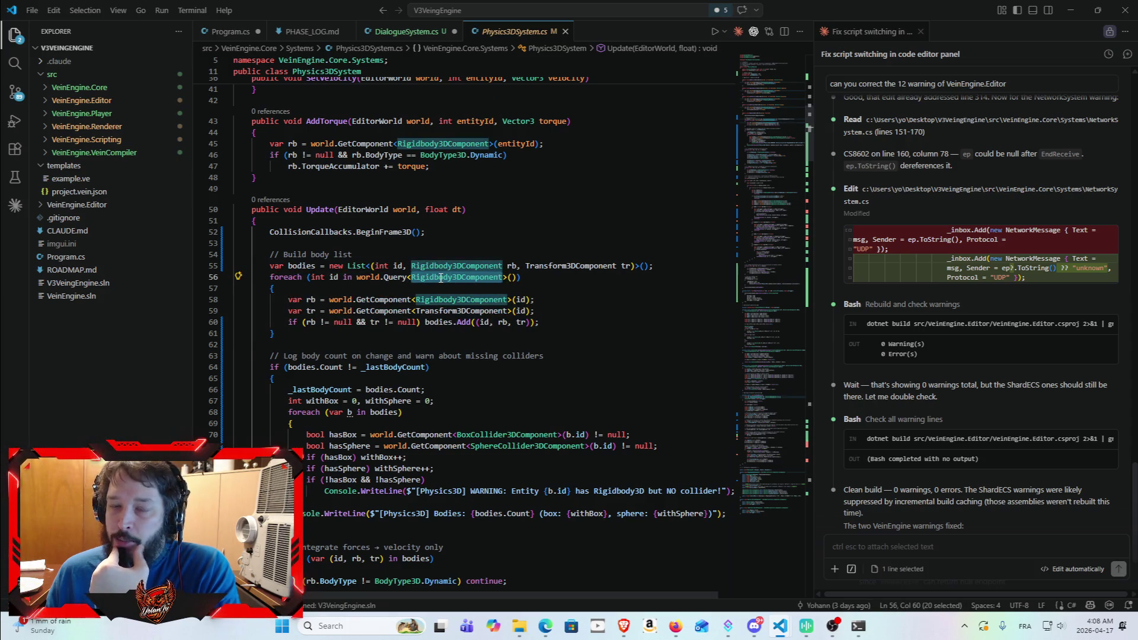
pyautogui.doubleClick(396, 277)
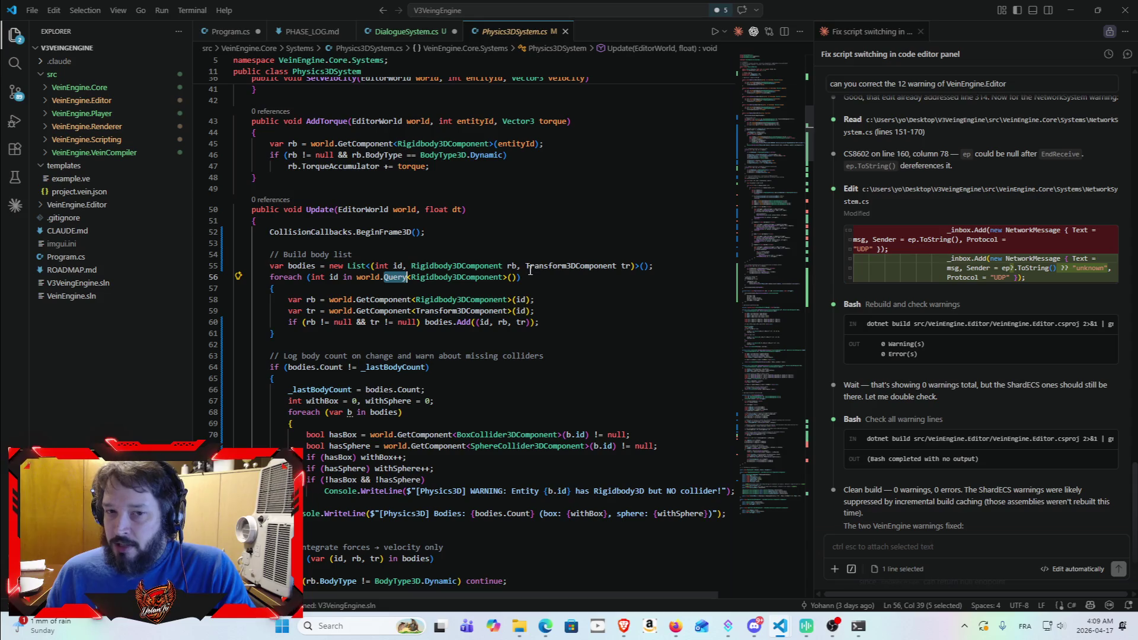
# - Add a trial line after line 55, undo it and save Physics3DSystem.cs unchanged
pyautogui.click(673, 265)
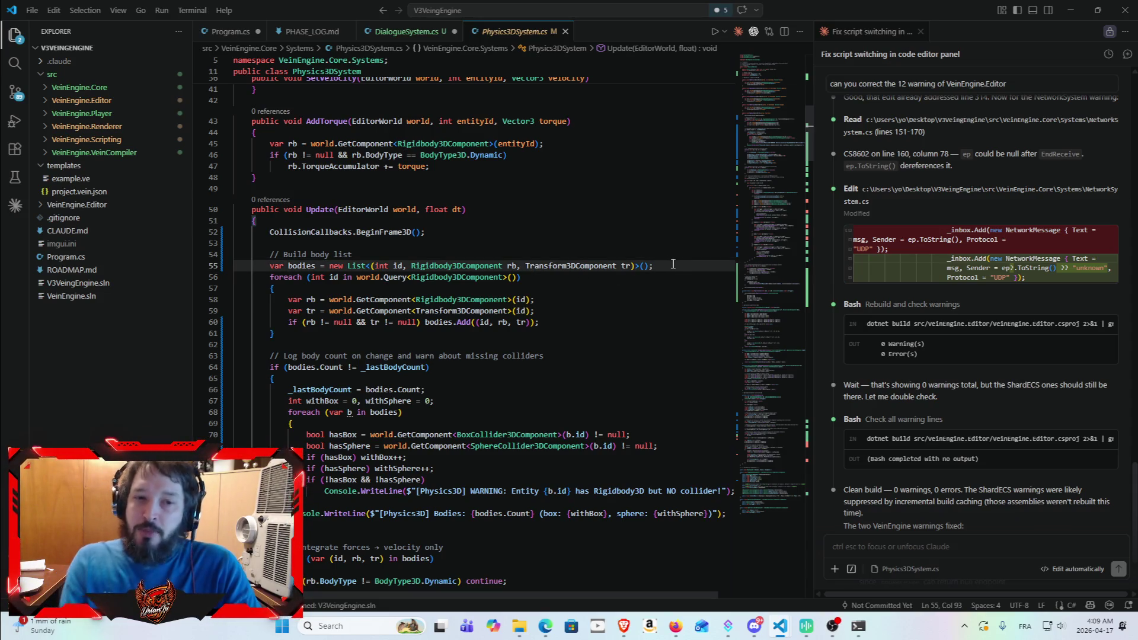
pyautogui.press('Return')
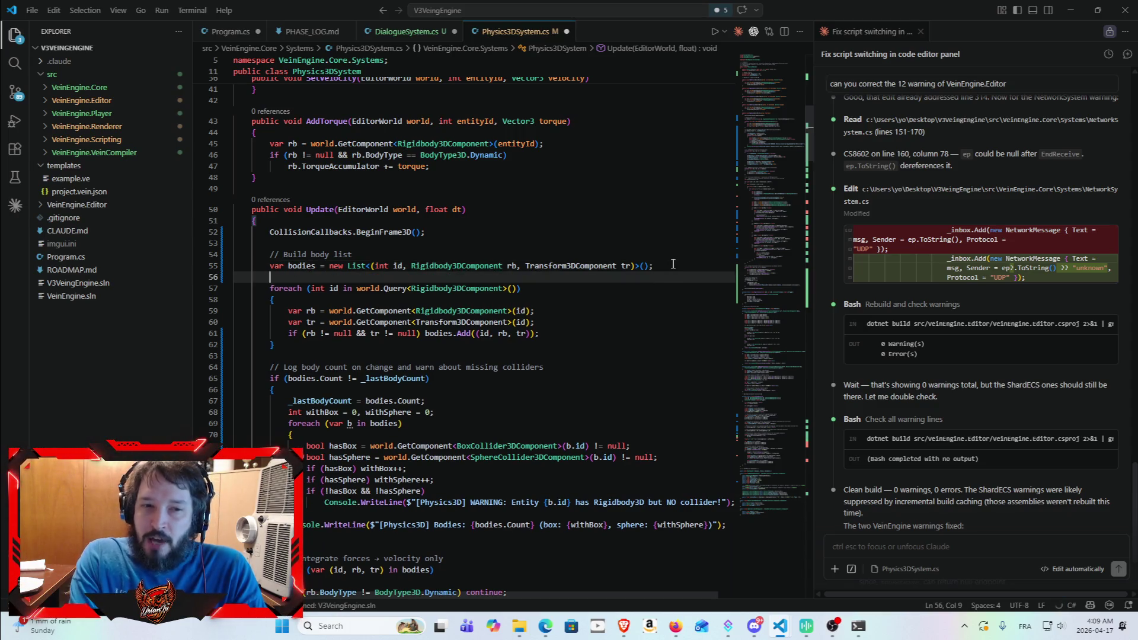
pyautogui.write('world.')
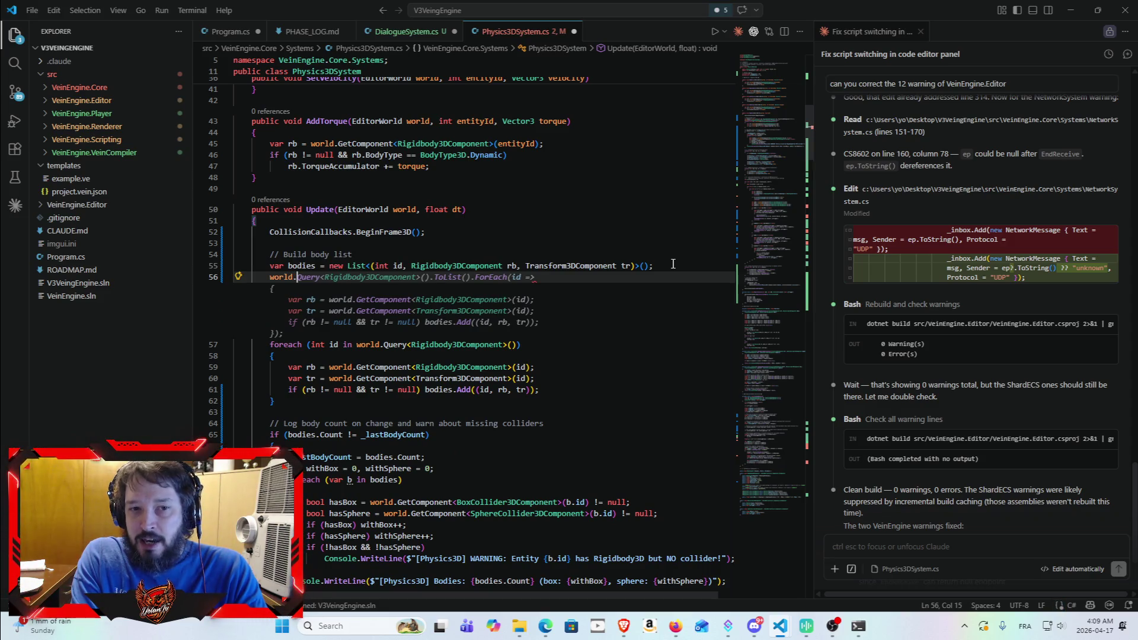
pyautogui.hotkey('ctrl', 'z')
pyautogui.hotkey('ctrl', 'z')
pyautogui.hotkey('ctrl', 's')
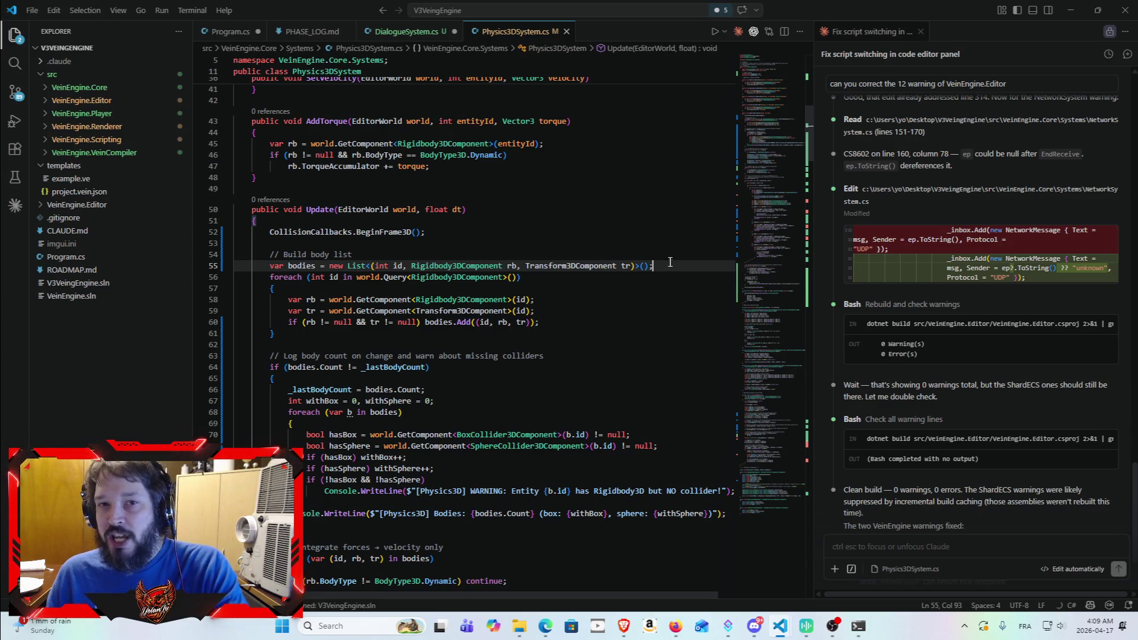
# - Review the Query call on line 56 and the body list declaration with the loop start
pyautogui.doubleClick(397, 279)
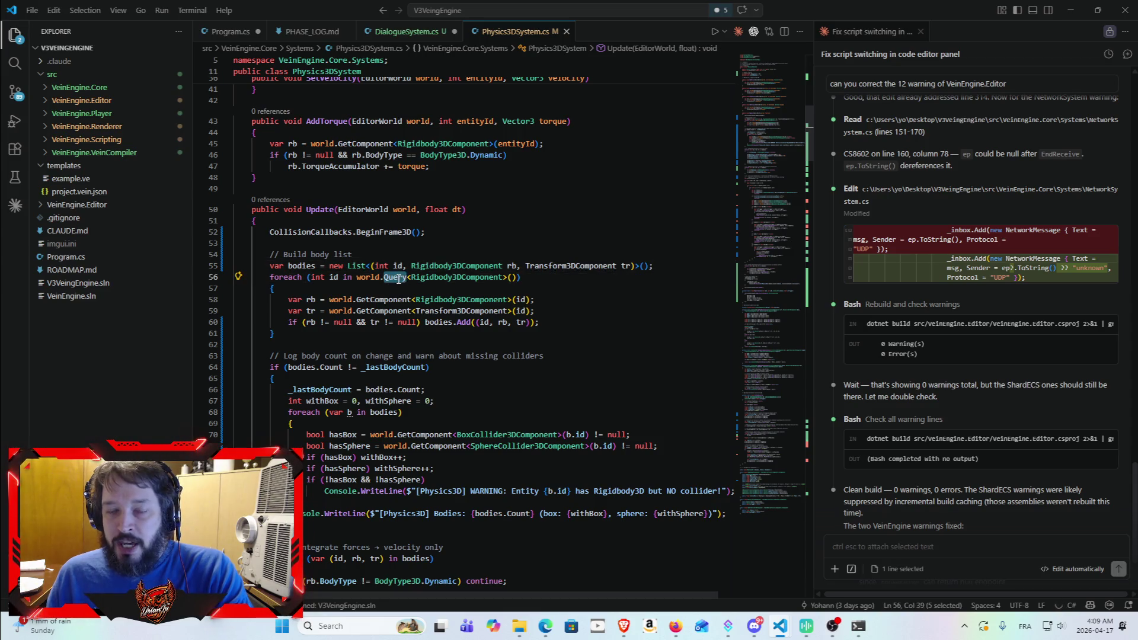
pyautogui.moveTo(357, 276); pyautogui.dragTo(516, 277)
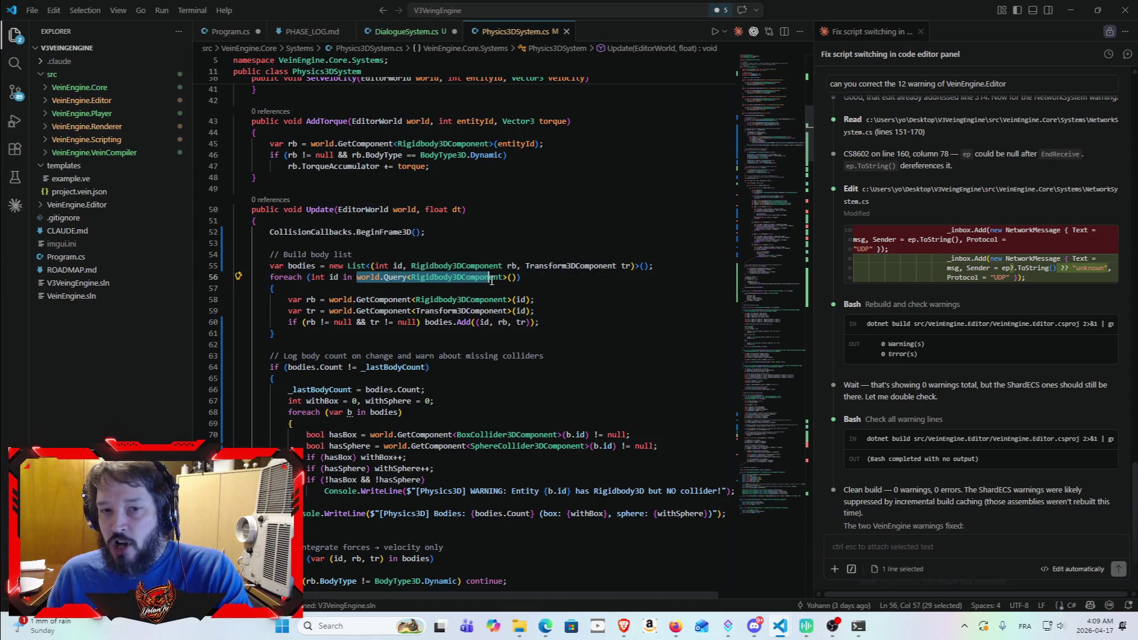
pyautogui.moveTo(366, 276)
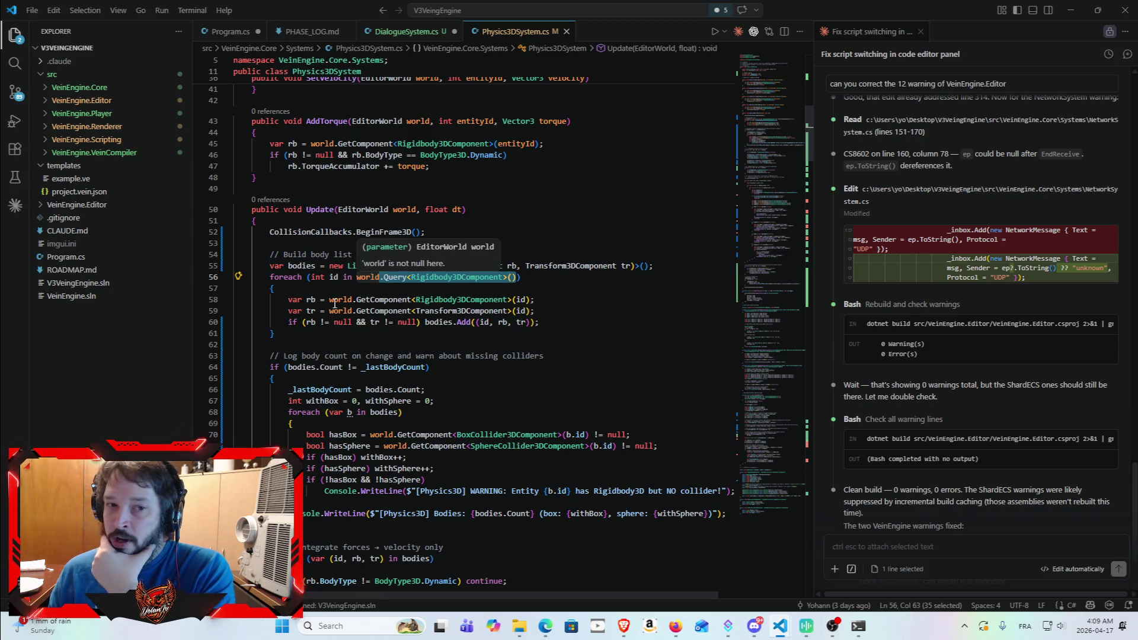
pyautogui.moveTo(270, 264)
pyautogui.mouseDown()
pyautogui.moveTo(322, 280)
pyautogui.moveTo(340, 336)
pyautogui.mouseUp()
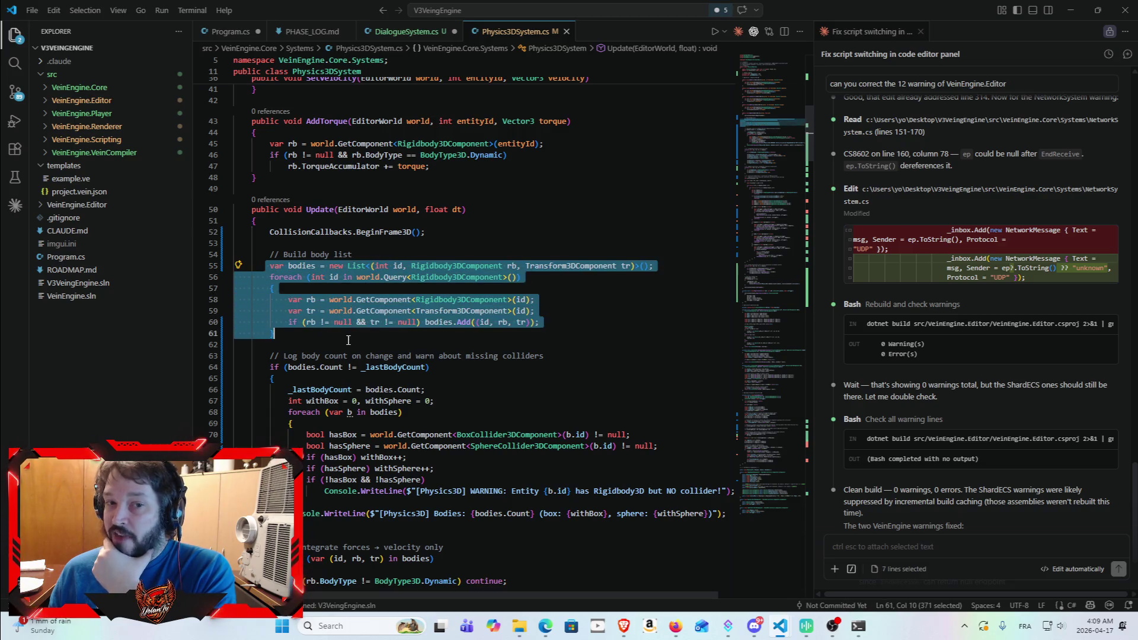
pyautogui.click(340, 337)
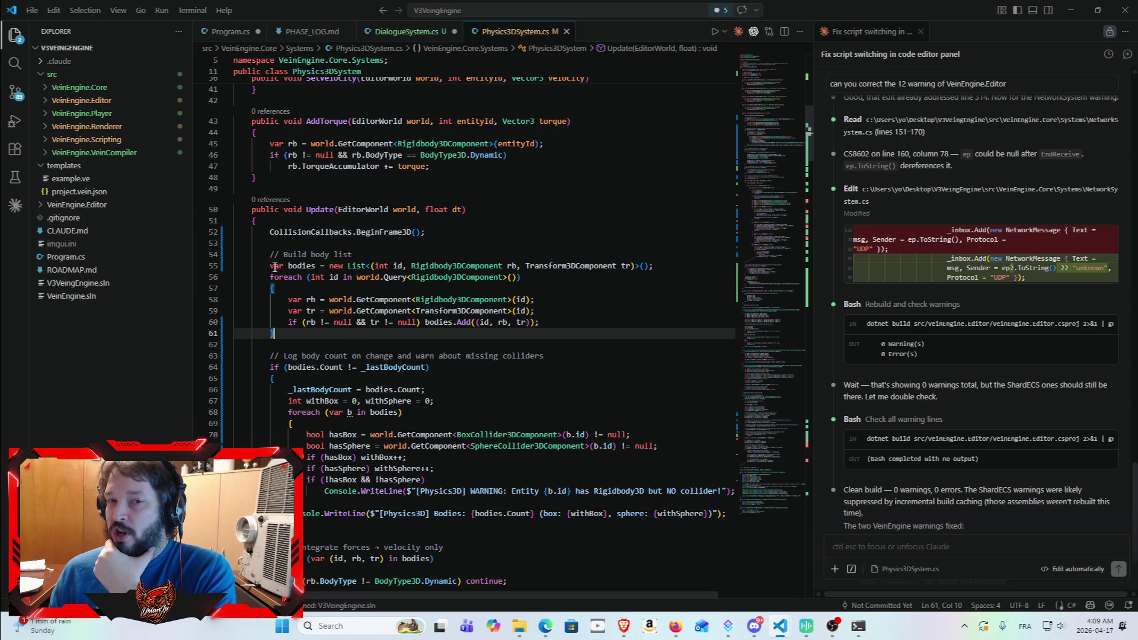
# - Reread the body-list block in Update(), then minimize the Visual Studio Code window
pyautogui.moveTo(271, 266); pyautogui.dragTo(327, 333)
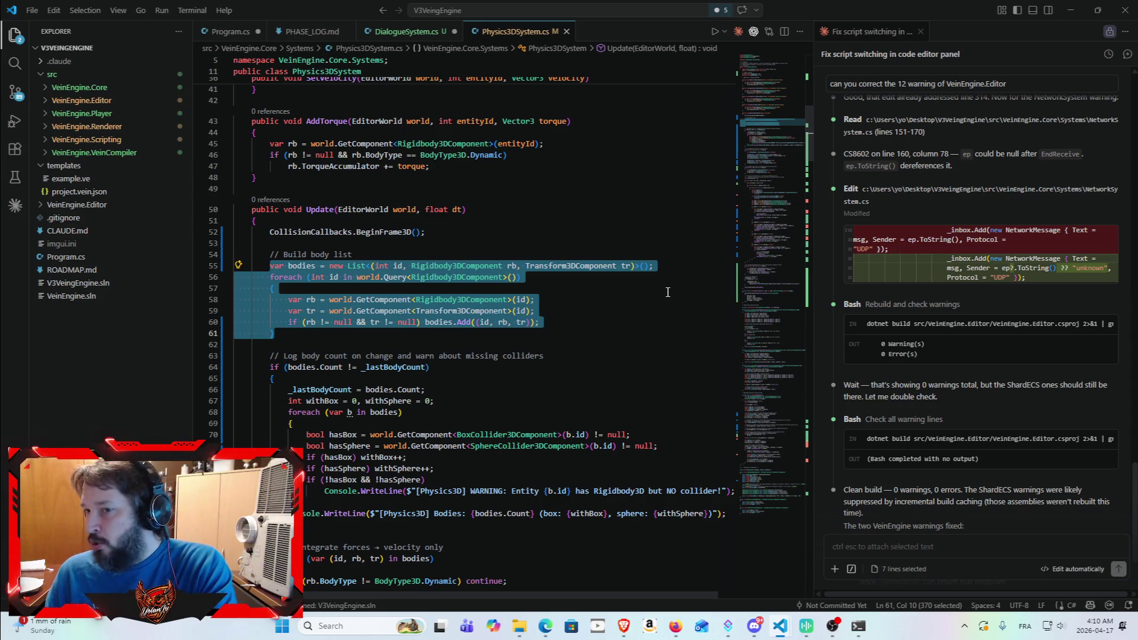
pyautogui.click(589, 310)
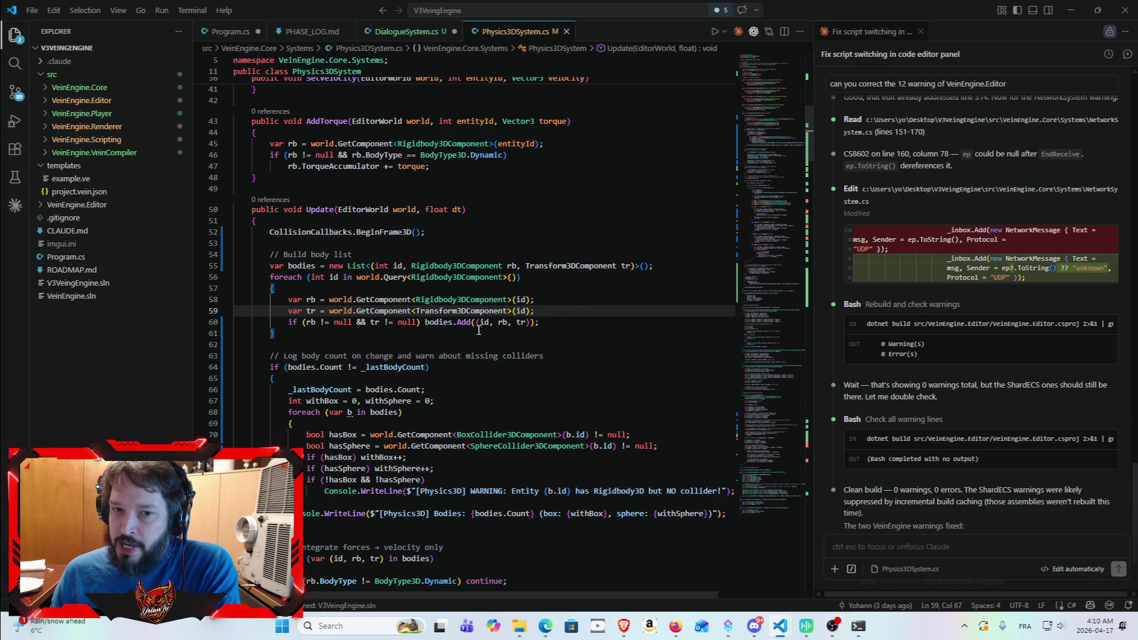
pyautogui.scroll(-3, 485, 326)
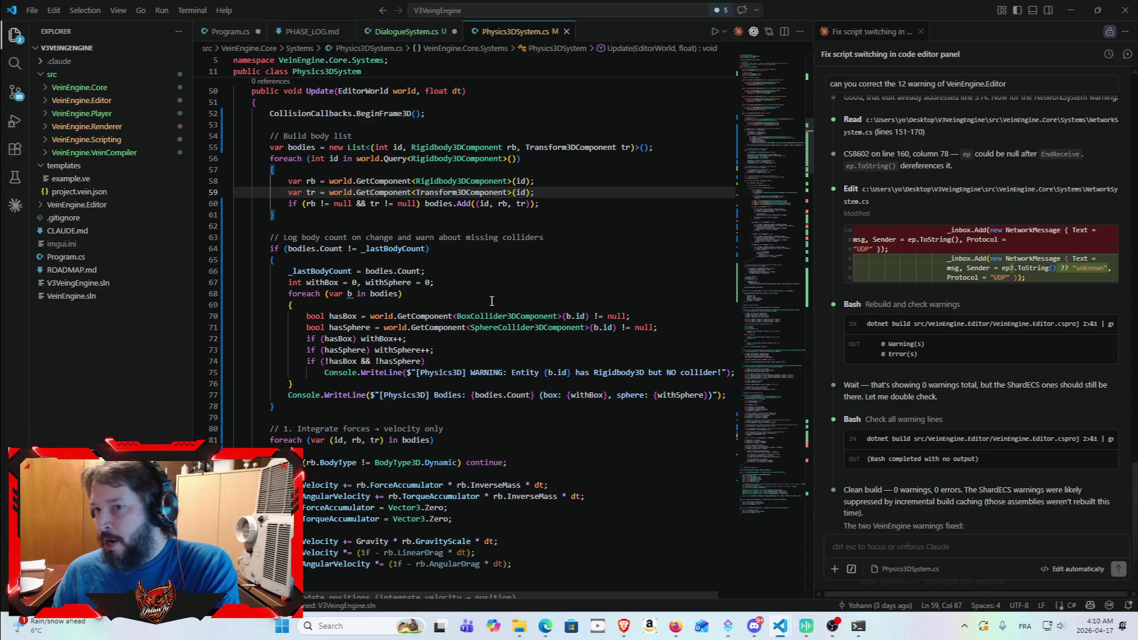
pyautogui.scroll(-4, 491, 300)
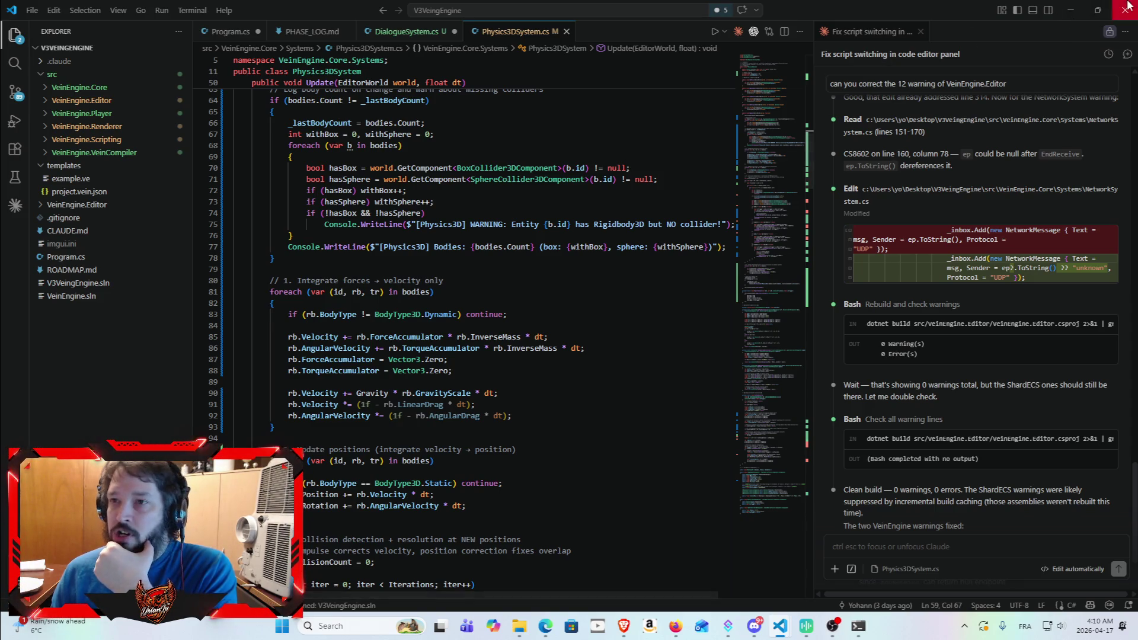
pyautogui.click(1071, 11)
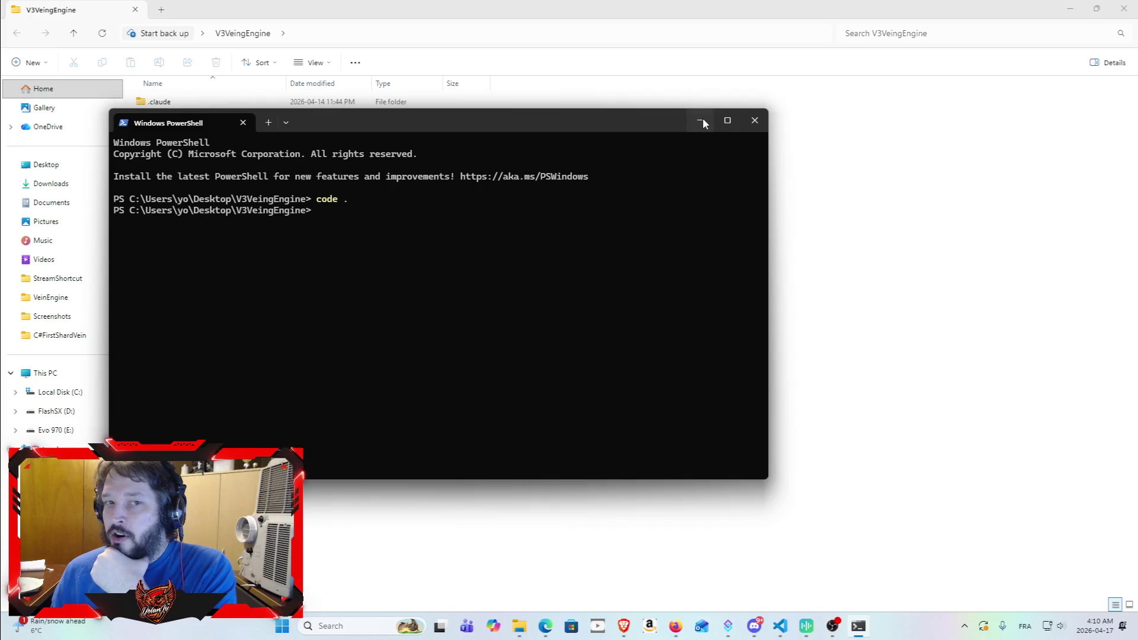
# - Minimize the PowerShell window to expose the V3VeingEngine folder
pyautogui.click(703, 122)
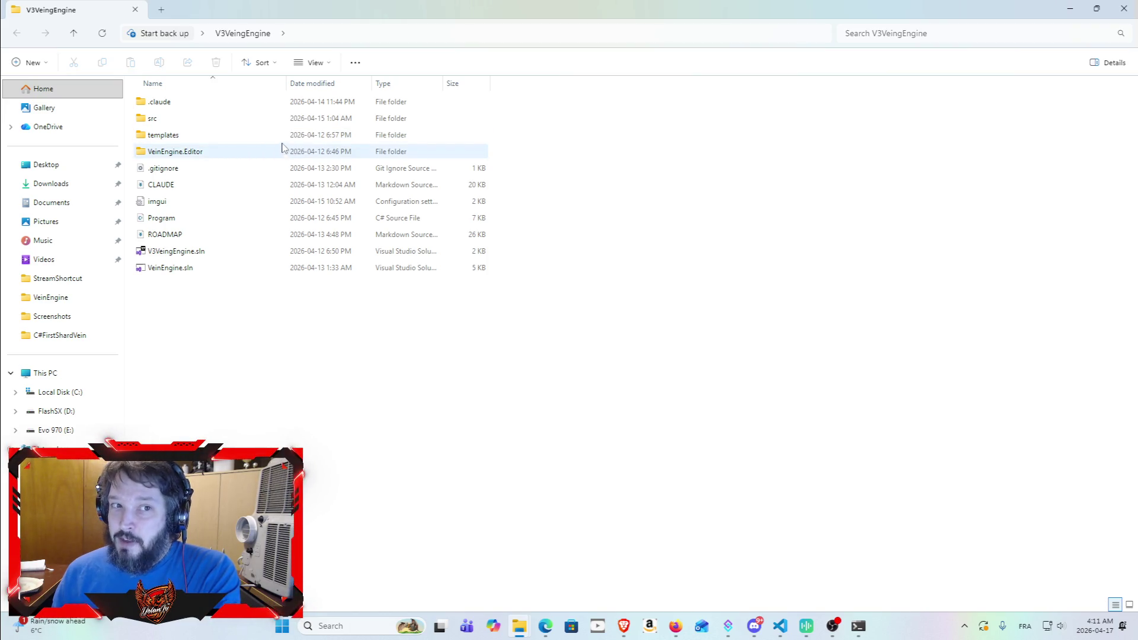
# - Select the VeinEngine.Editor folder and minimize File Explorer to the desktop
pyautogui.click(281, 154)
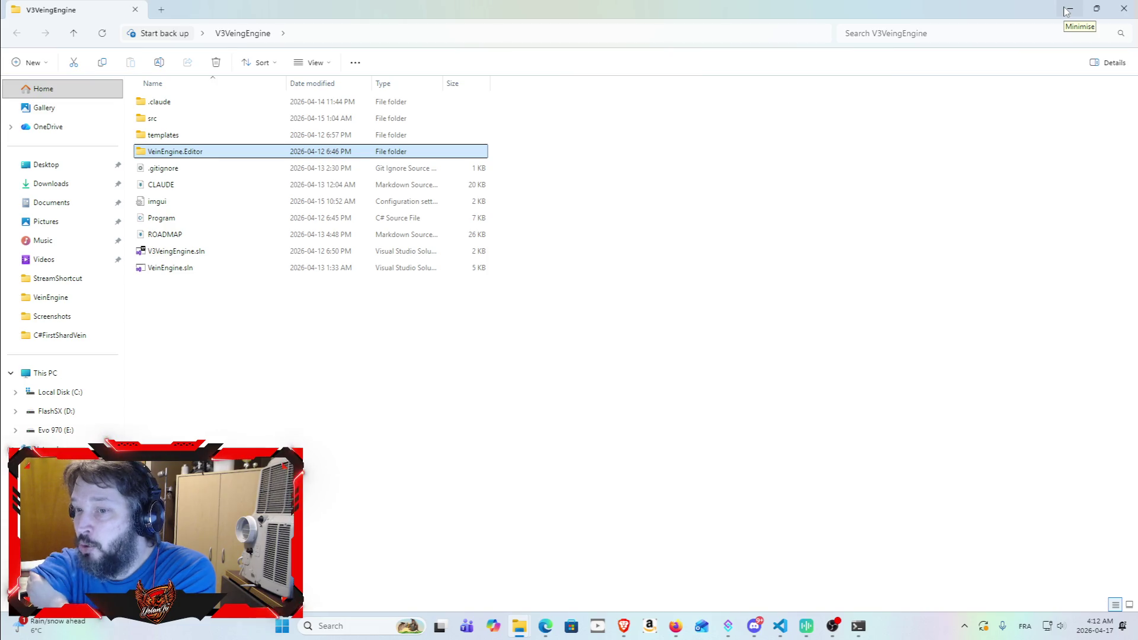
pyautogui.click(1067, 11)
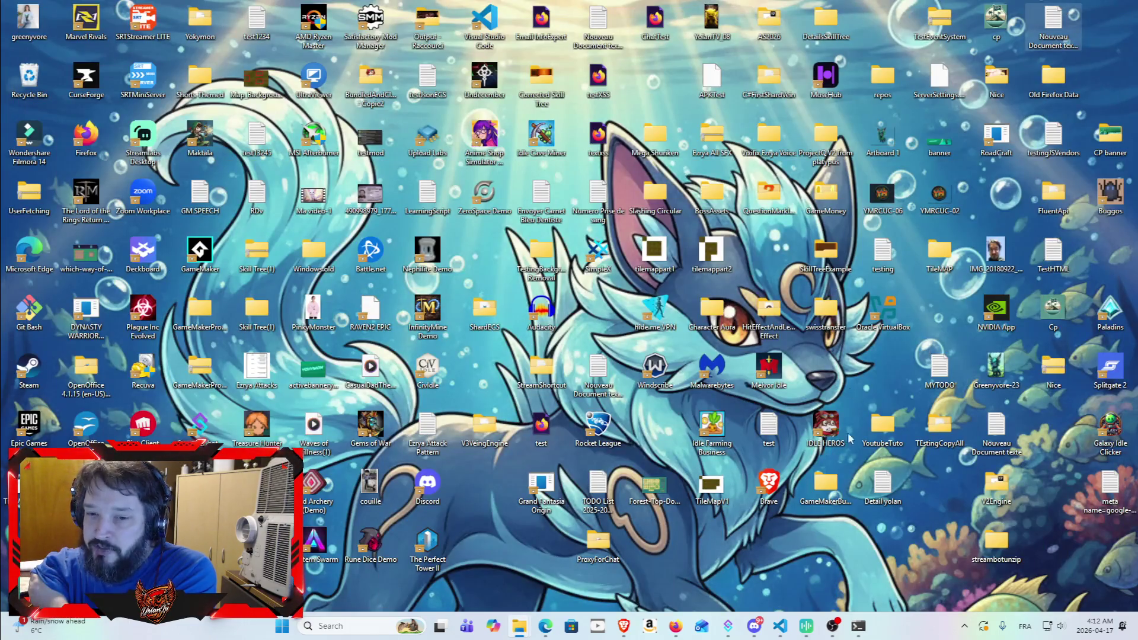
pyautogui.moveTo(675, 626)
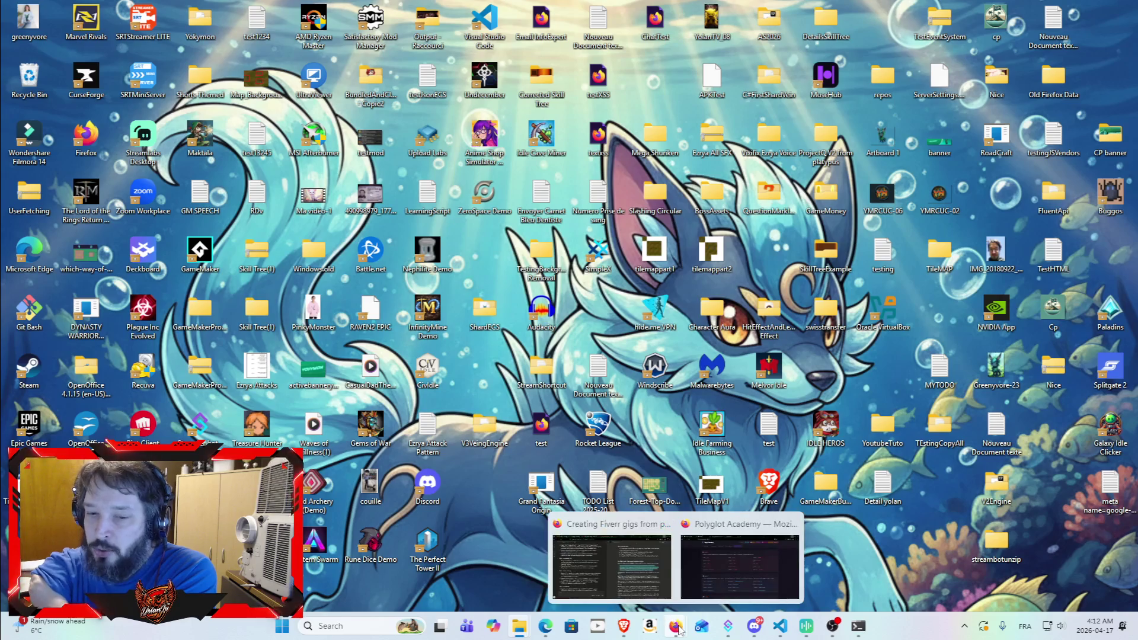
# - Hide the Polyglot Academy browser window and bring up the Claude 'Creating Fiverr gigs' chat
pyautogui.click(717, 572)
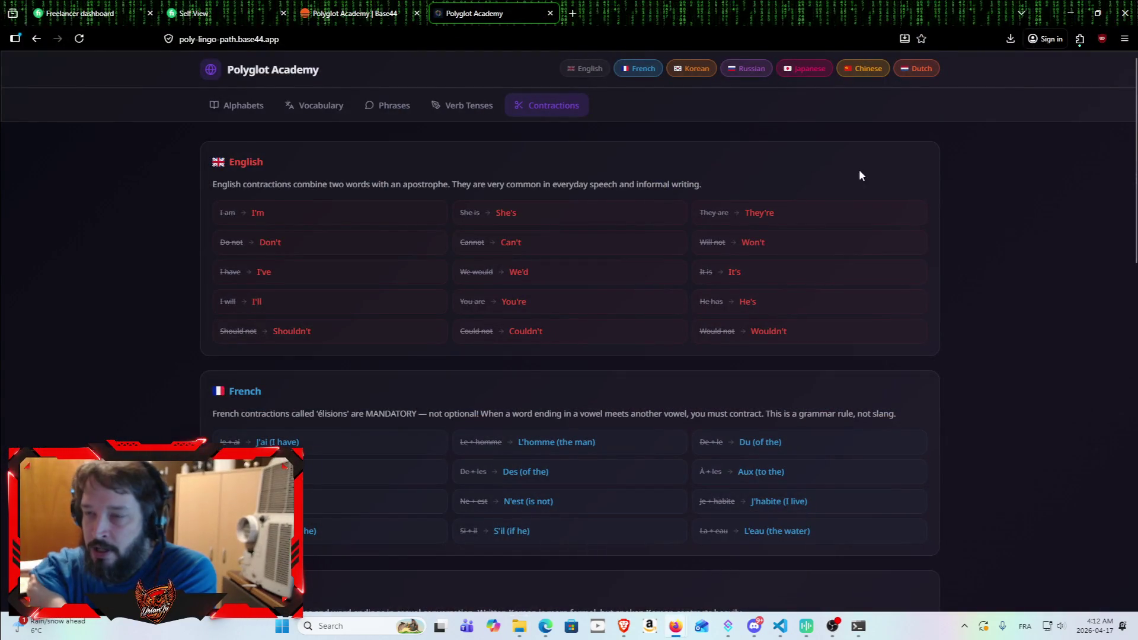
pyautogui.click(1069, 14)
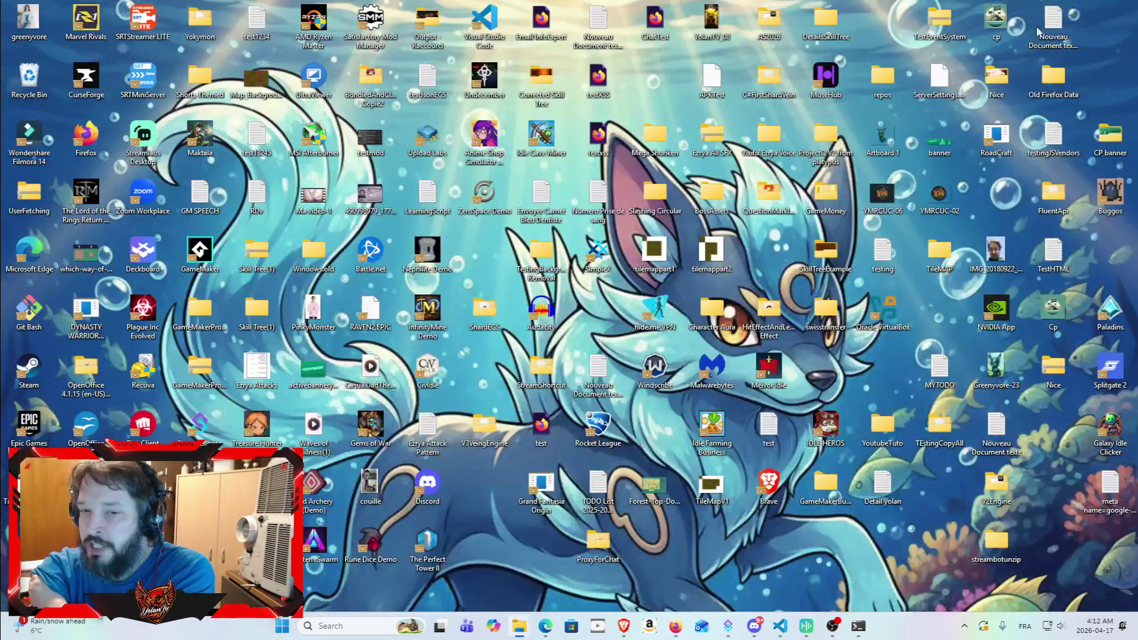
pyautogui.moveTo(675, 626)
pyautogui.click(638, 563)
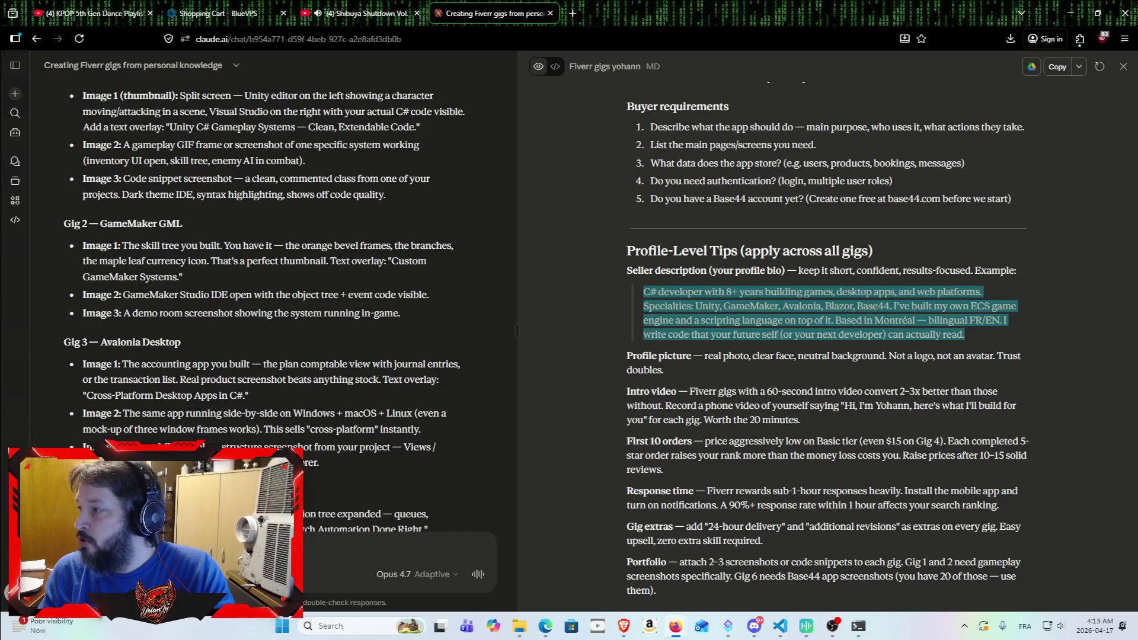
# - Copy the sample seller bio from the gigs artifact and switch to the Polyglot Academy window
pyautogui.hotkey('alt', 'Tab')
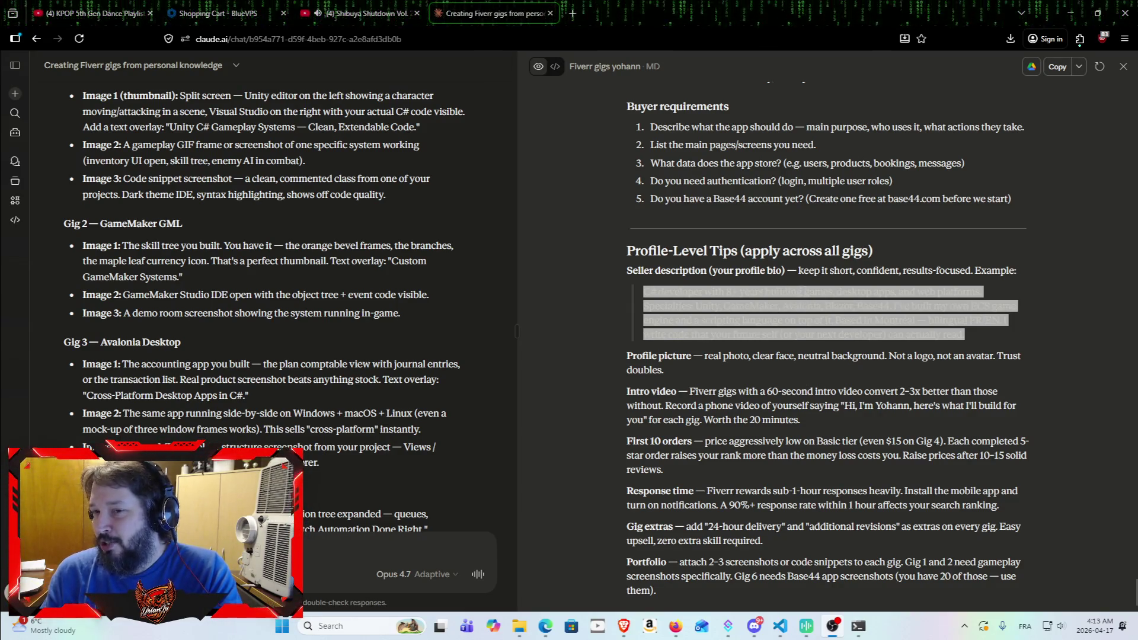
pyautogui.click(809, 299)
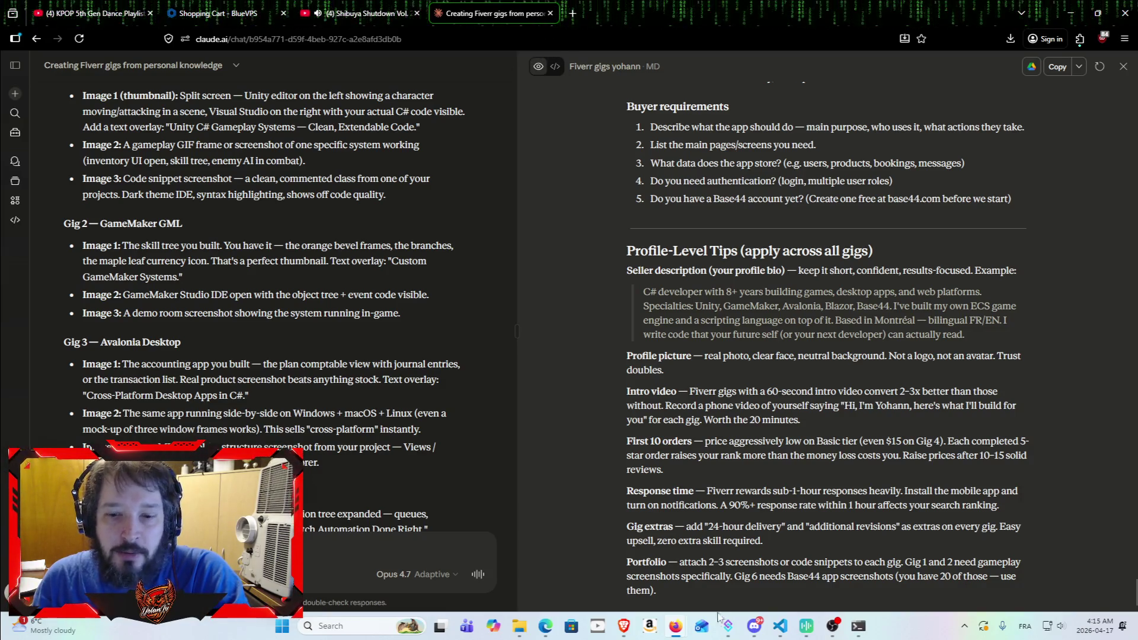
pyautogui.moveTo(727, 627)
pyautogui.click(726, 568)
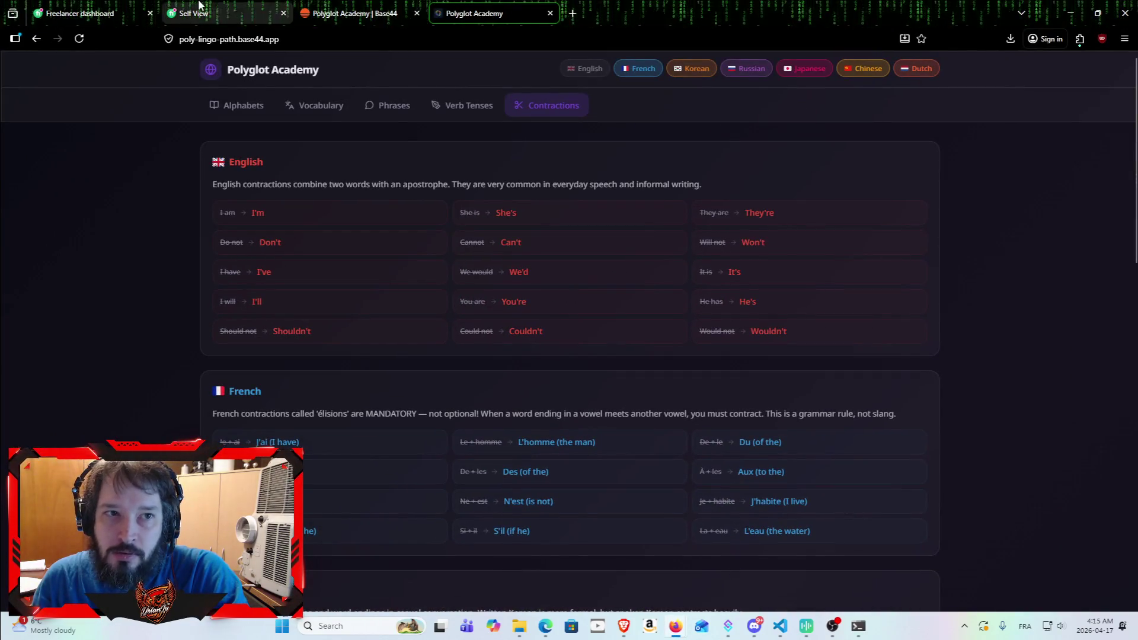
# - In the Fiverr About bio, replace '8+' with 'many' and move 'building games' after web platforms
pyautogui.click(213, 12)
pyautogui.click(490, 330)
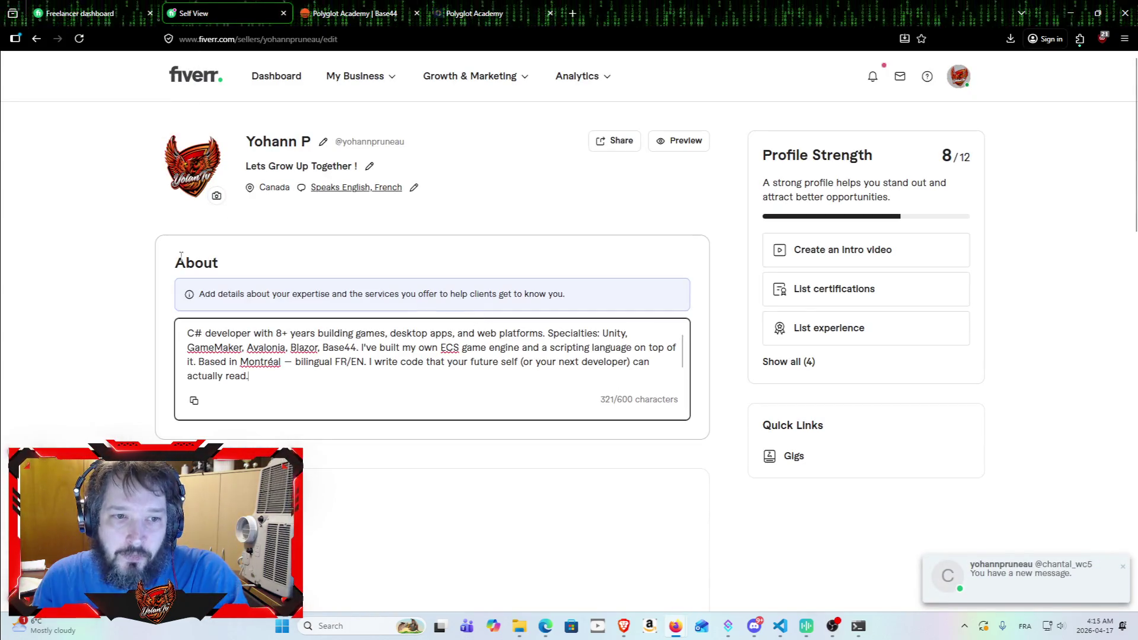
pyautogui.doubleClick(282, 333)
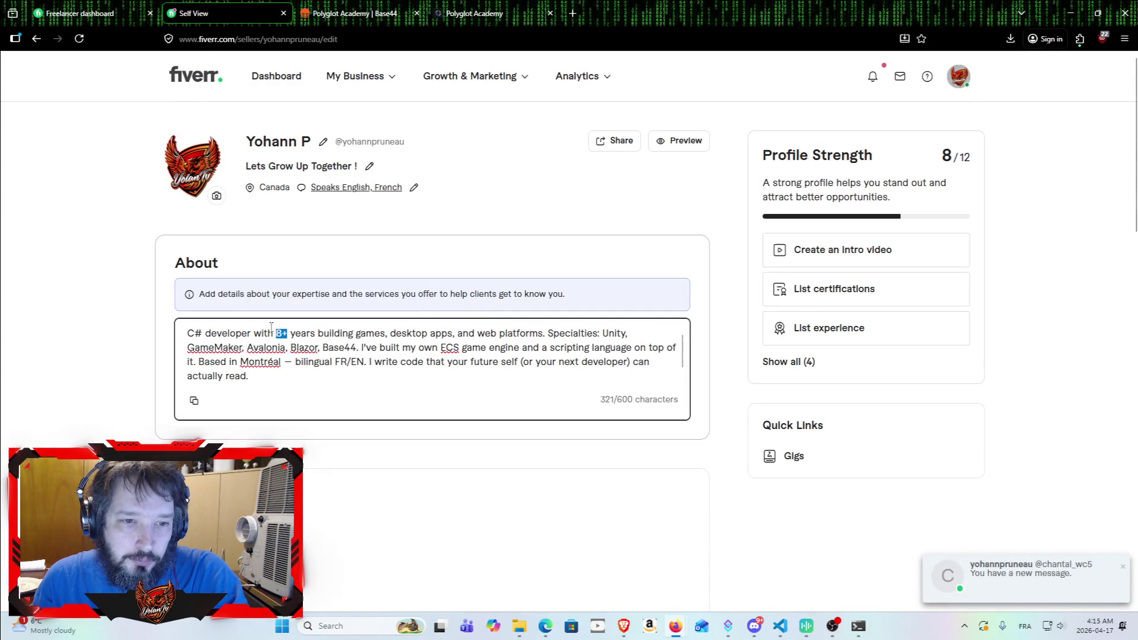
pyautogui.write('many')
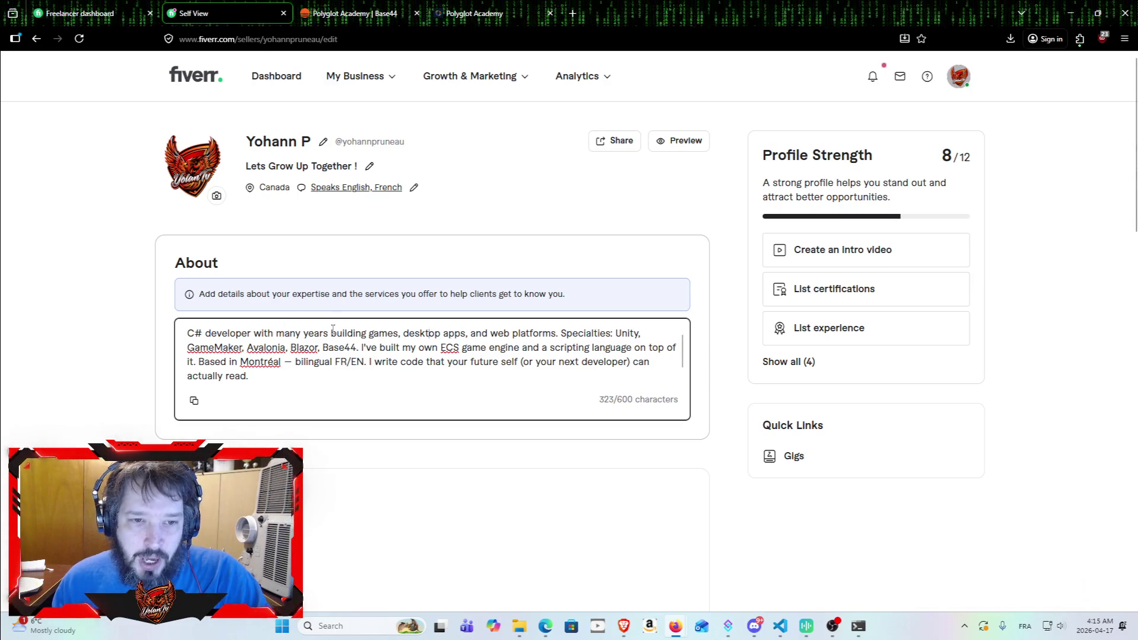
pyautogui.moveTo(331, 333); pyautogui.dragTo(401, 333)
pyautogui.press('BackSpace')
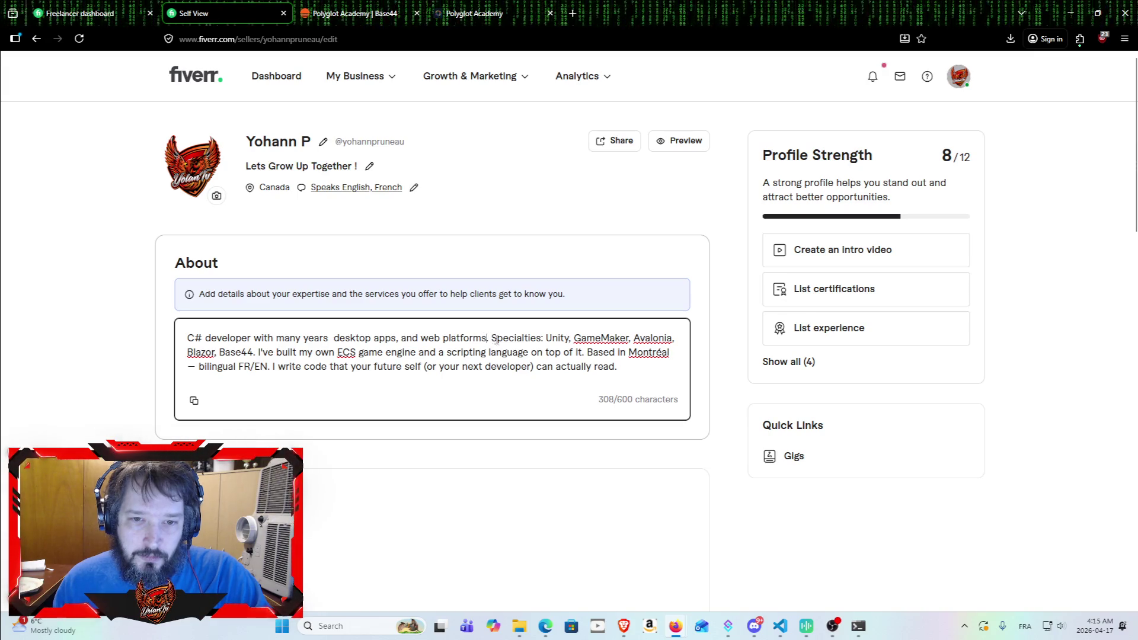
pyautogui.click(488, 338)
pyautogui.hotkey('ctrl', 'v')
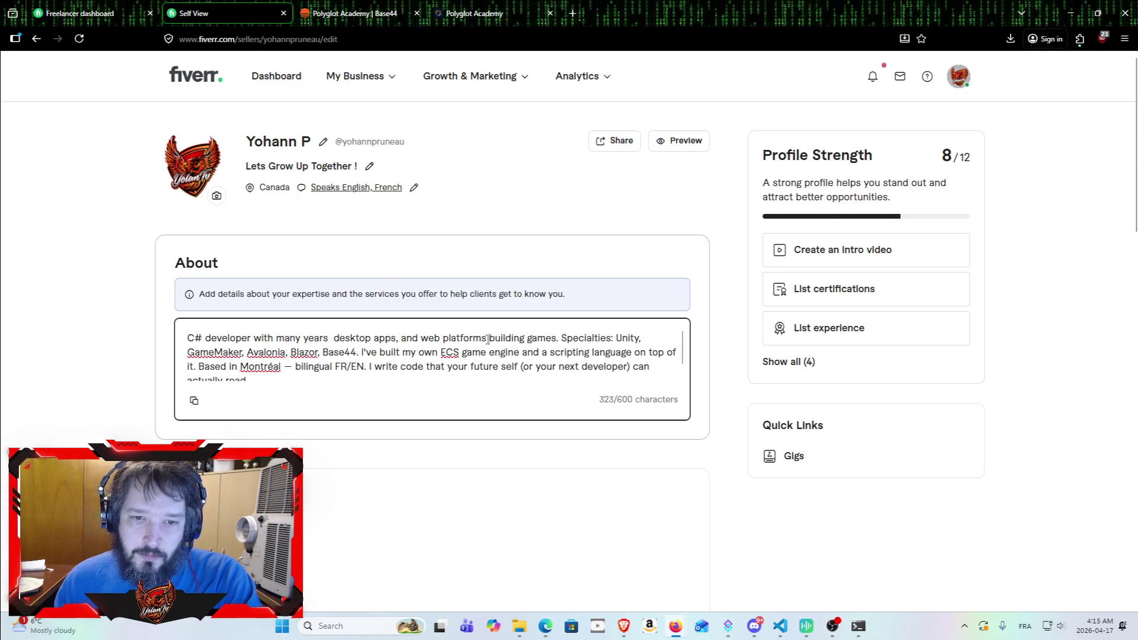
# - Add the comma after 'platforms', remove the double space before 'desktop', and save the bio
pyautogui.doubleClick(487, 339)
pyautogui.click(488, 339)
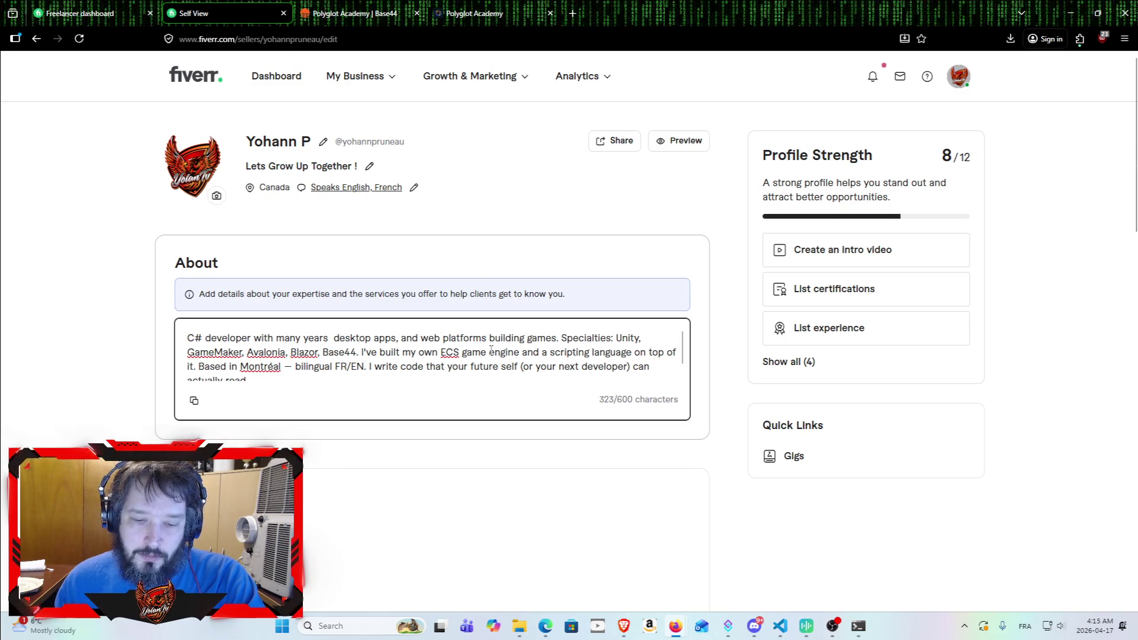
pyautogui.write(',')
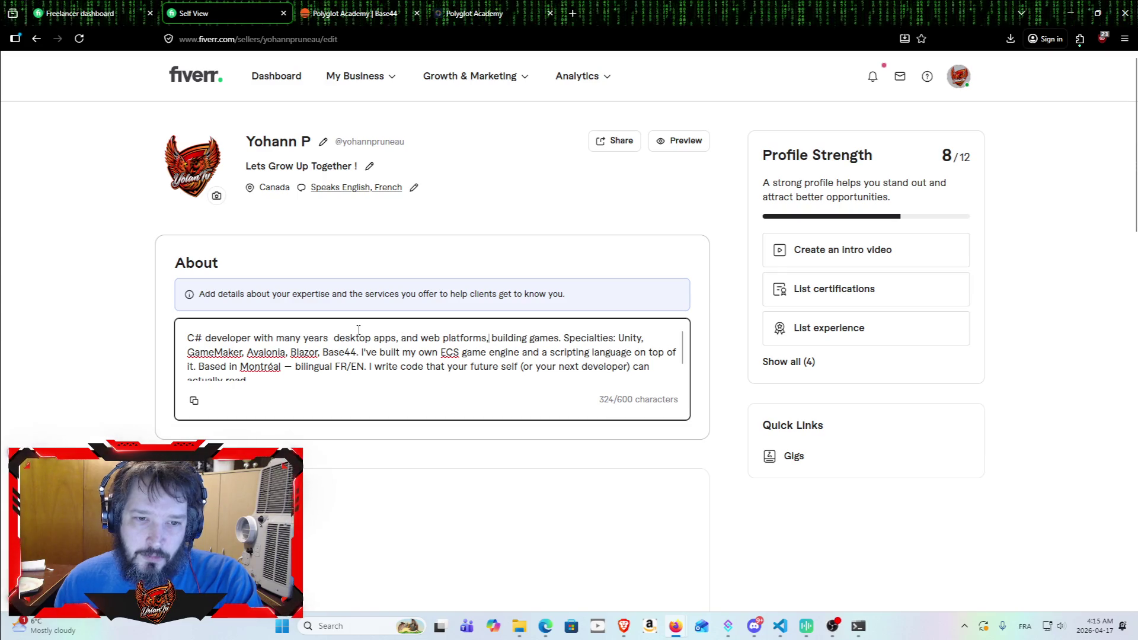
pyautogui.click(334, 338)
pyautogui.press('BackSpace')
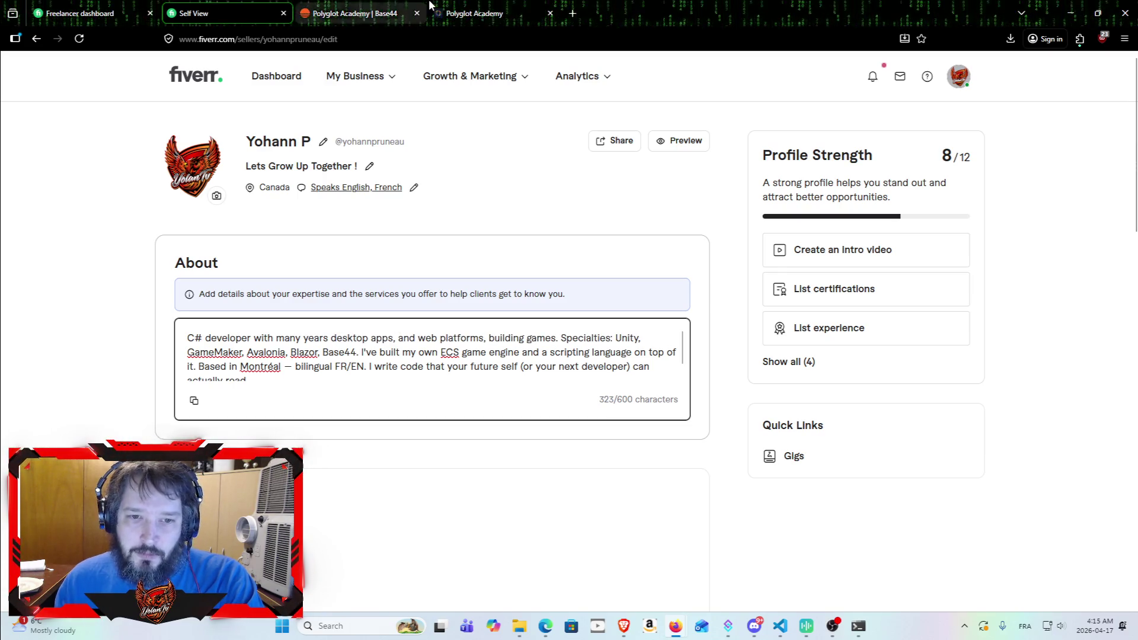
pyautogui.click(427, 216)
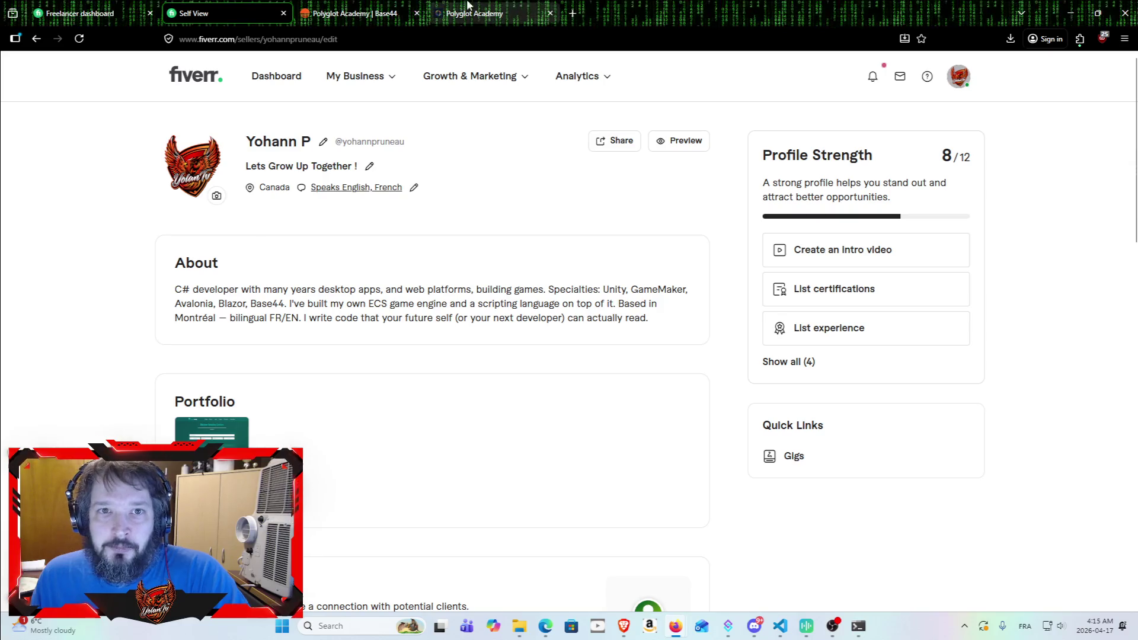
# - Switch to the Base44 Polyglot Academy editor tab
pyautogui.click(355, 14)
pyautogui.click(471, 13)
pyautogui.click(352, 13)
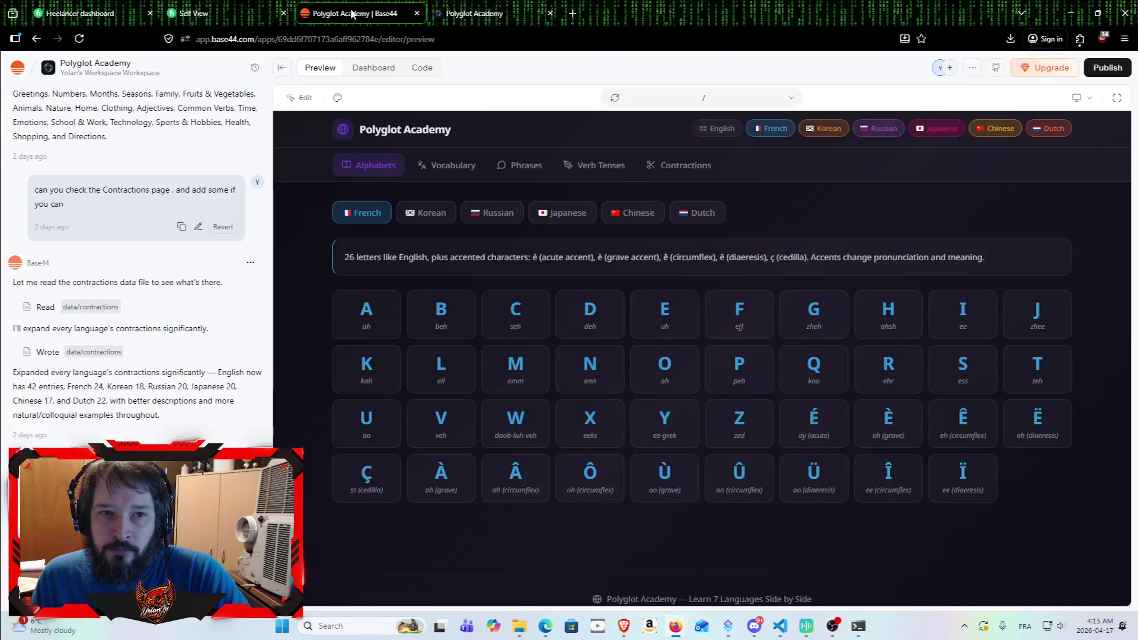
# - Close the extra Polyglot Academy tab, reread the Profile picture tip in Claude, and start a new tab
pyautogui.click(549, 13)
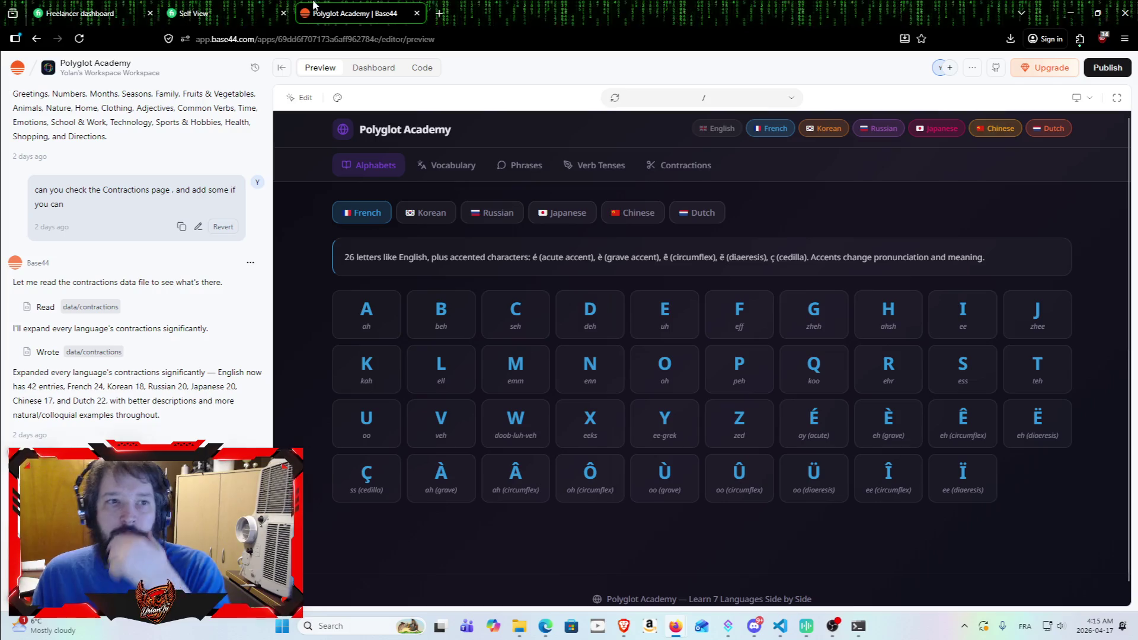
pyautogui.hotkey('alt', 'Tab')
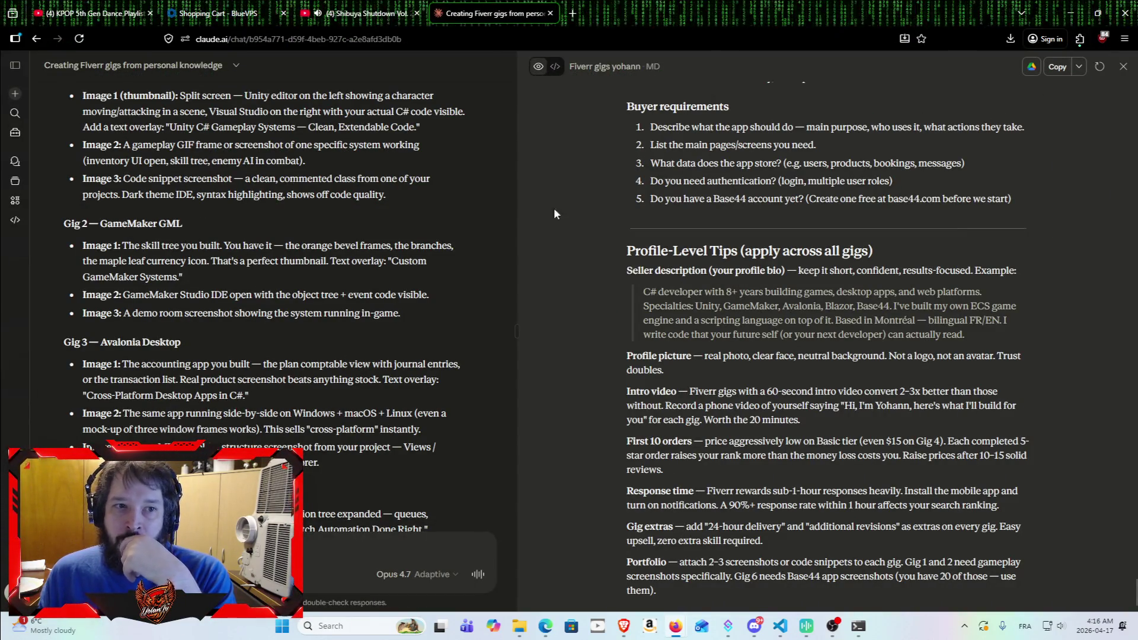
pyautogui.scroll(1, 661, 341)
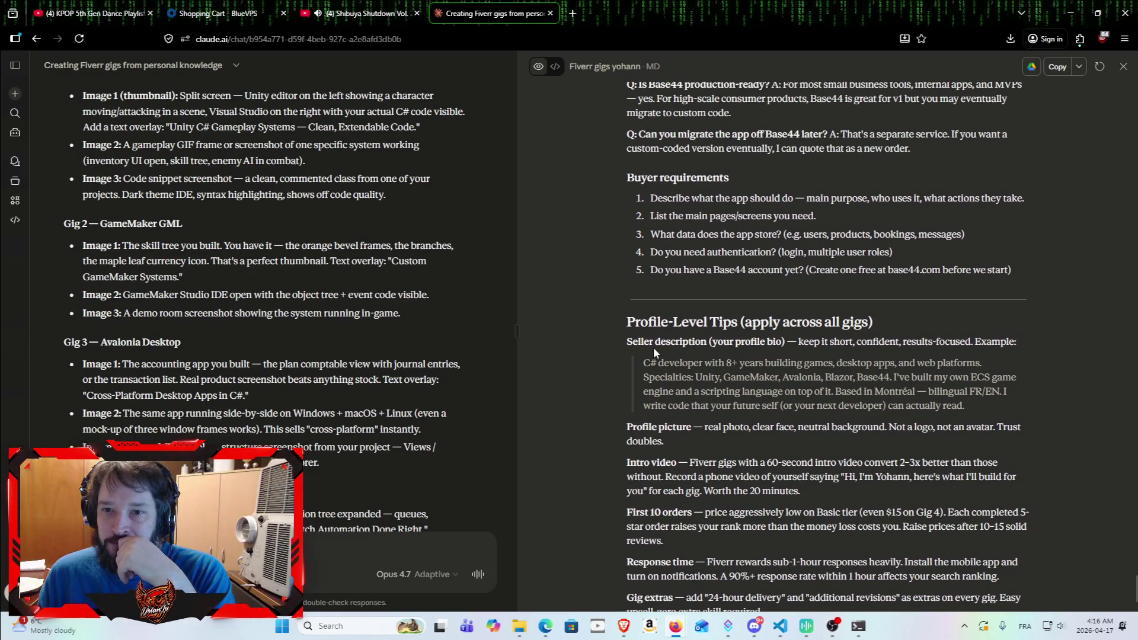
pyautogui.scroll(-1, 644, 354)
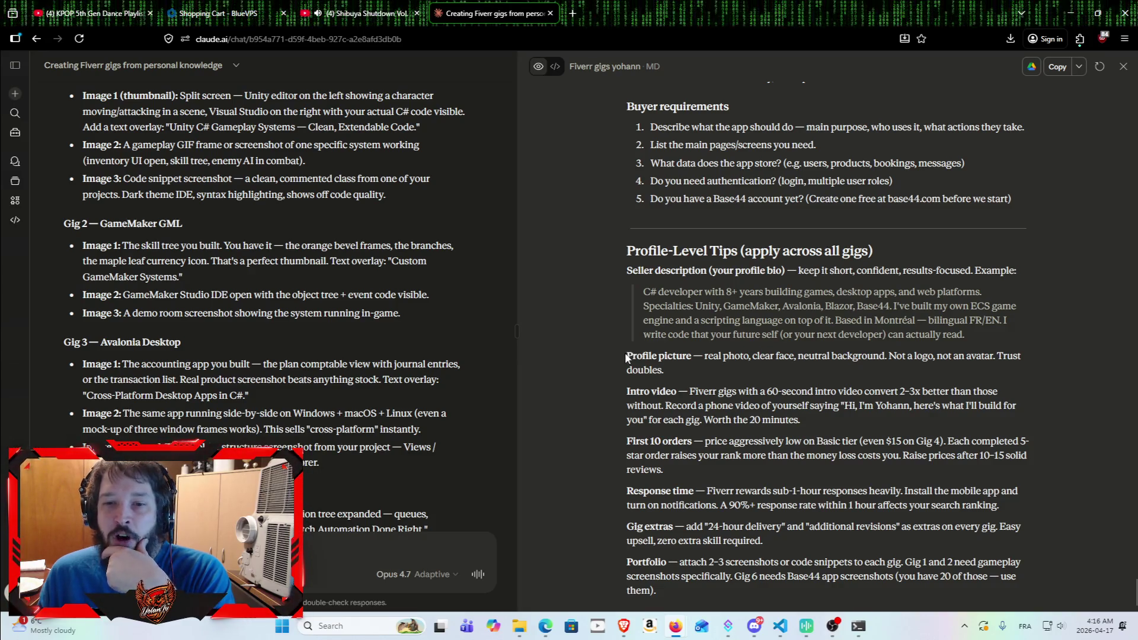
pyautogui.moveTo(627, 357); pyautogui.dragTo(833, 378)
pyautogui.click(834, 371)
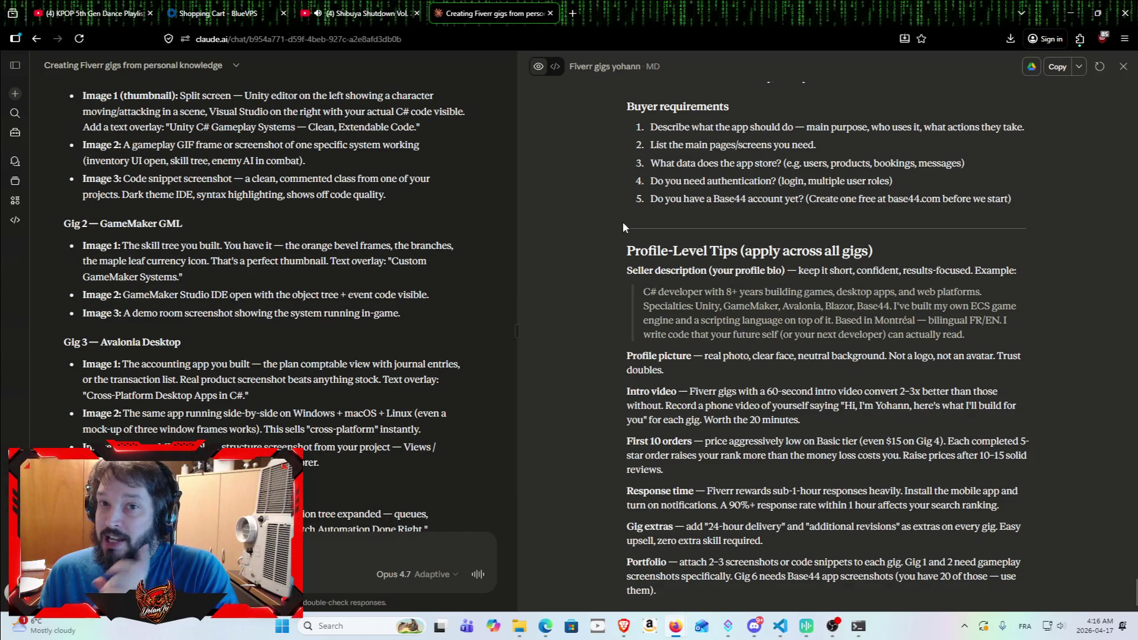
pyautogui.click(574, 11)
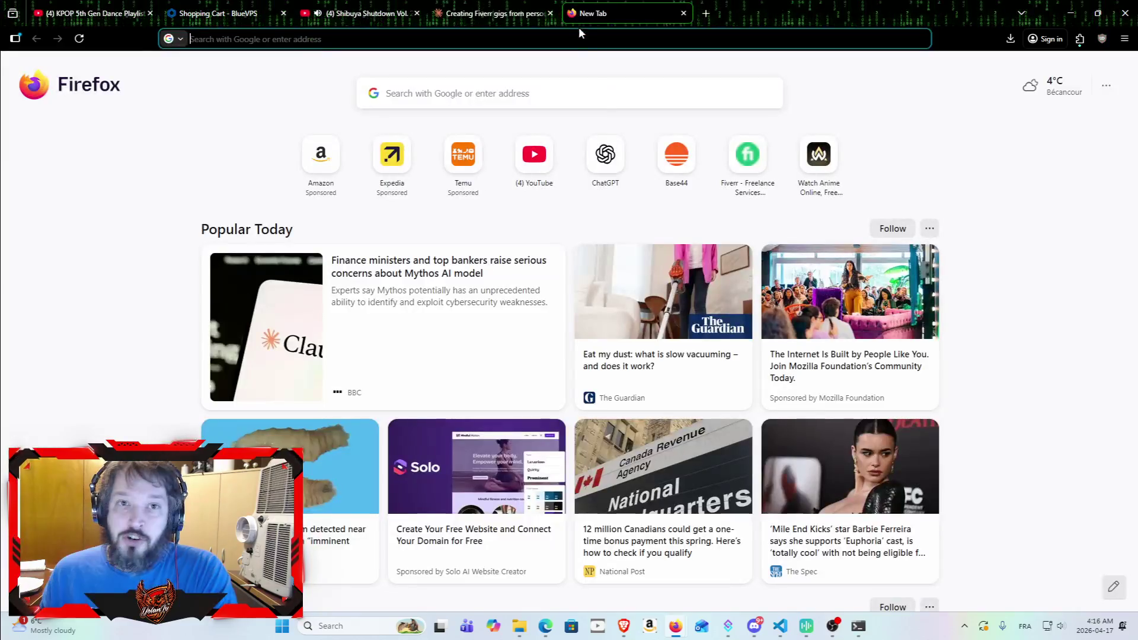
# - Search Google for 'claude new ai', dropping the autofilled claude.ai completion
pyautogui.click(550, 92)
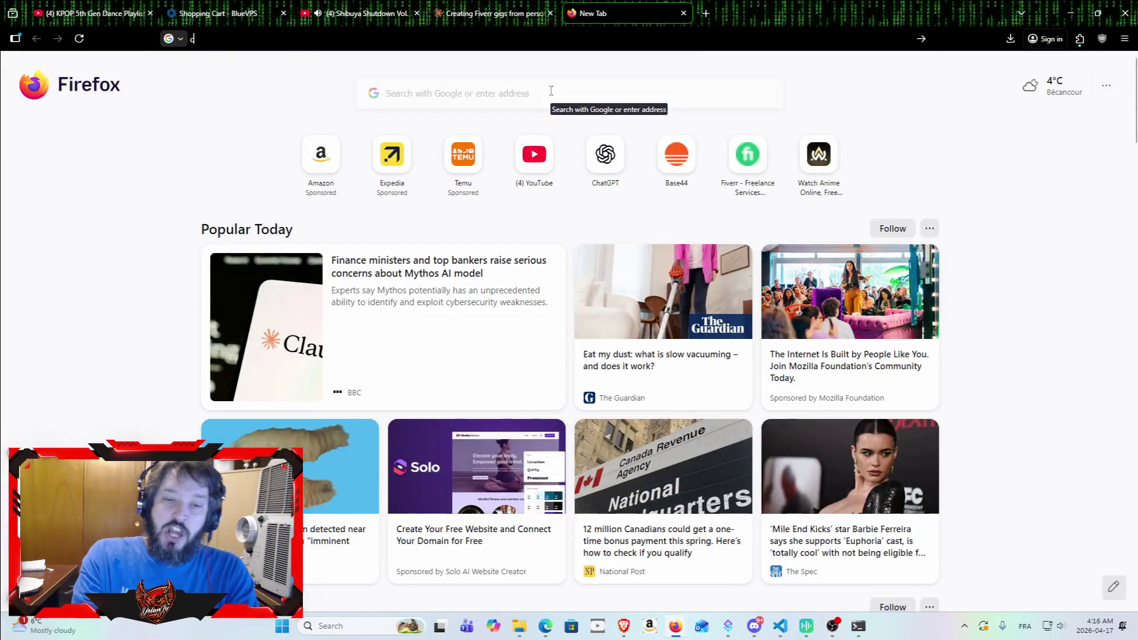
pyautogui.write('claude')
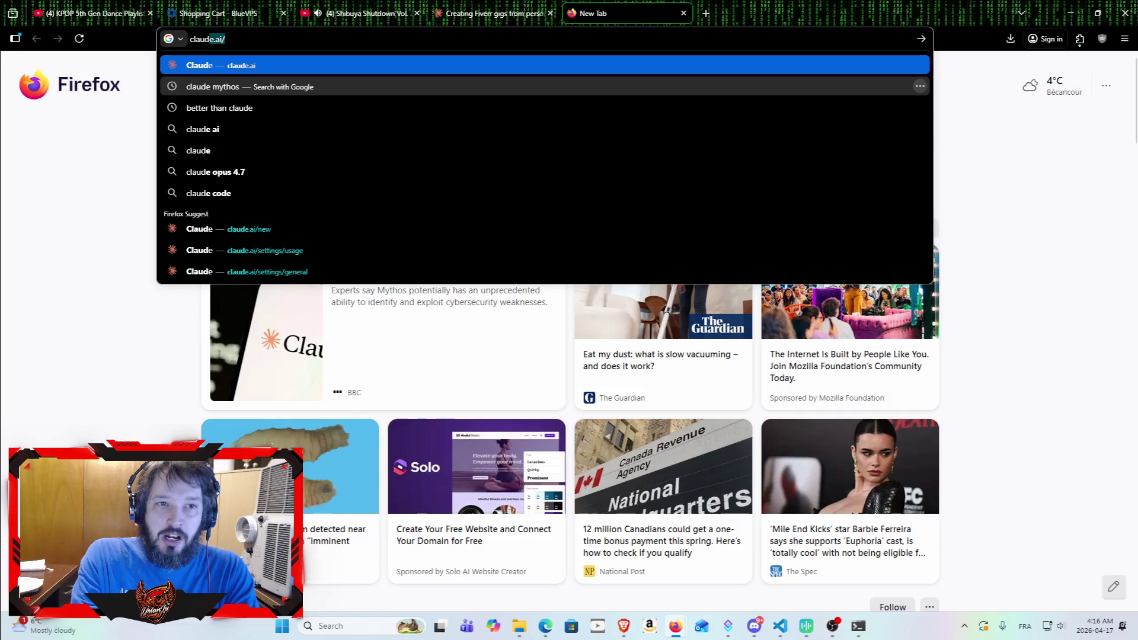
pyautogui.press('BackSpace')
pyautogui.write('e')
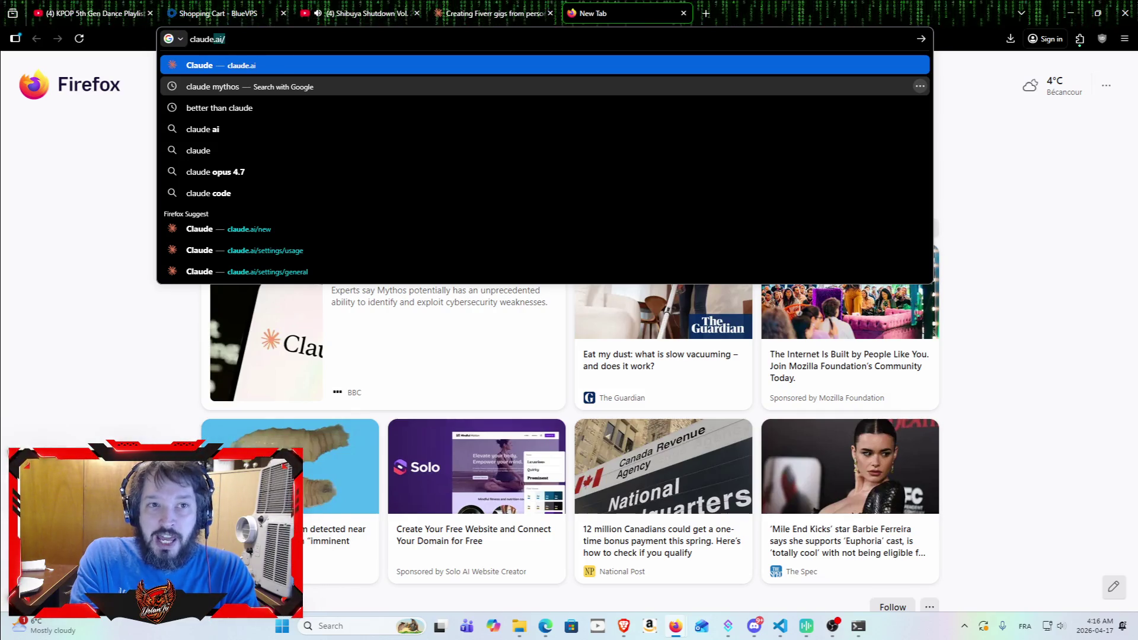
pyautogui.press('BackSpace')
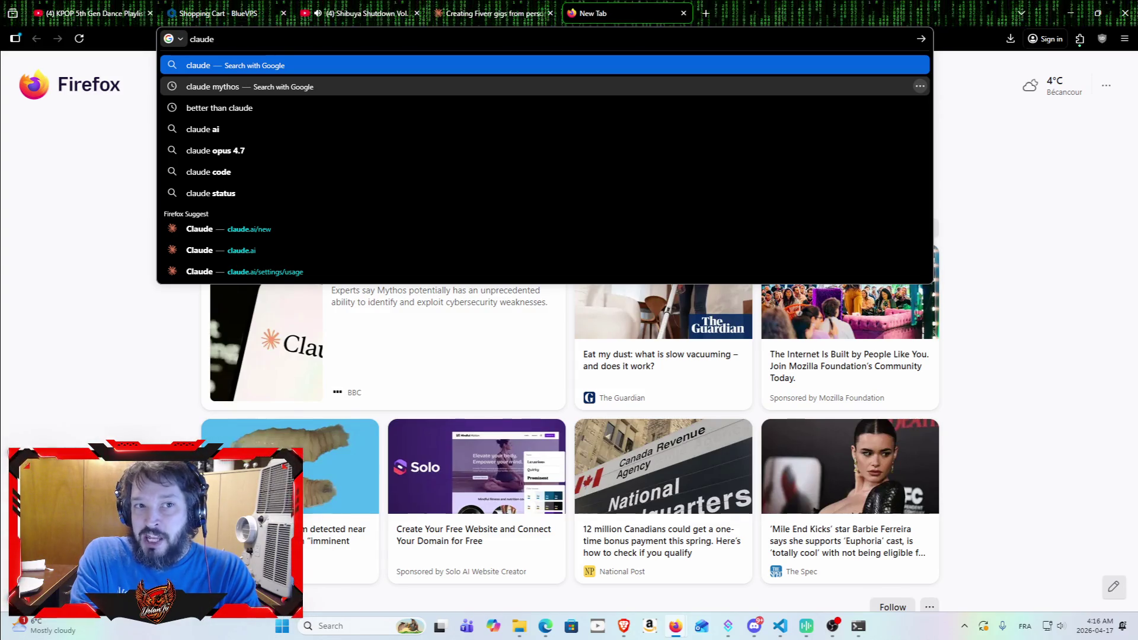
pyautogui.write('new')
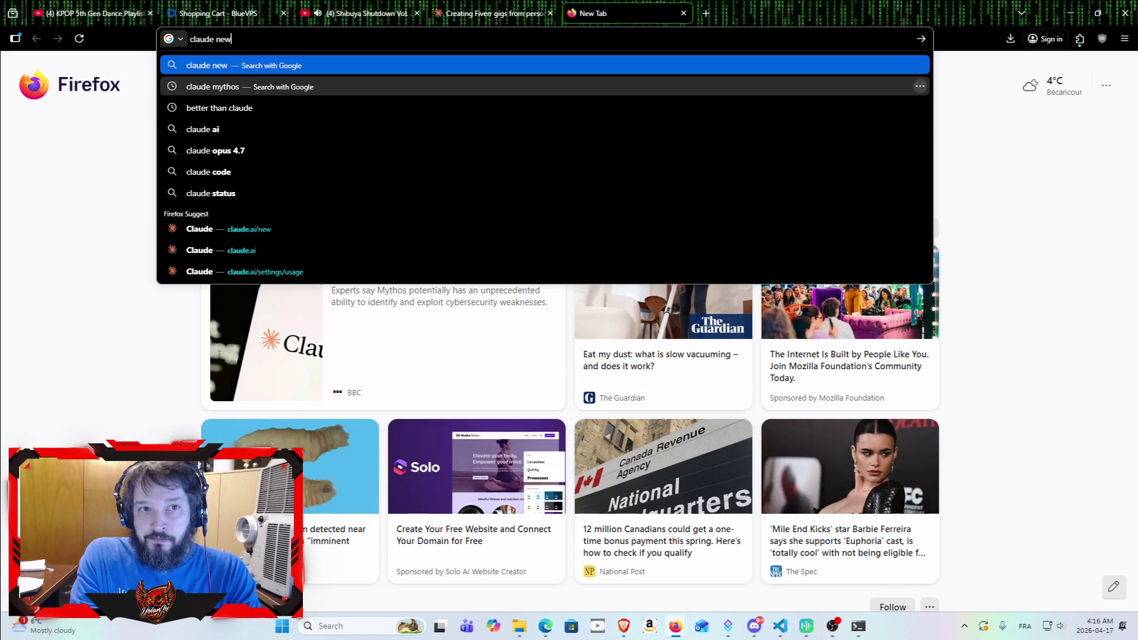
pyautogui.write(' ai')
pyautogui.press('Return')
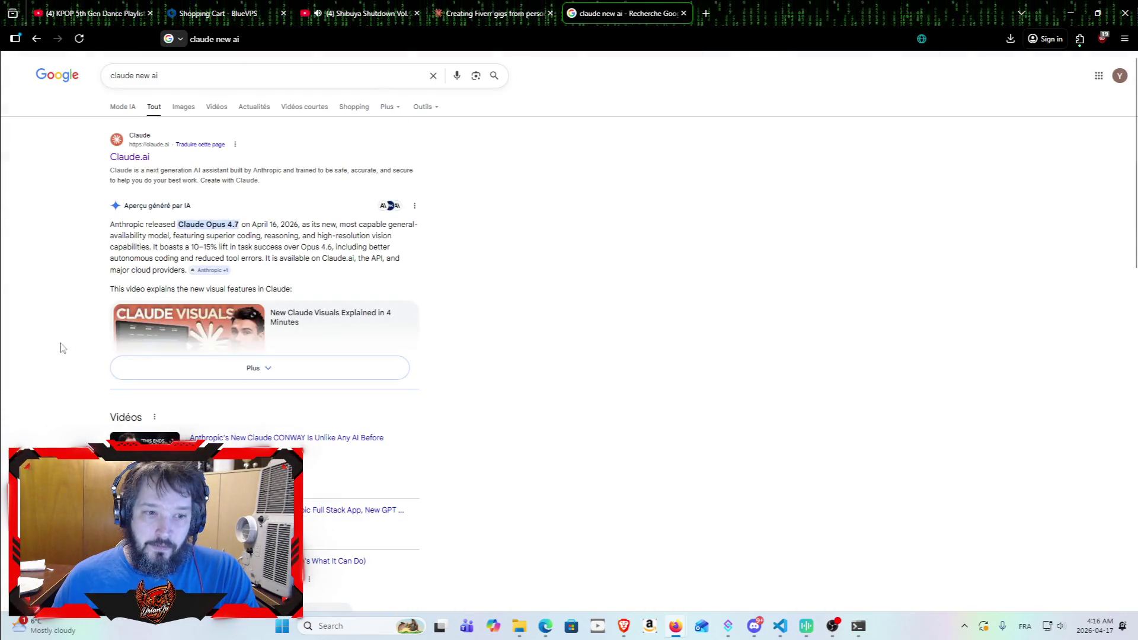
pyautogui.scroll(-2, 62, 347)
pyautogui.scroll(-2, 112, 338)
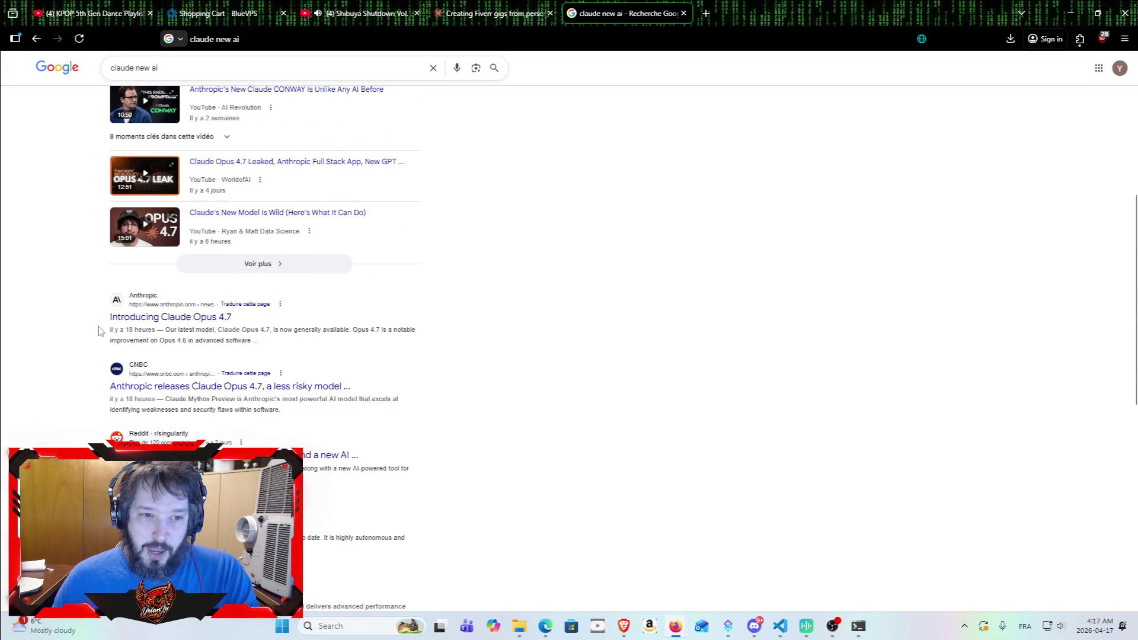
pyautogui.scroll(-2, 168, 380)
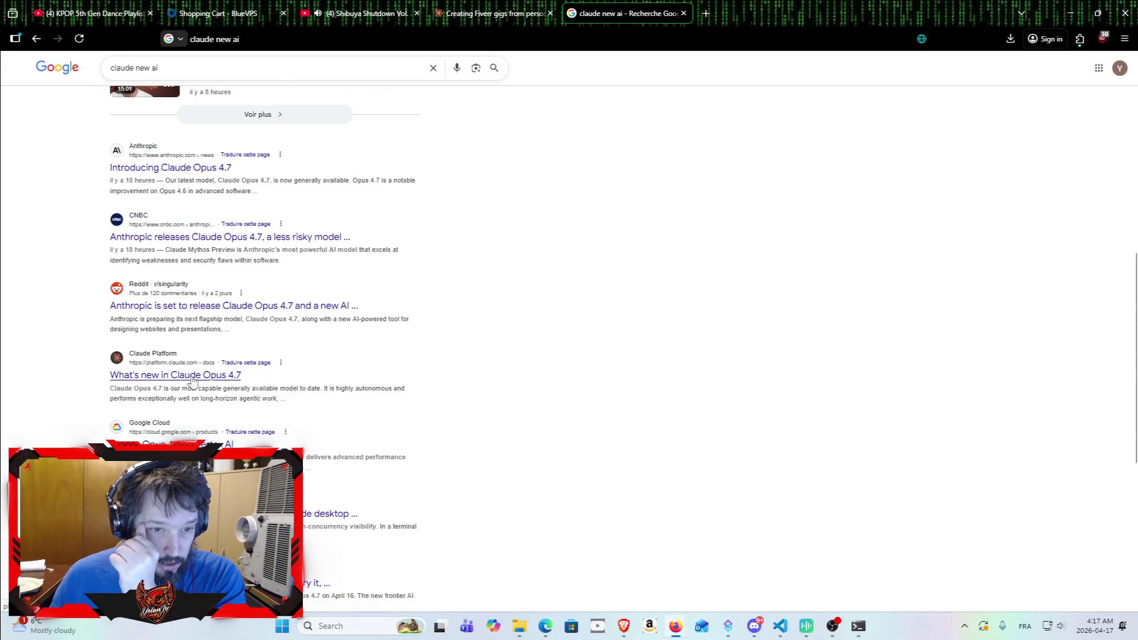
pyautogui.scroll(-1, 195, 382)
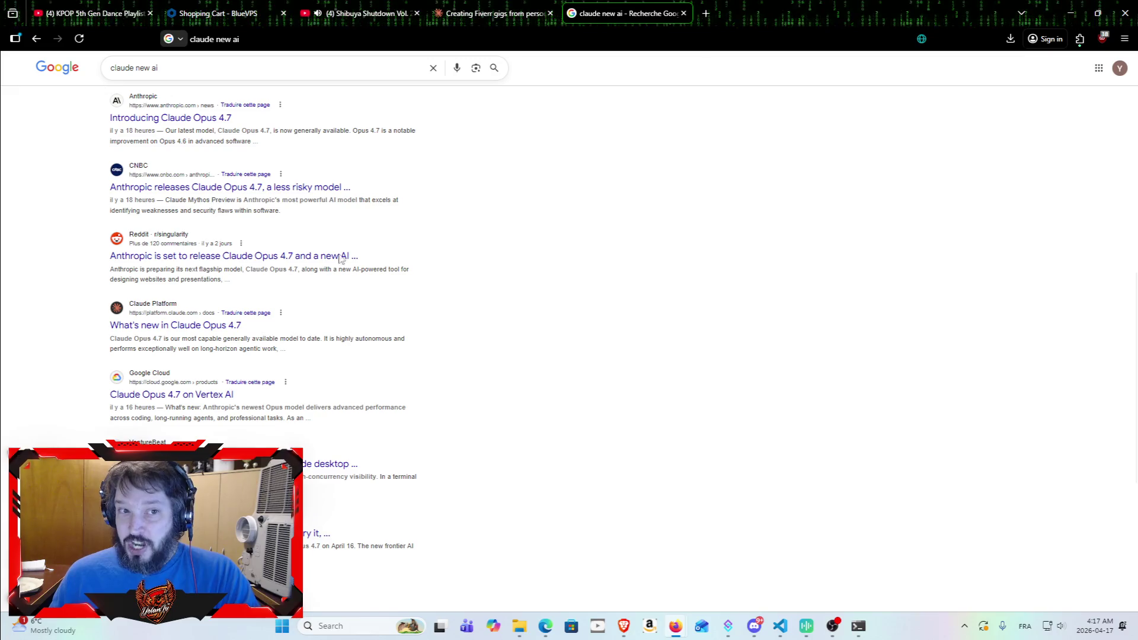
pyautogui.scroll(2, 258, 343)
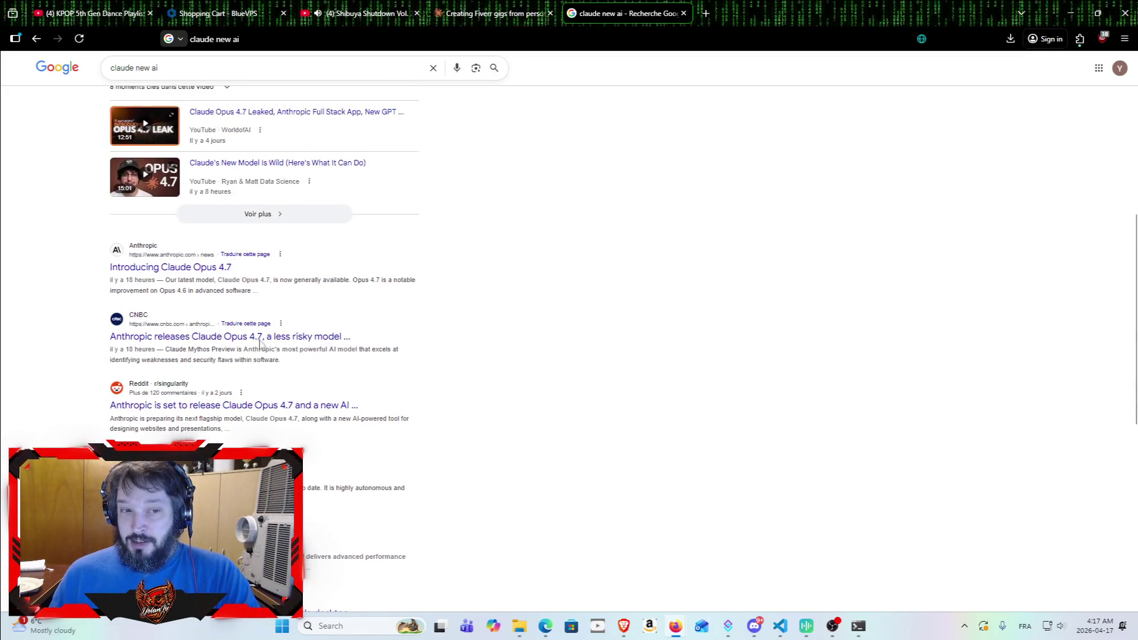
pyautogui.scroll(1, 280, 343)
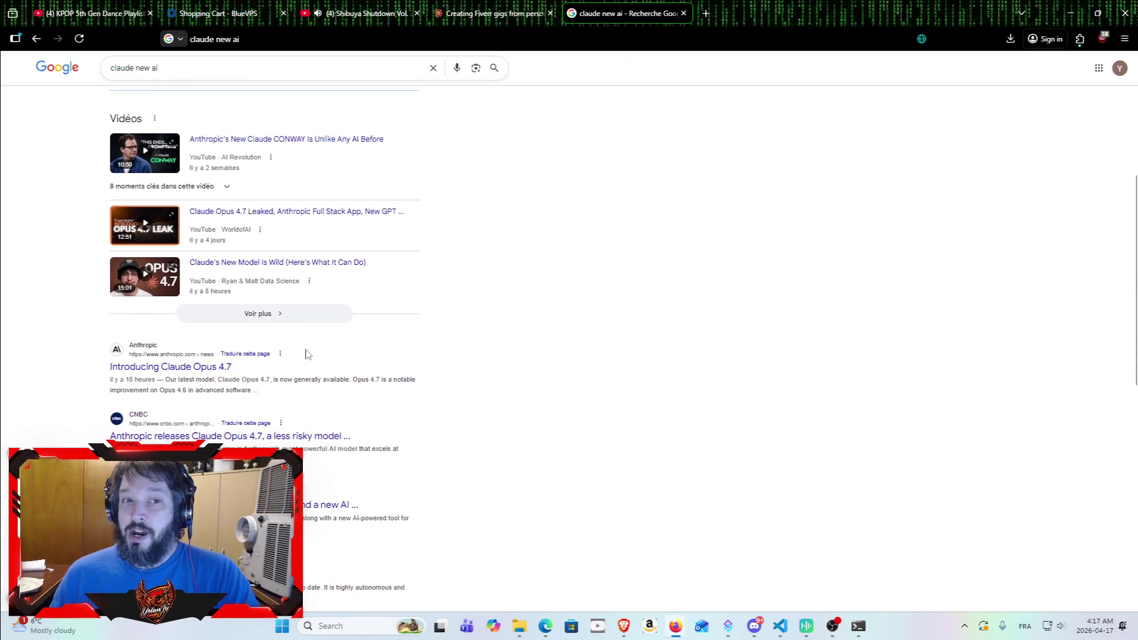
# - Expand the video results, then head to a new Claude chat at claude.ai/new
pyautogui.click(280, 315)
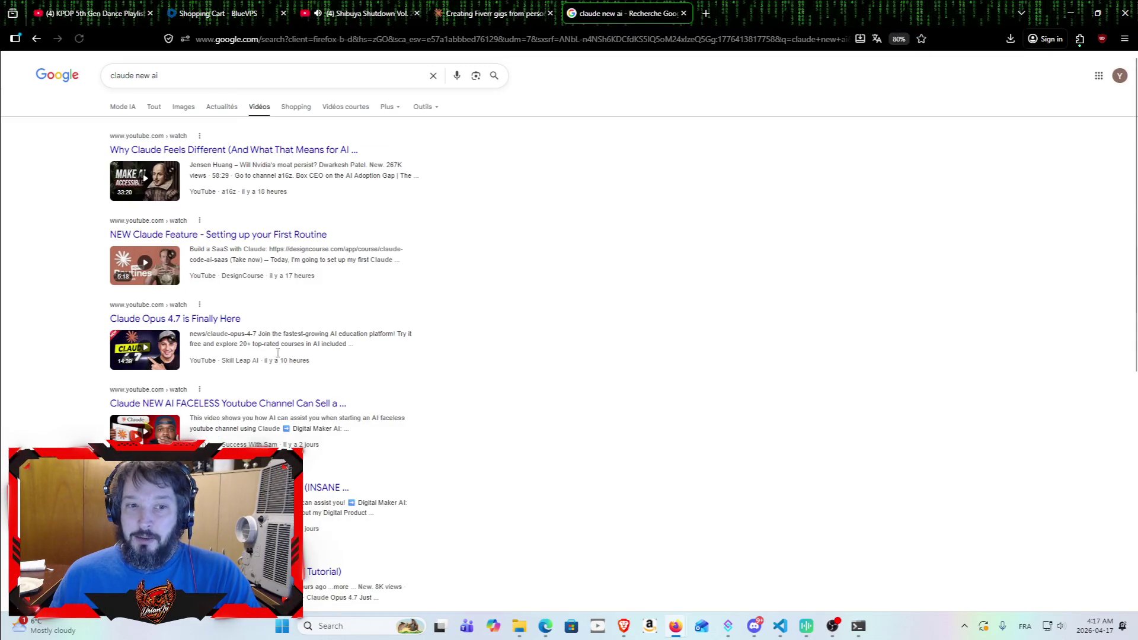
pyautogui.scroll(-1, 269, 291)
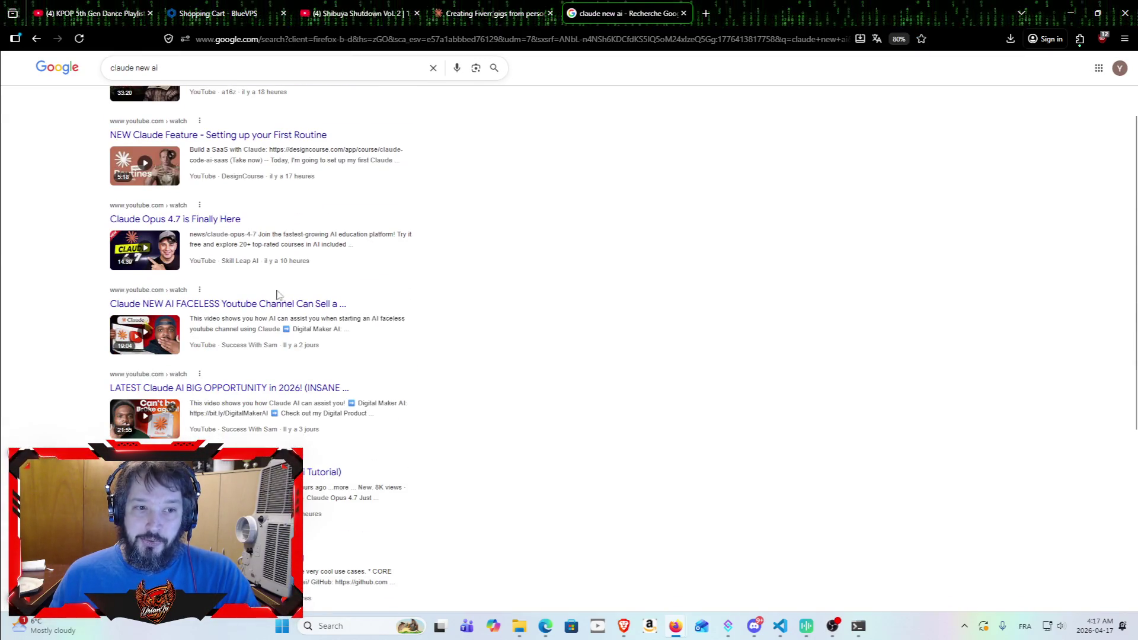
pyautogui.scroll(-1, 277, 295)
pyautogui.click(517, 7)
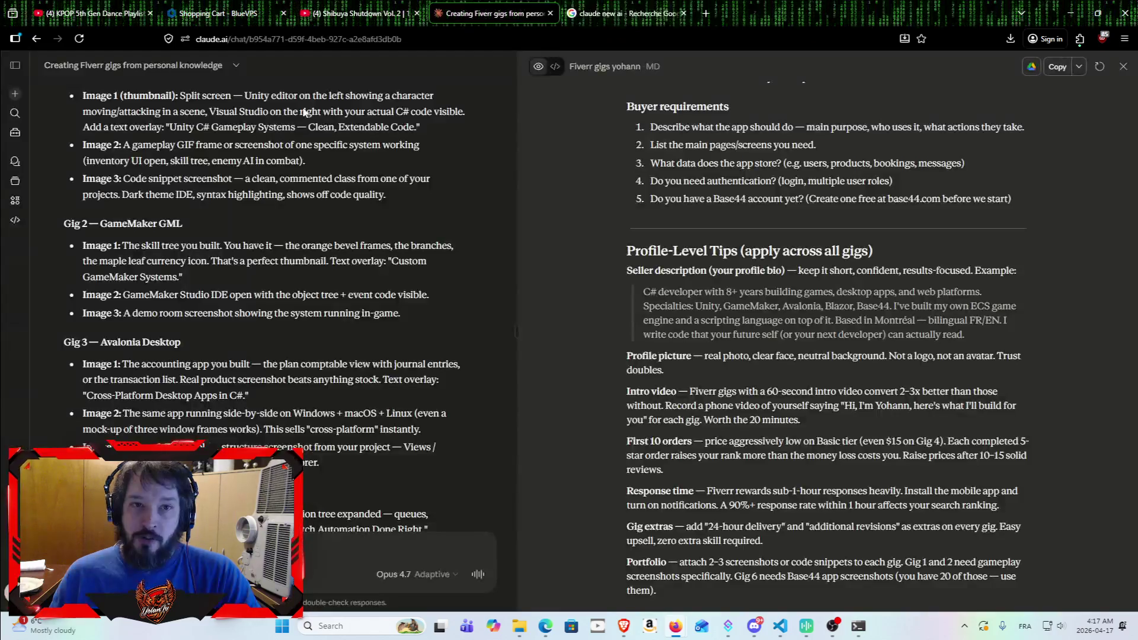
pyautogui.click(616, 16)
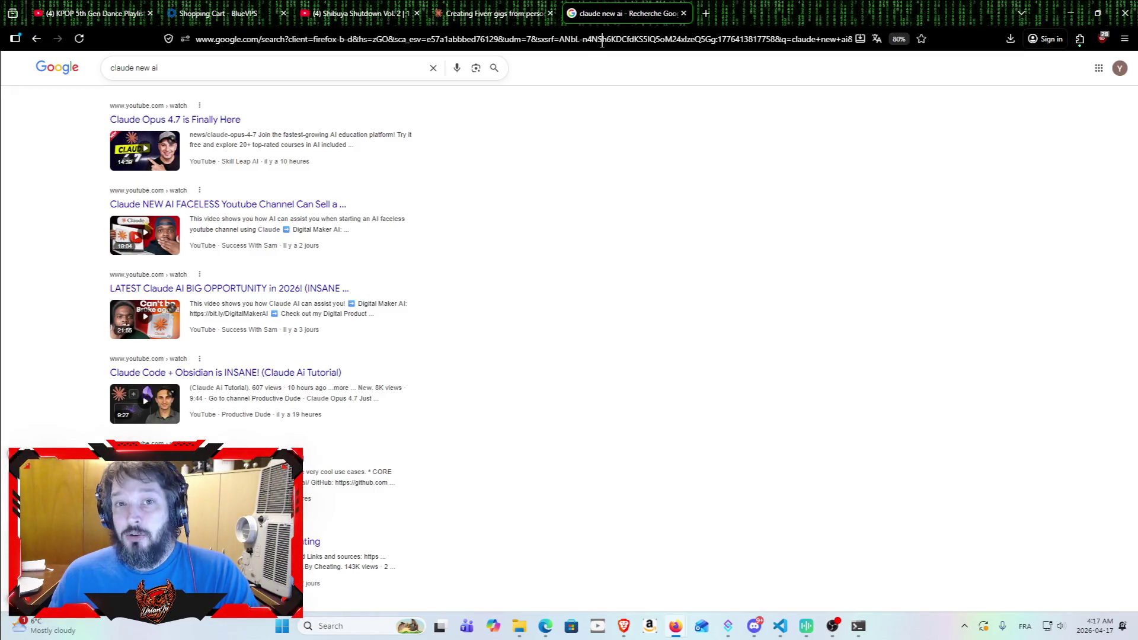
pyautogui.click(578, 38)
pyautogui.write('claude.ai/')
pyautogui.press('Return')
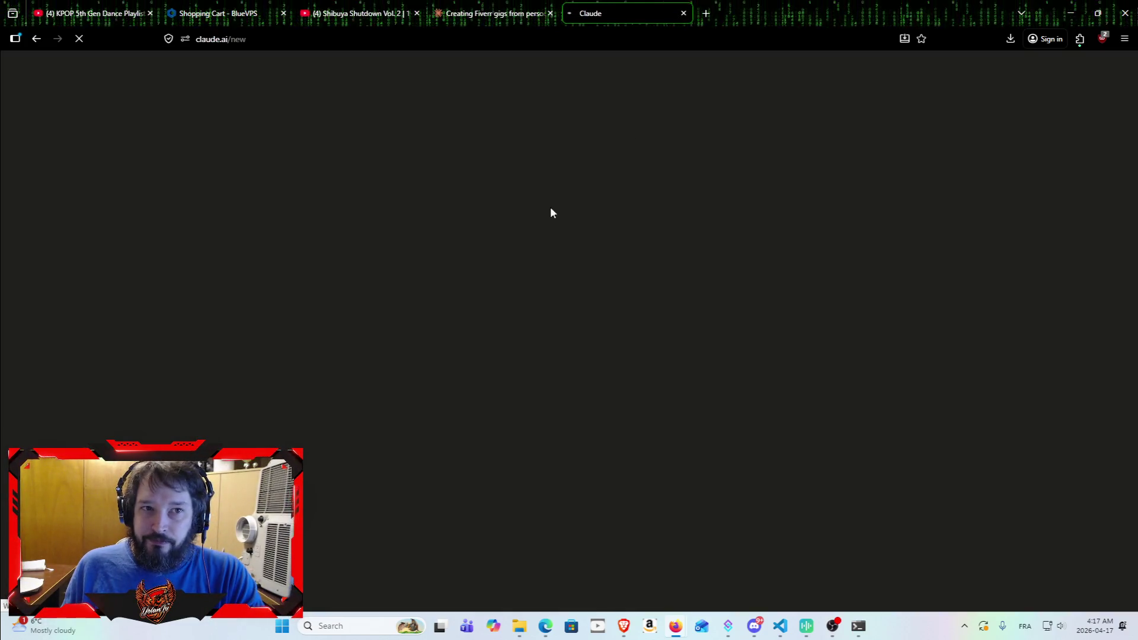
pyautogui.write('wh')
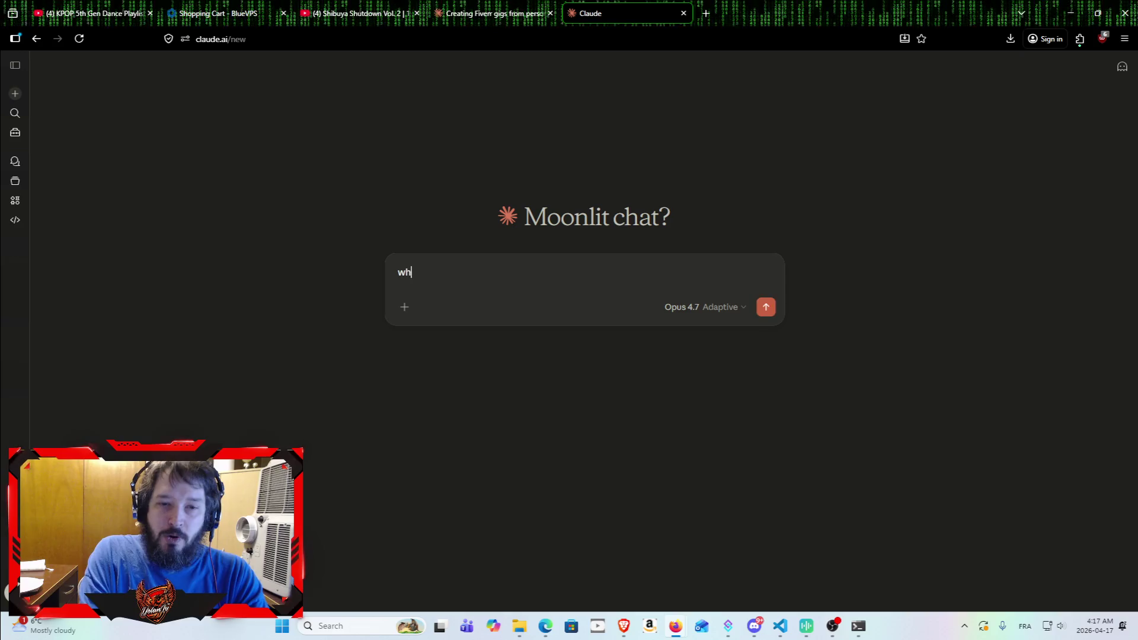
pyautogui.write('at is the name of your ne')
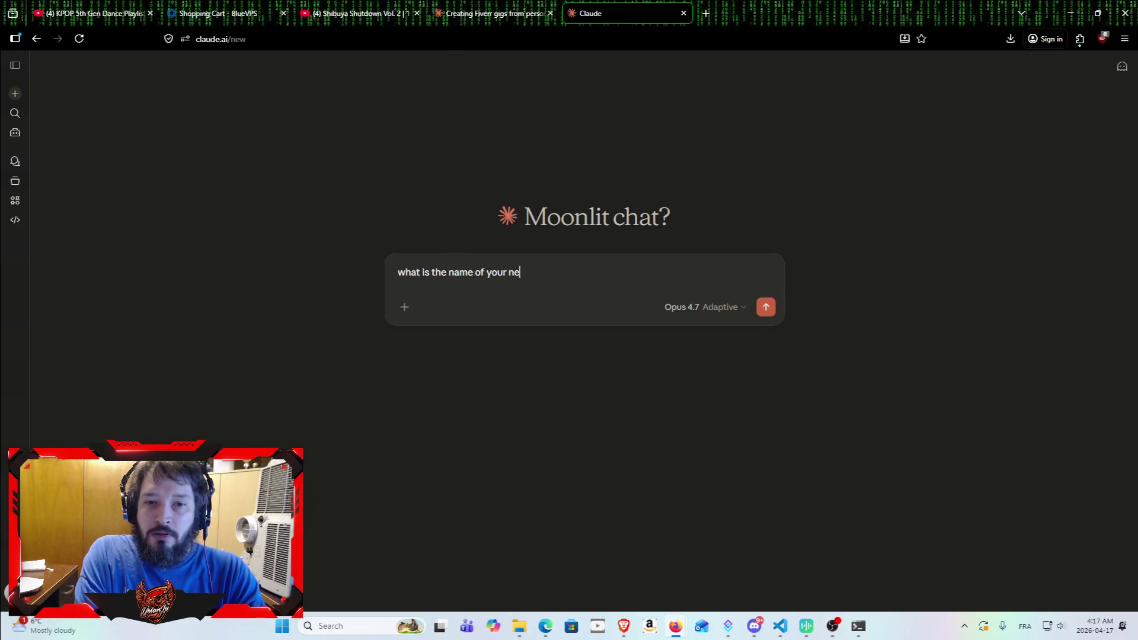
pyautogui.write('w model ')
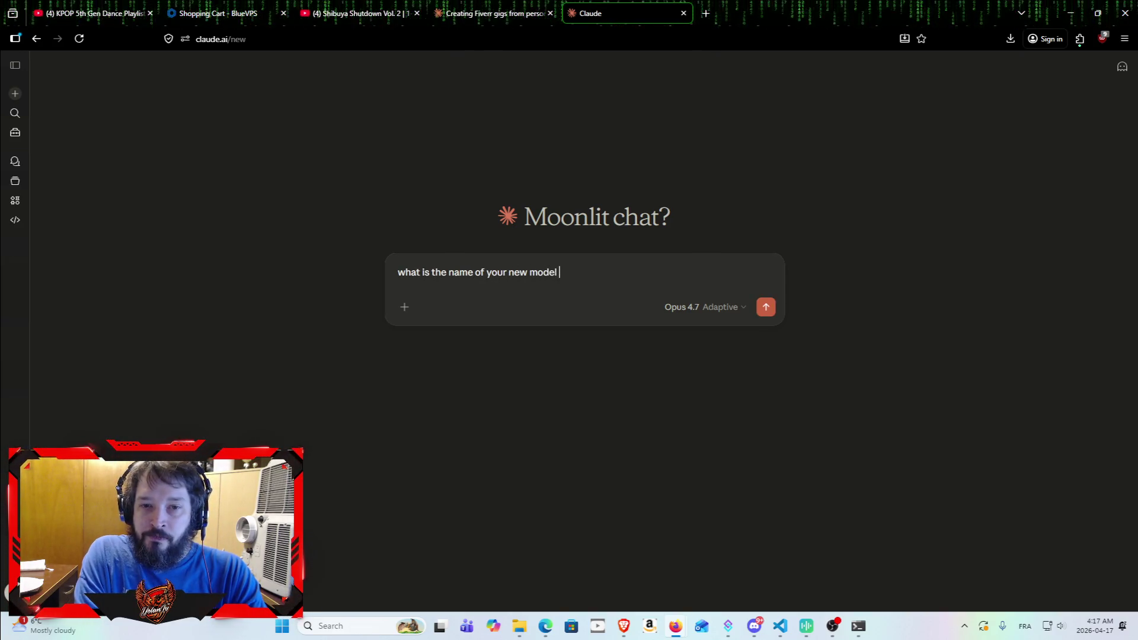
pyautogui.write('that got dela')
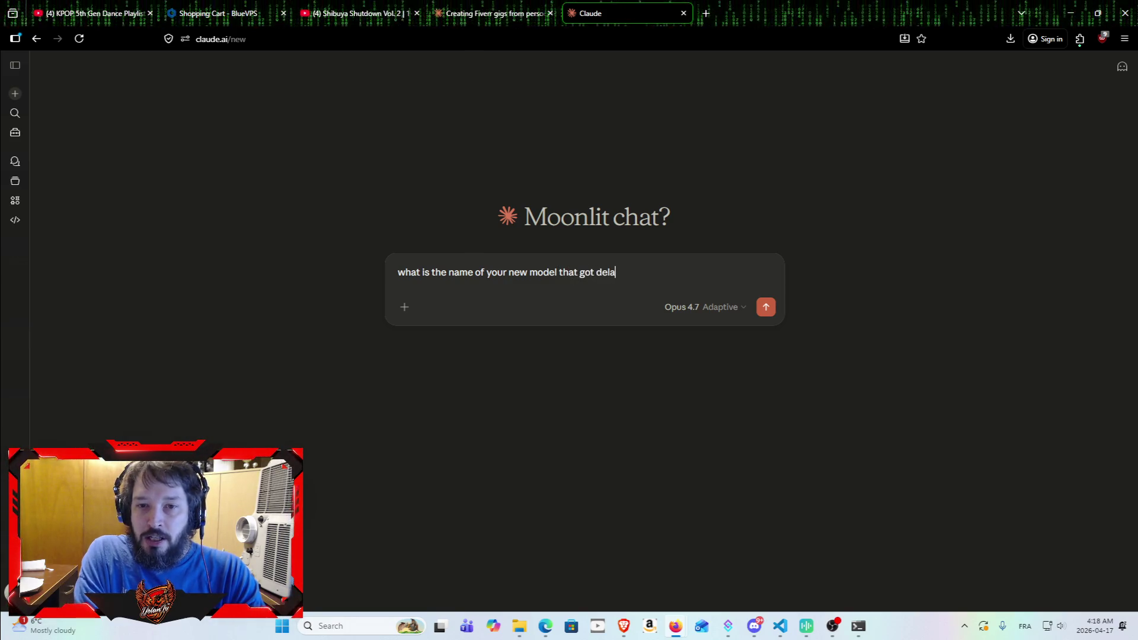
pyautogui.write('yed')
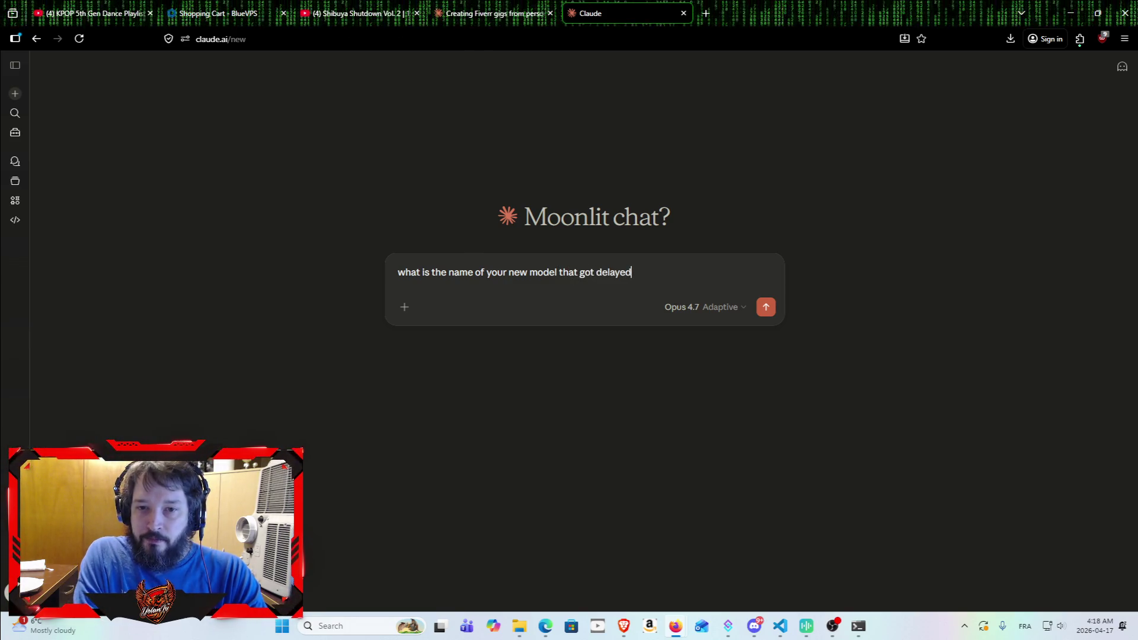
# - Send the question about the delayed model and mark 'Claude Mythos' in Claude's answer
pyautogui.press('Return')
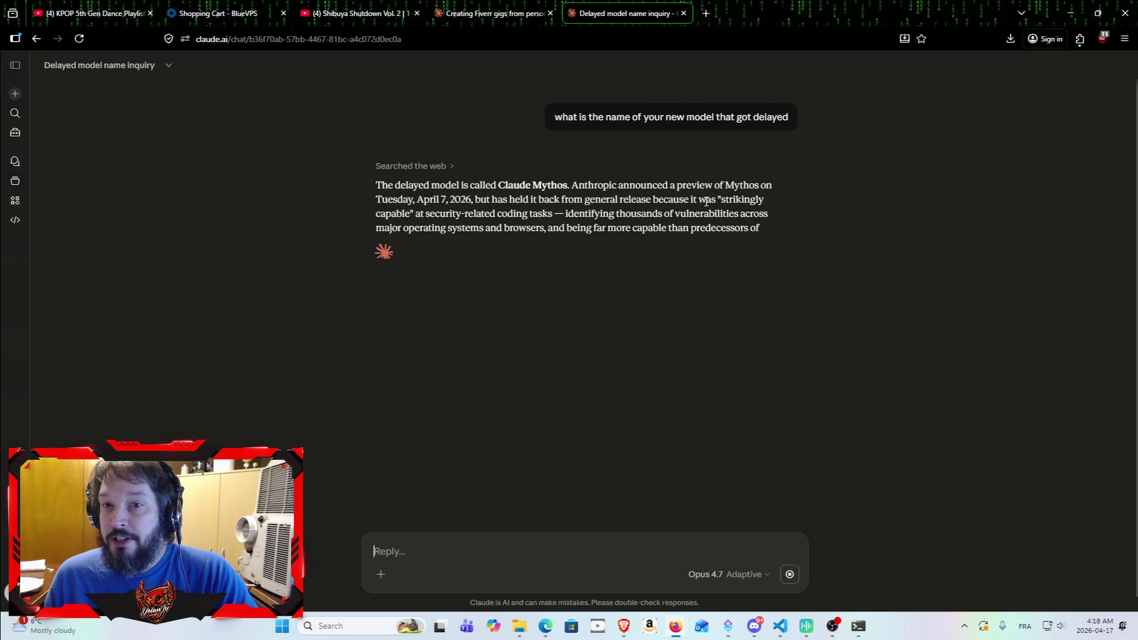
pyautogui.moveTo(376, 185); pyautogui.dragTo(472, 200)
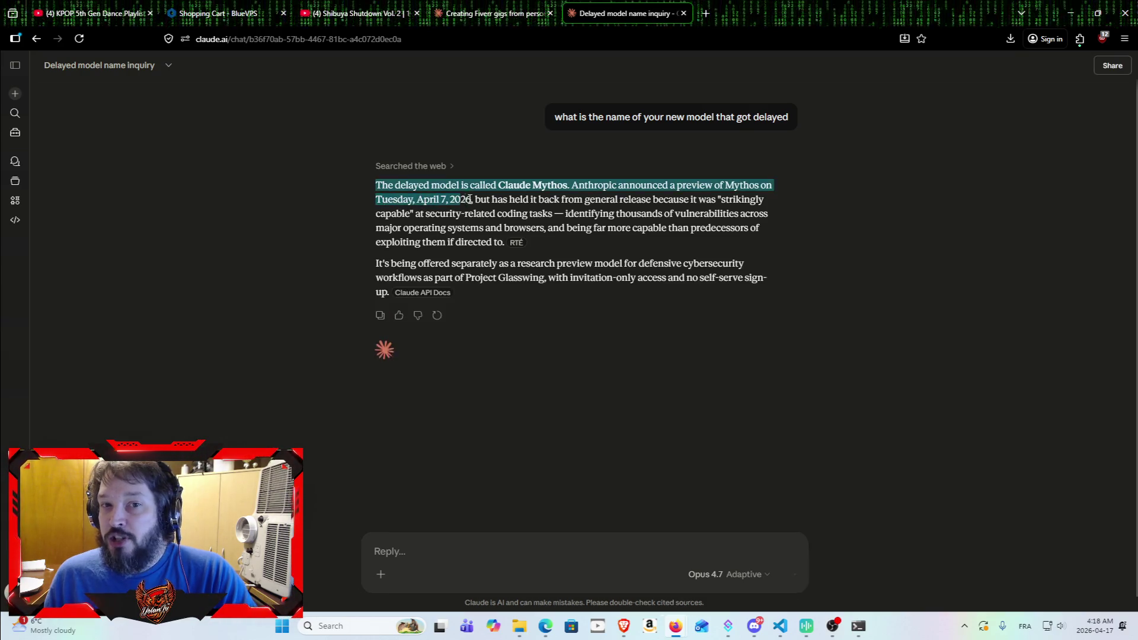
pyautogui.click(473, 200)
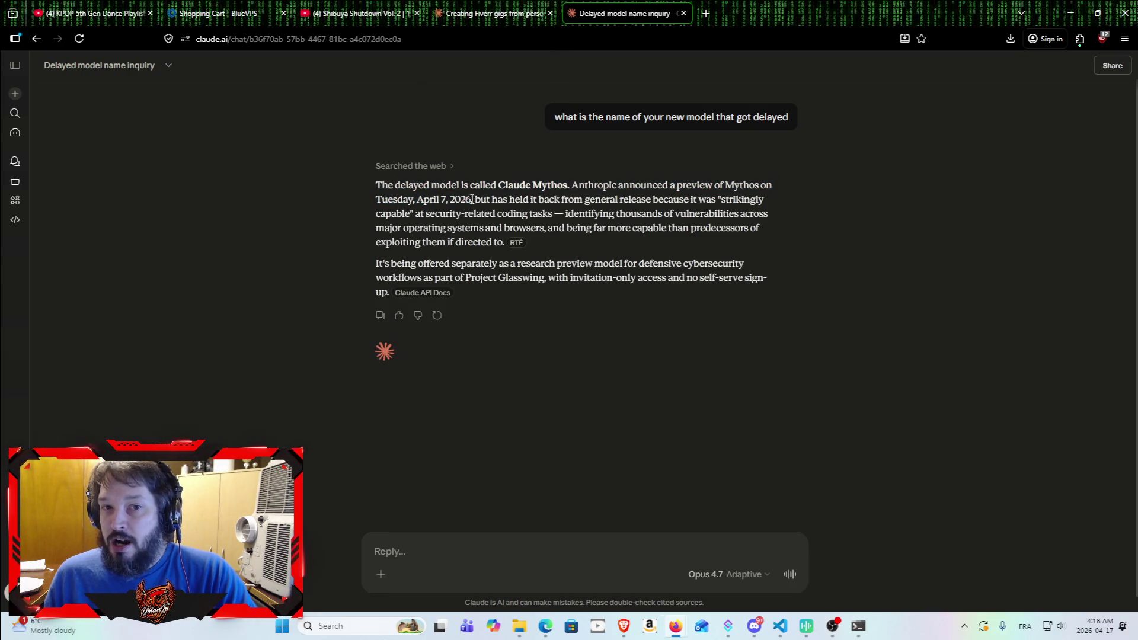
pyautogui.moveTo(499, 186); pyautogui.dragTo(564, 184)
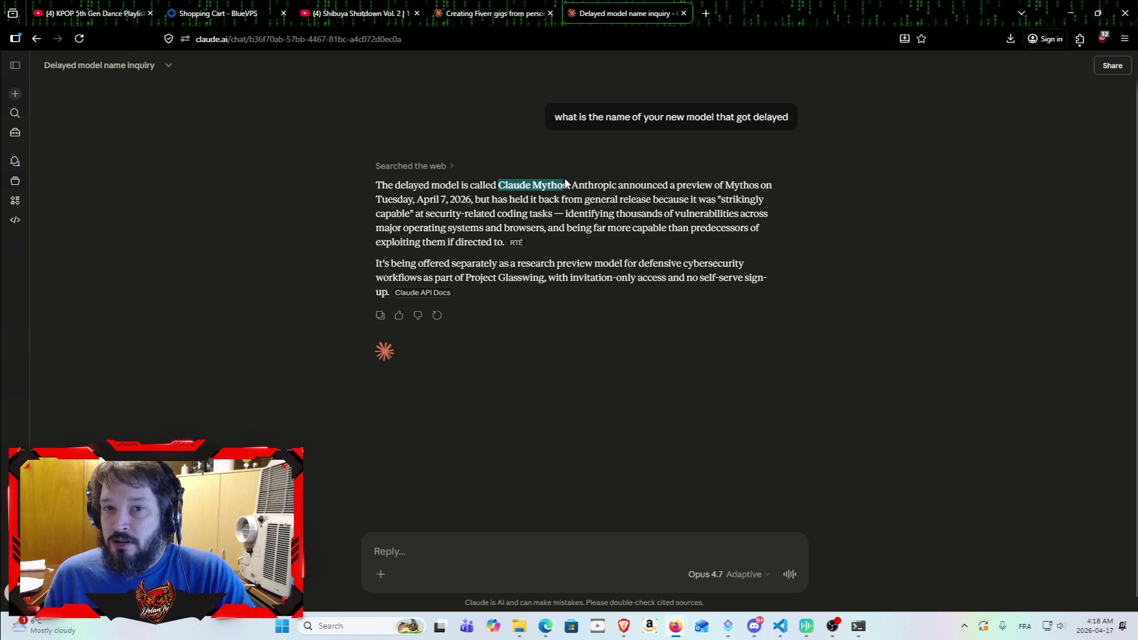
# - Search Google for Claude Mythos in a new tab, then return to the chat
pyautogui.click(706, 13)
pyautogui.write('Claude Mythos')
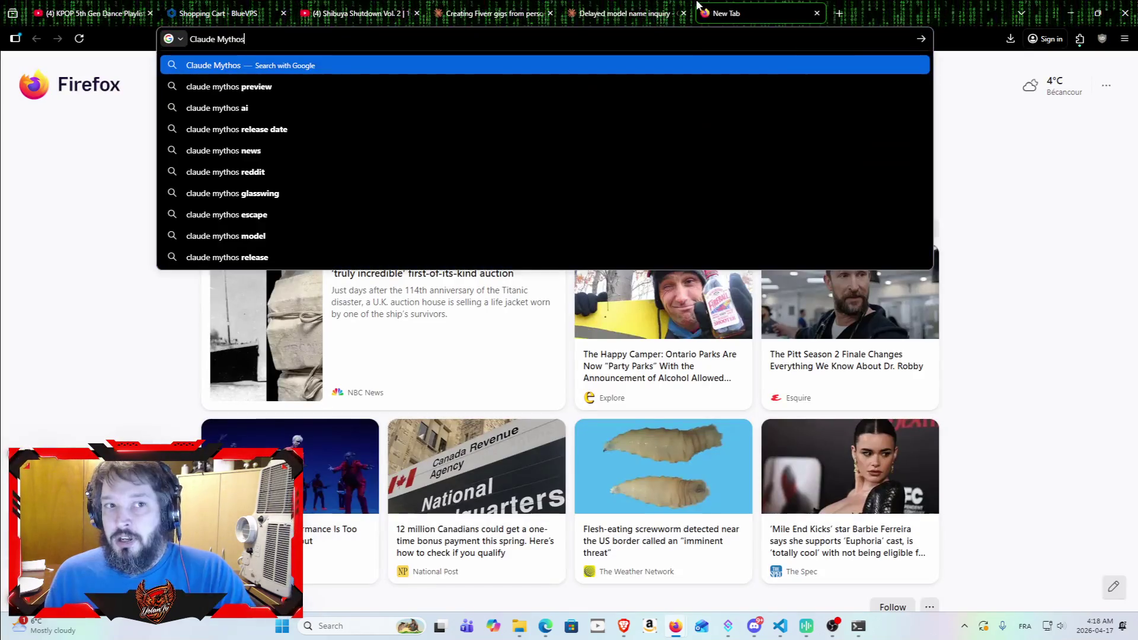
pyautogui.press('Return')
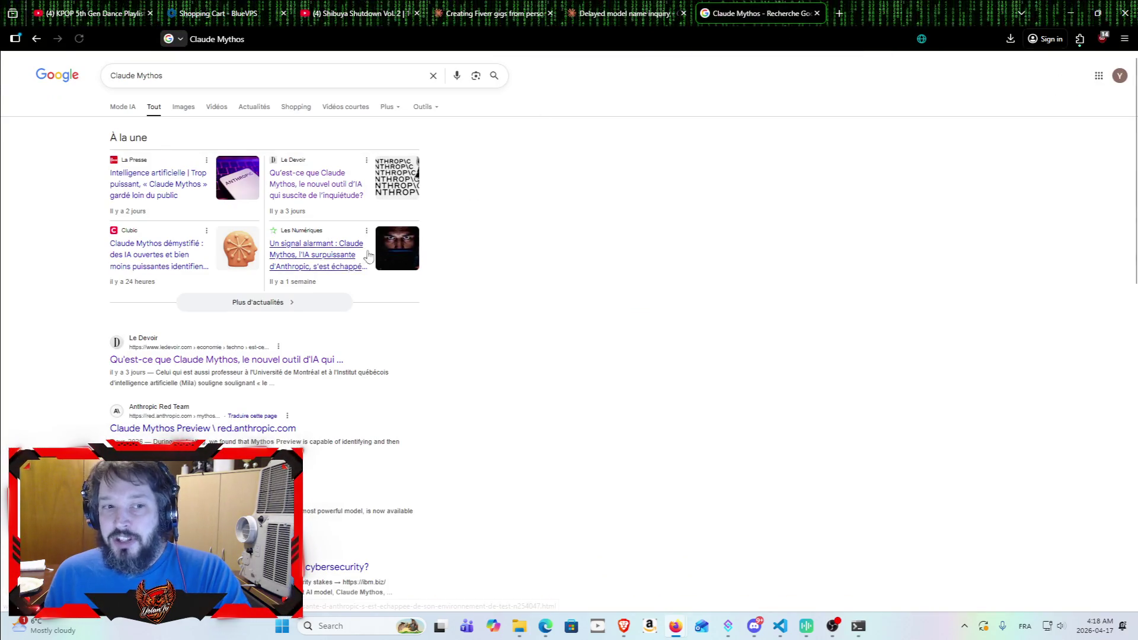
pyautogui.click(627, 13)
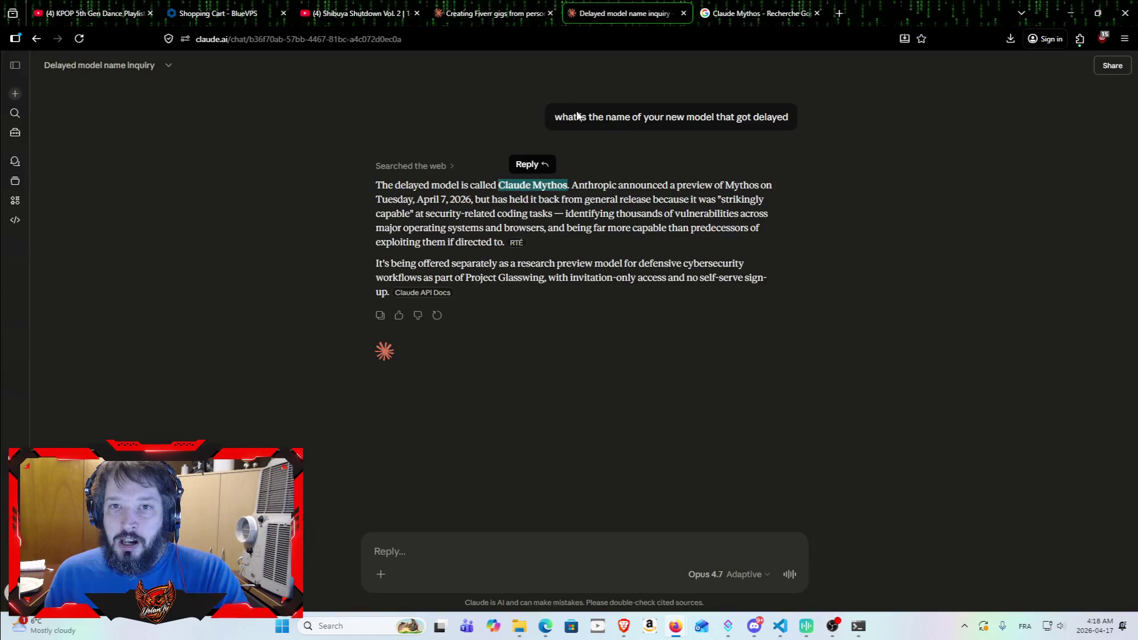
# - Send the reply 'Claude Mythos website please' in the chat
pyautogui.click(538, 532)
pyautogui.write('Claude Mythos')
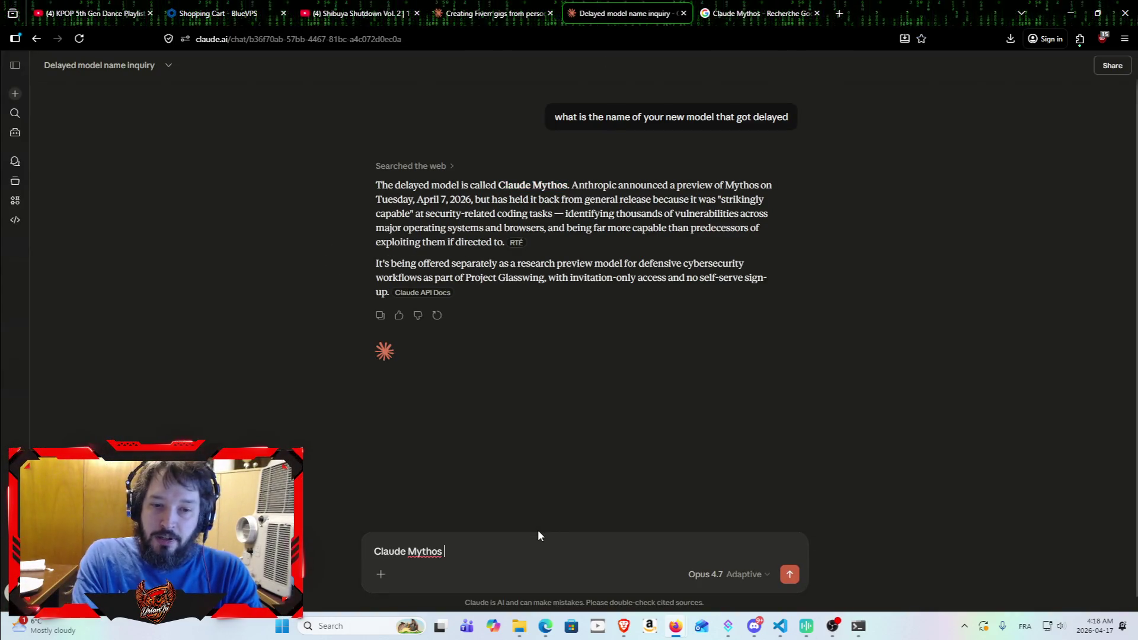
pyautogui.write('wordname')
pyautogui.press('BackSpace')
pyautogui.press('BackSpace')
pyautogui.press('BackSpace')
pyautogui.write('we')
pyautogui.press('BackSpace')
pyautogui.press('BackSpace')
pyautogui.write('w')
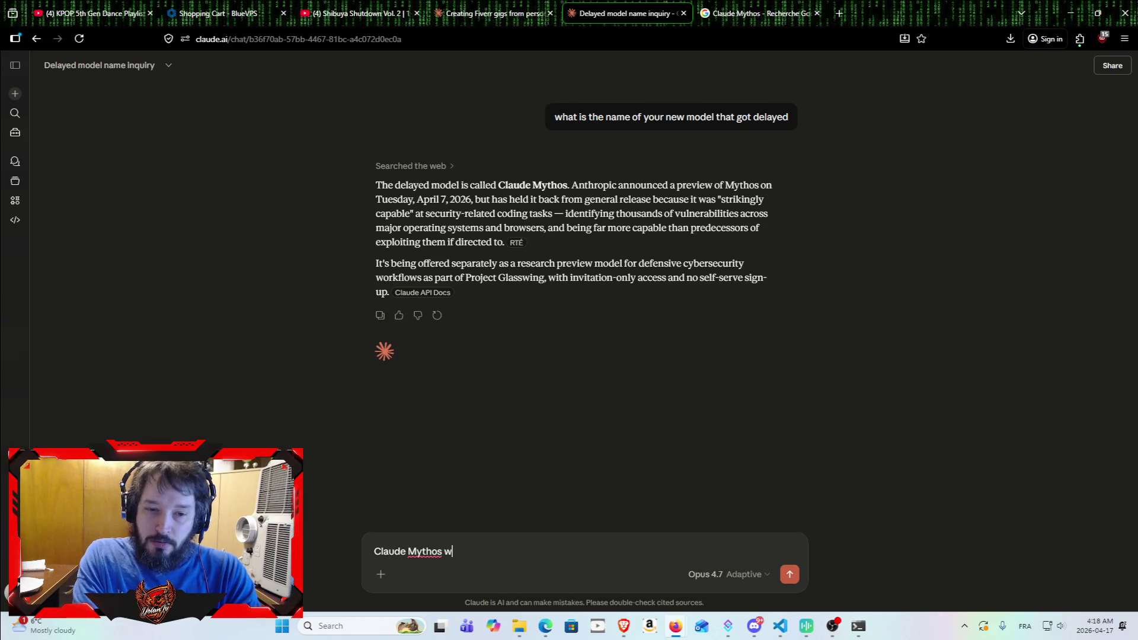
pyautogui.write('ebsite ple')
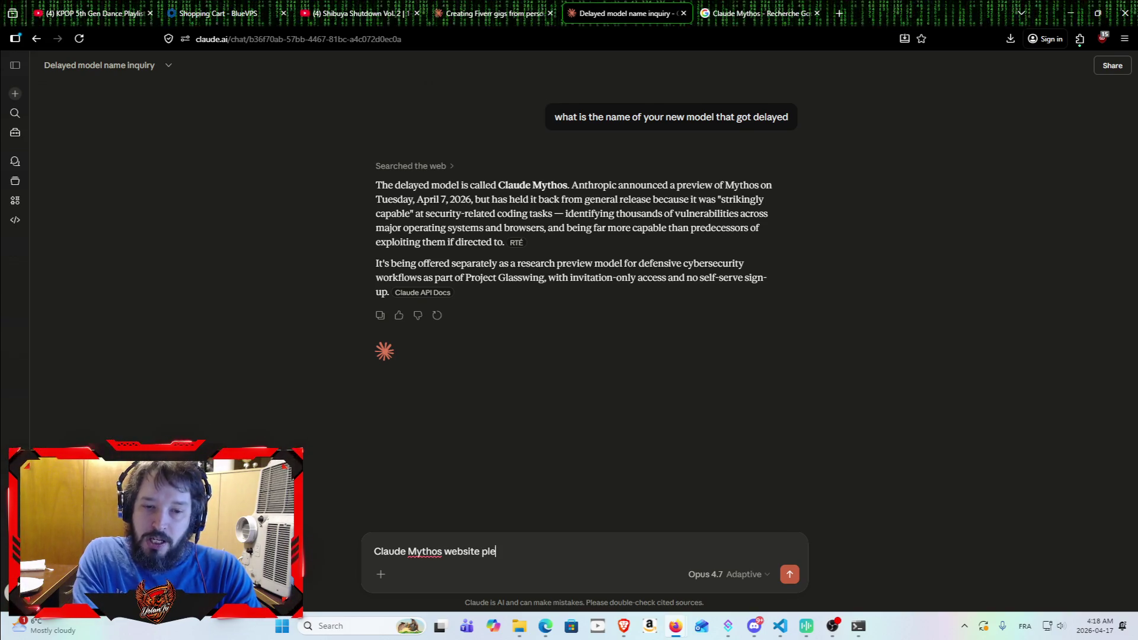
pyautogui.write('ase')
pyautogui.press('Return')
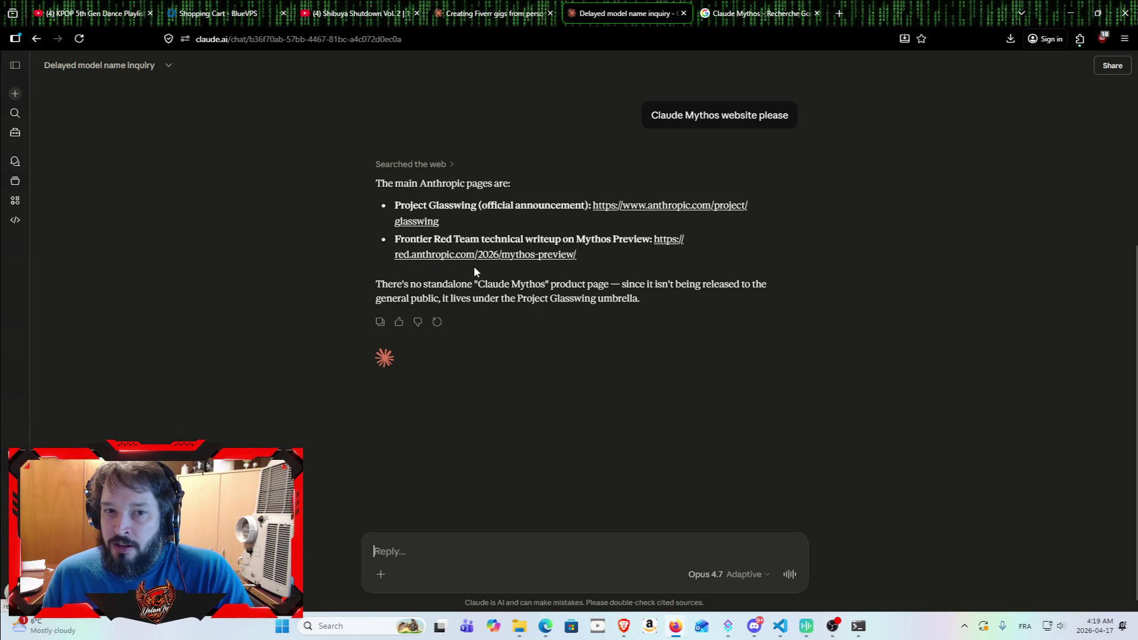
# - Open the Mythos Preview writeup and Project Glasswing announcement links in background tabs
pyautogui.middleClick(543, 254)
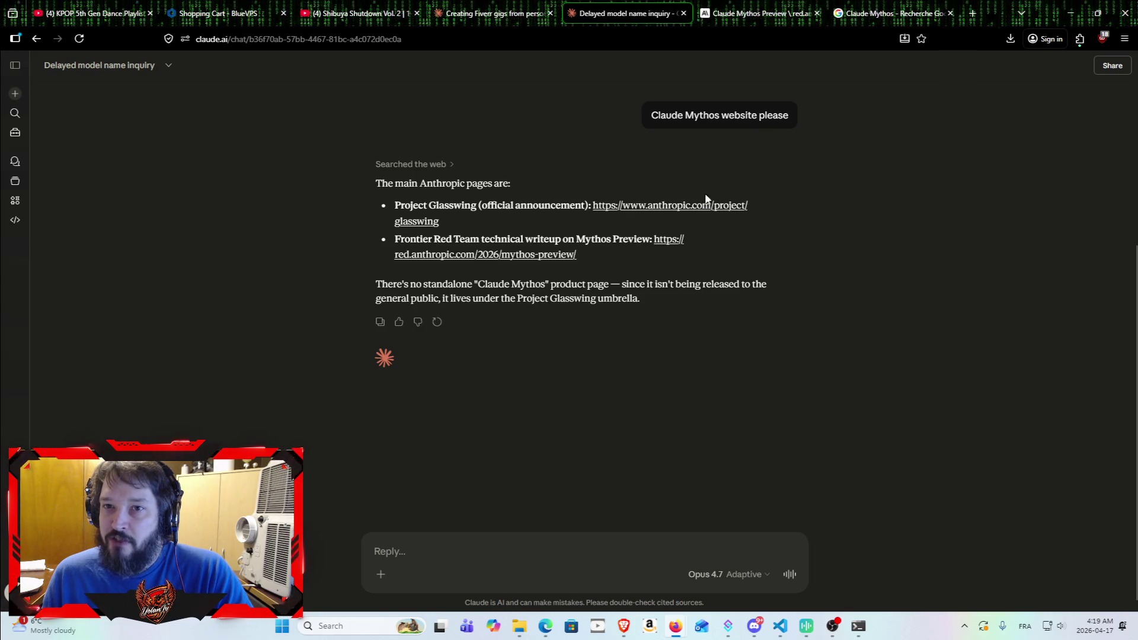
pyautogui.middleClick(695, 207)
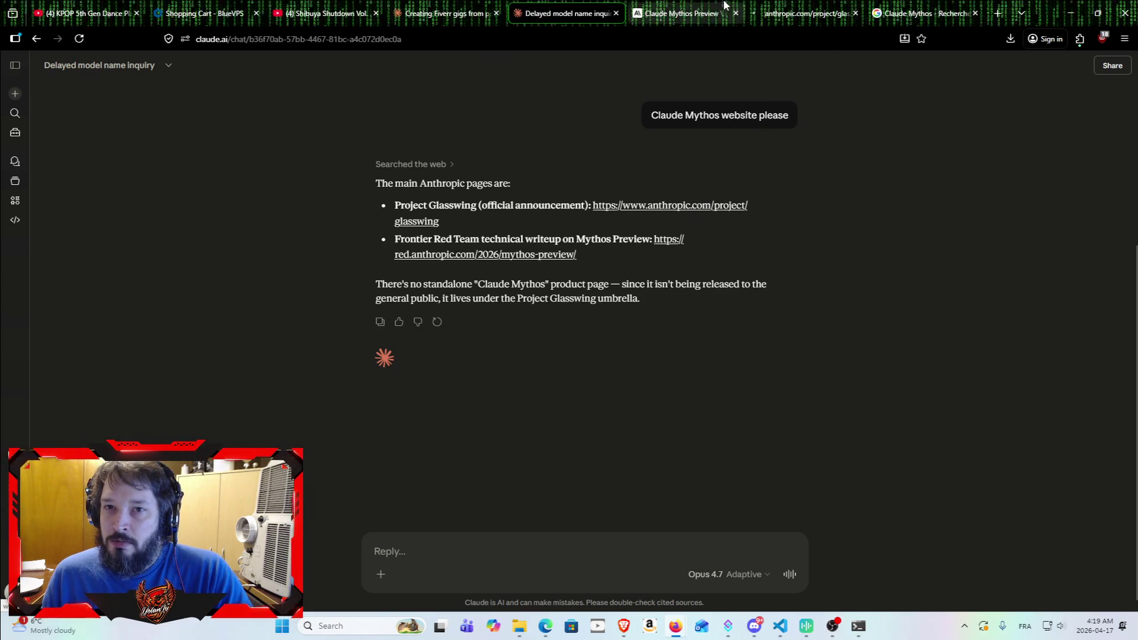
# - Read through the Mythos Preview writeup, then bring up the Project Glasswing page
pyautogui.hotkey('ctrl', 'Tab')
pyautogui.scroll(-5, 732, 234)
pyautogui.scroll(-5, 731, 233)
pyautogui.scroll(-5, 731, 233)
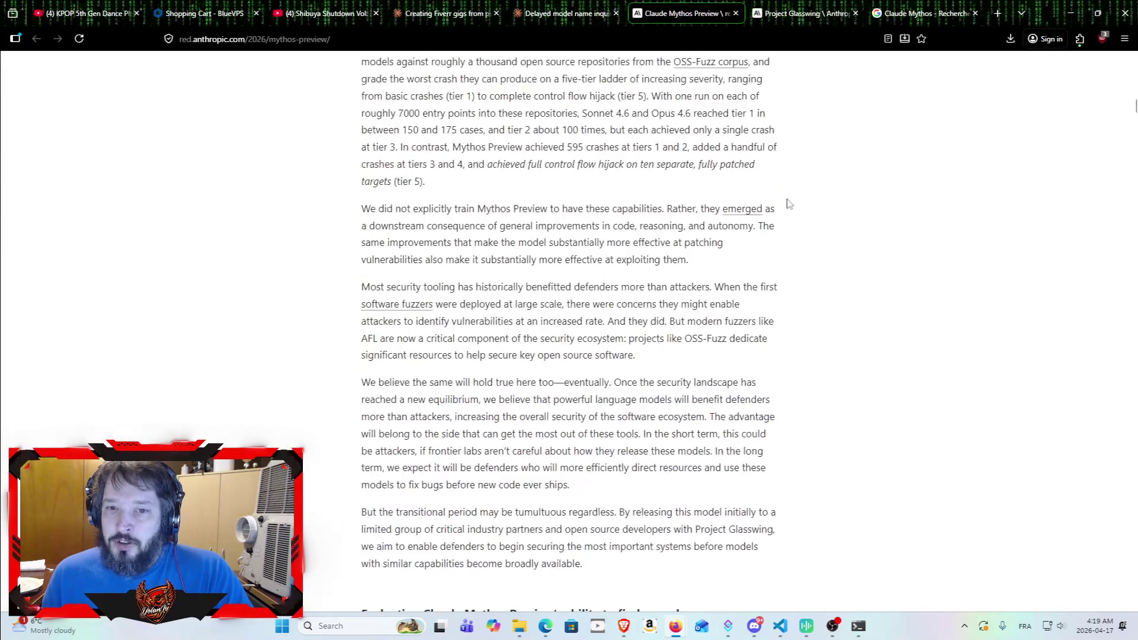
pyautogui.scroll(3, 787, 204)
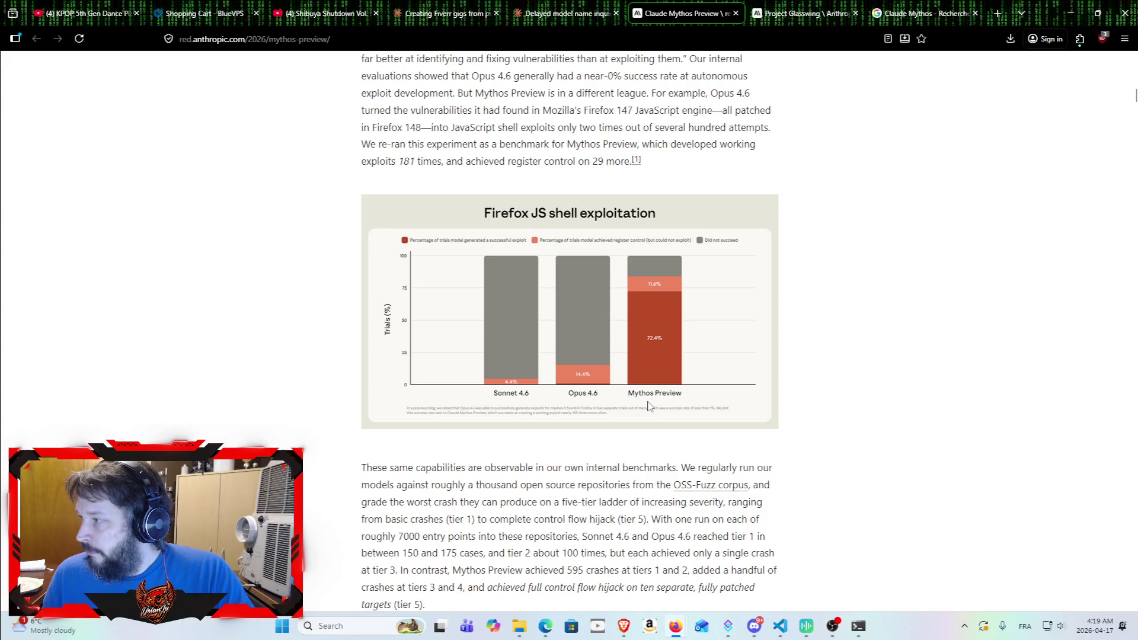
pyautogui.scroll(-5, 647, 406)
pyautogui.scroll(-5, 623, 382)
pyautogui.scroll(-5, 605, 356)
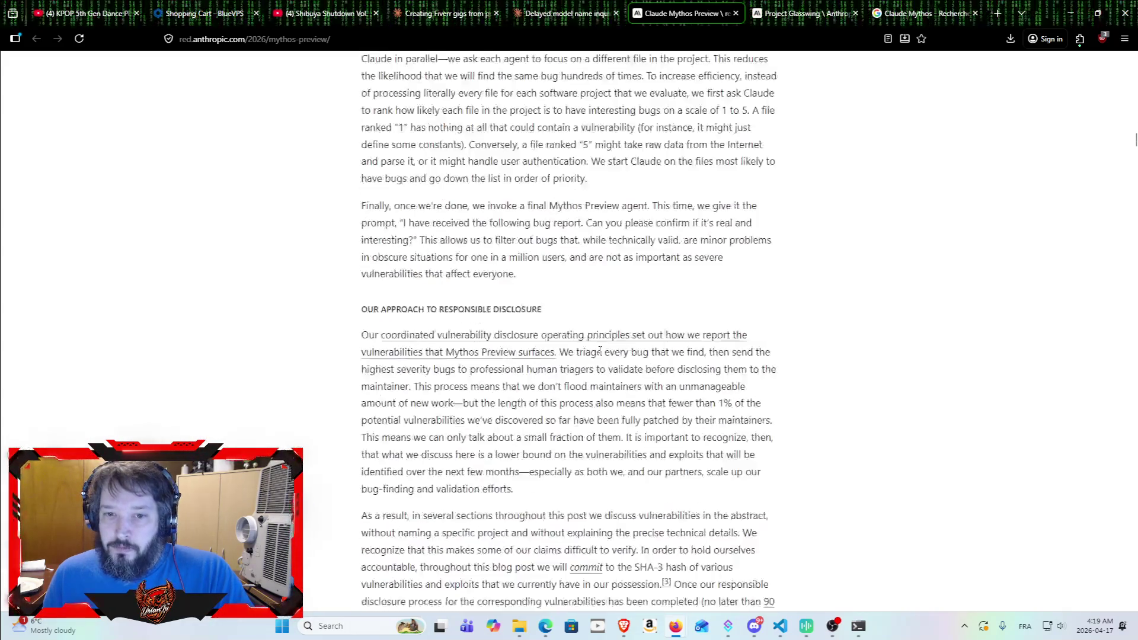
pyautogui.scroll(-5, 590, 345)
pyautogui.scroll(-5, 589, 347)
pyautogui.scroll(-5, 607, 328)
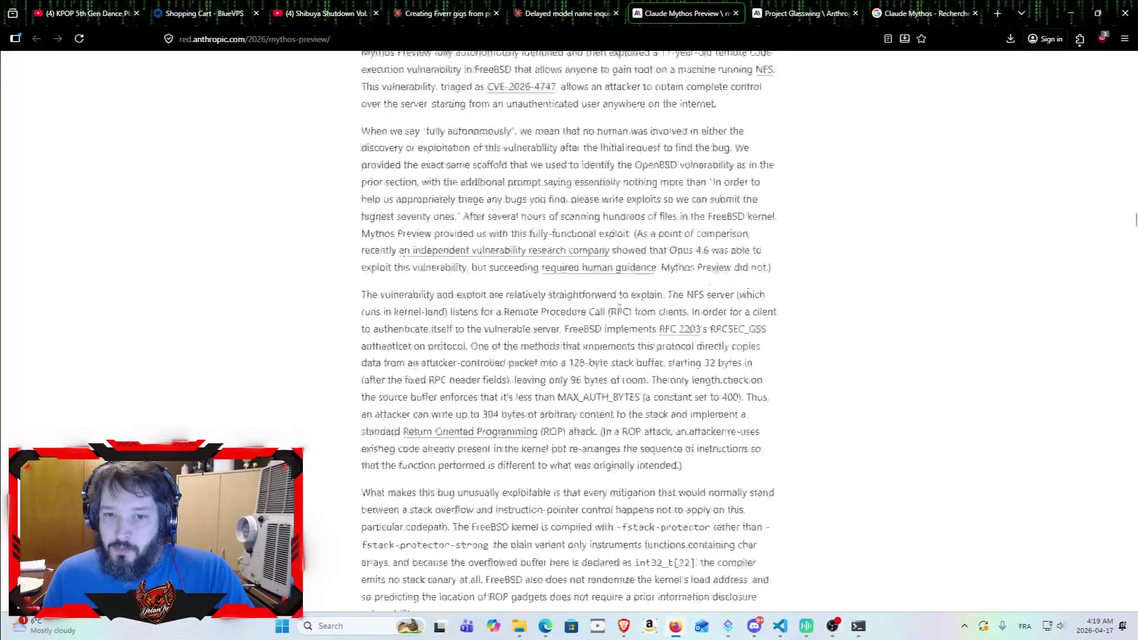
pyautogui.scroll(-5, 607, 327)
pyautogui.scroll(-5, 705, 60)
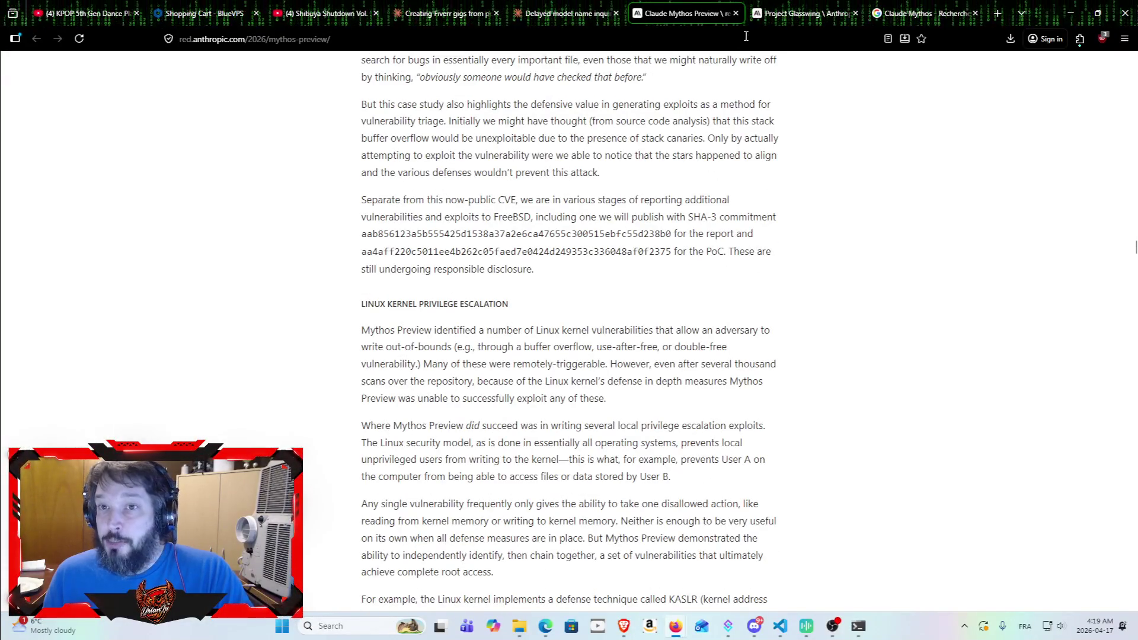
pyautogui.scroll(-5, 670, 284)
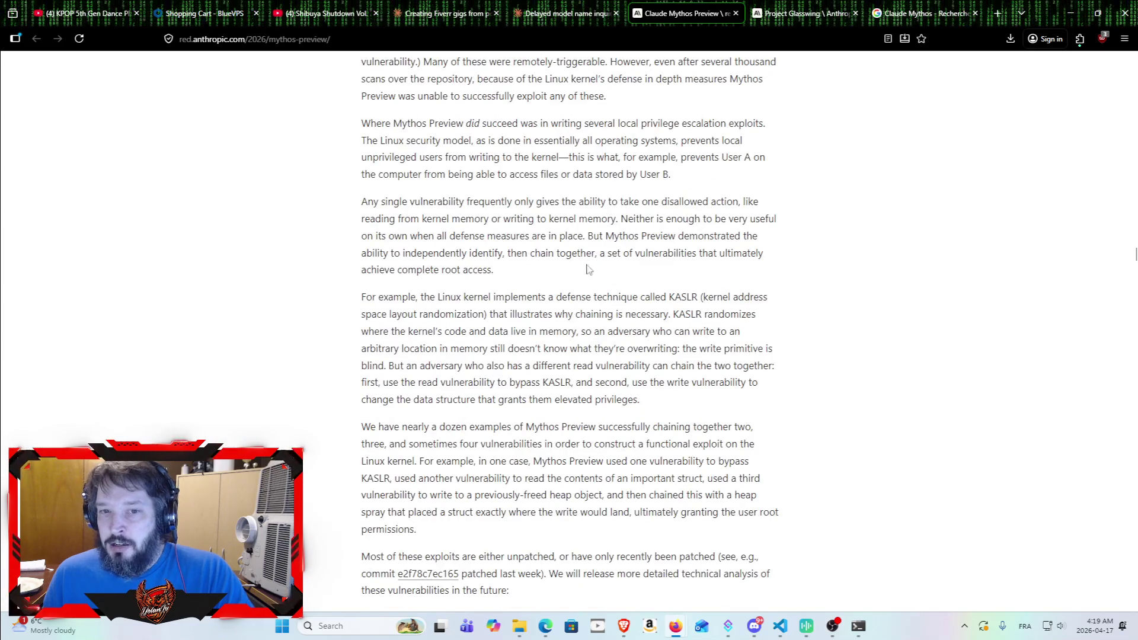
pyautogui.scroll(-5, 666, 264)
pyautogui.scroll(-3, 606, 248)
pyautogui.scroll(-3, 607, 248)
pyautogui.scroll(-3, 607, 248)
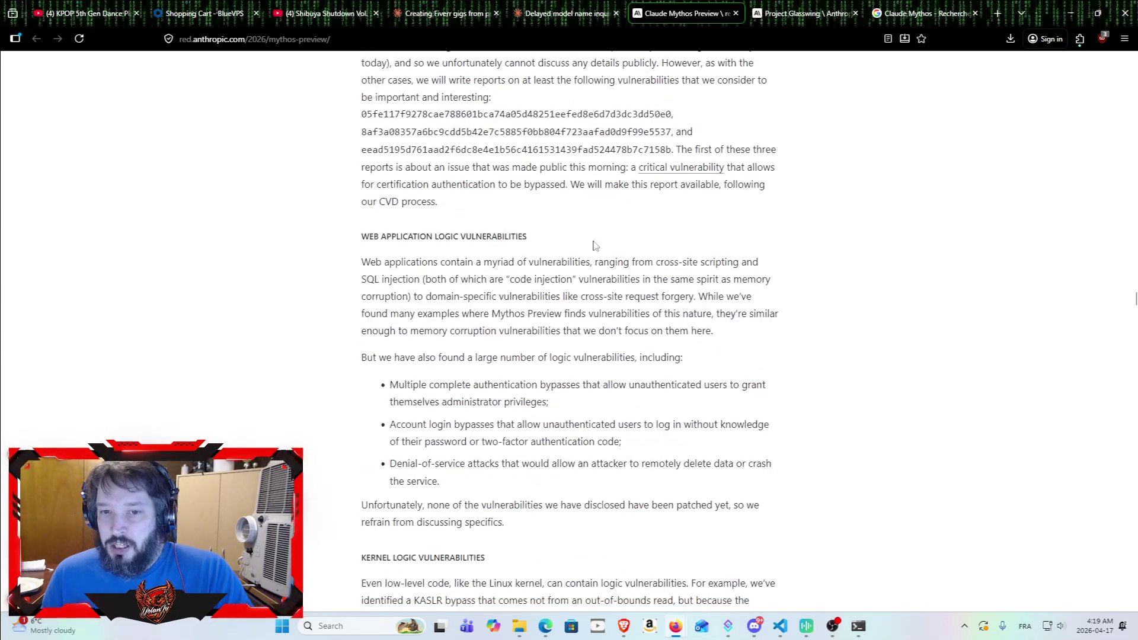
pyautogui.scroll(-3, 608, 254)
pyautogui.scroll(-3, 610, 258)
pyautogui.scroll(-5, 610, 257)
pyautogui.scroll(-5, 610, 256)
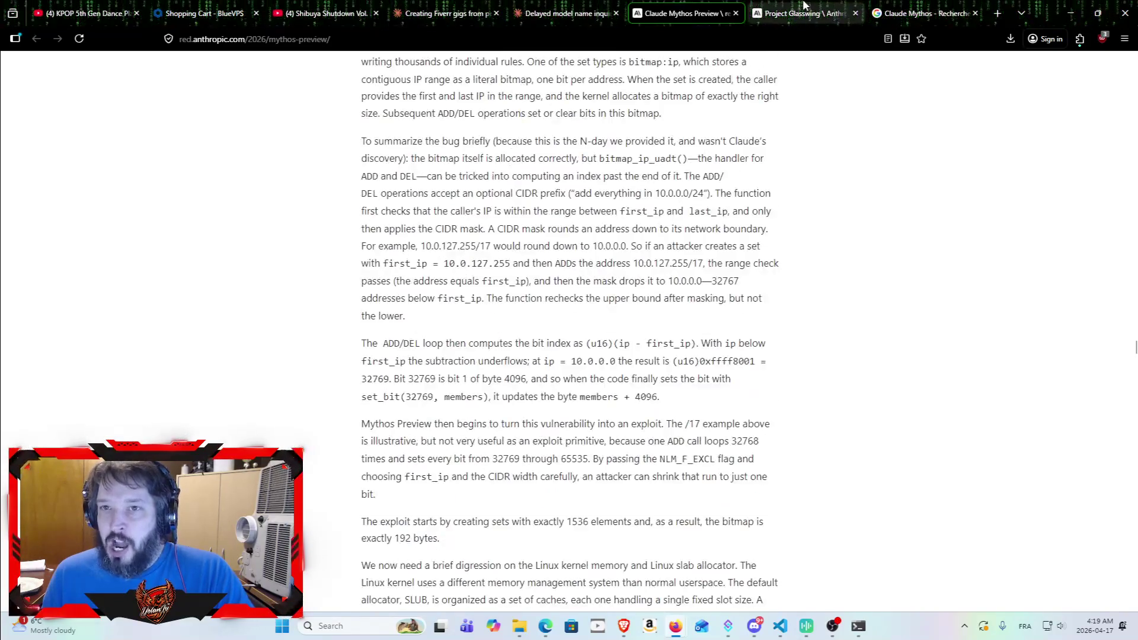
pyautogui.click(782, 13)
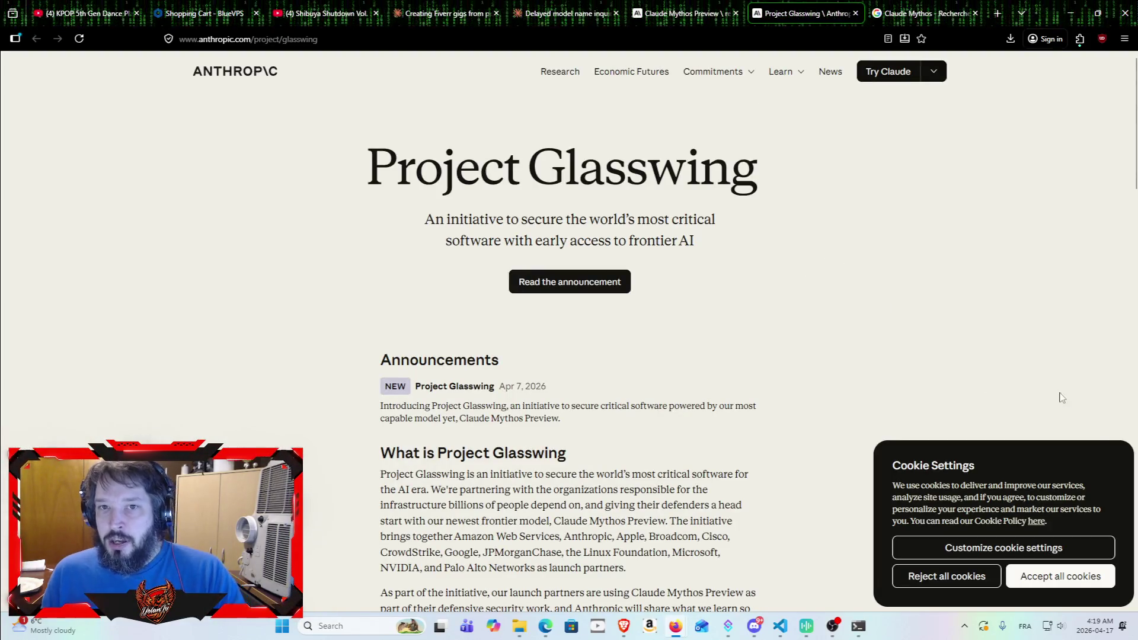
# - Dismiss the cookie notice, browse the partner quotes, and return to the Mythos Preview article
pyautogui.click(1064, 578)
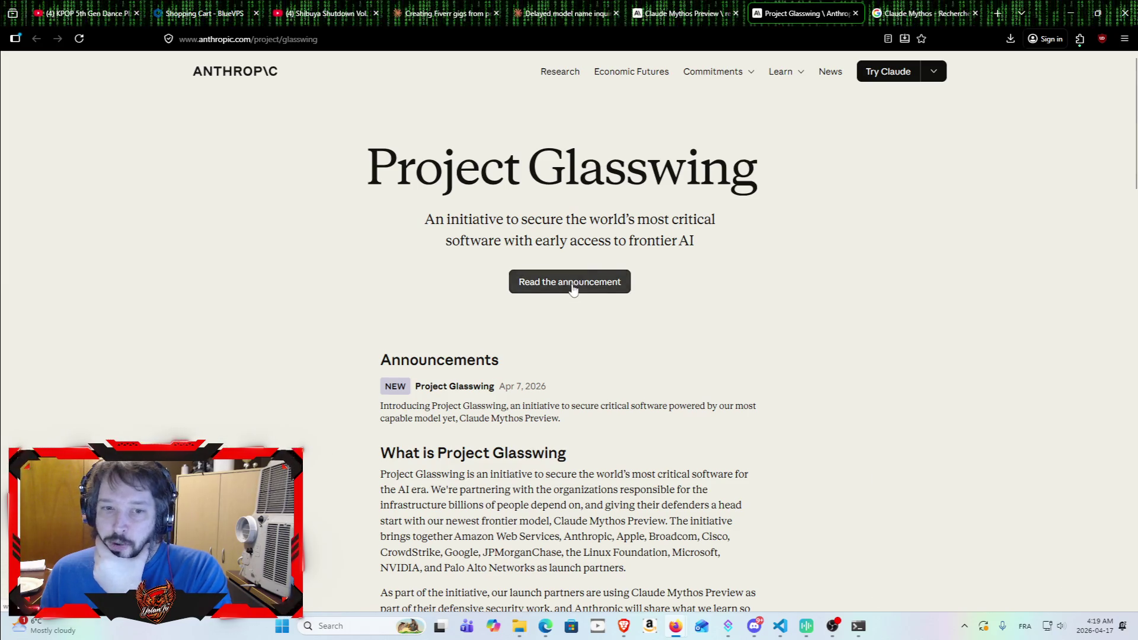
pyautogui.scroll(-10, 568, 281)
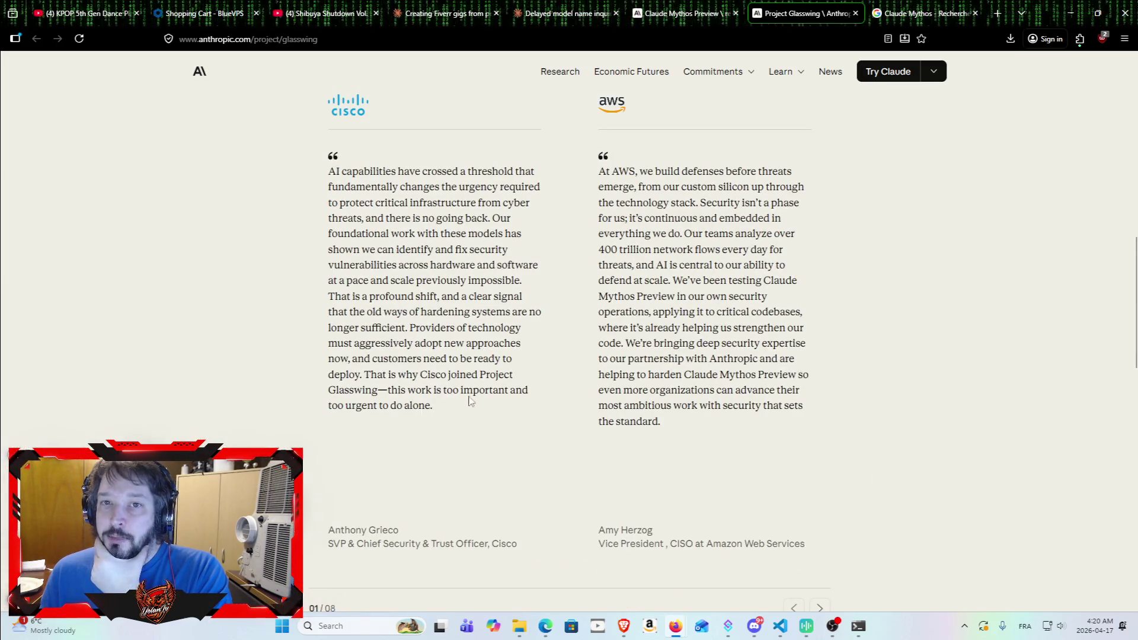
pyautogui.scroll(10, 467, 404)
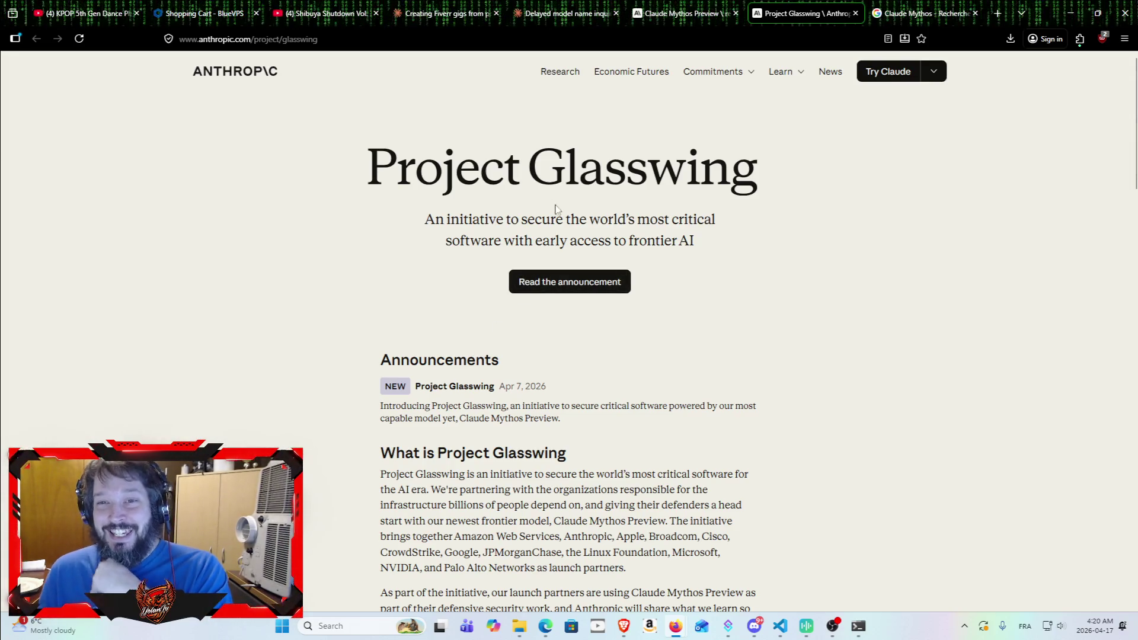
pyautogui.click(695, 9)
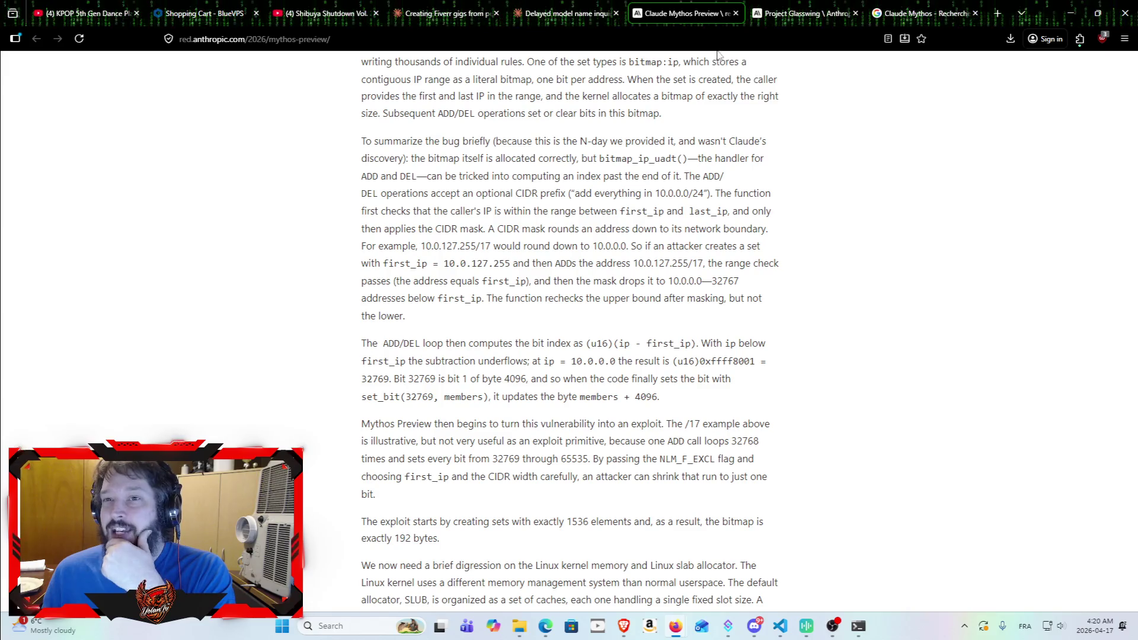
# - Return to the Delayed model name inquiry chat
pyautogui.click(609, 6)
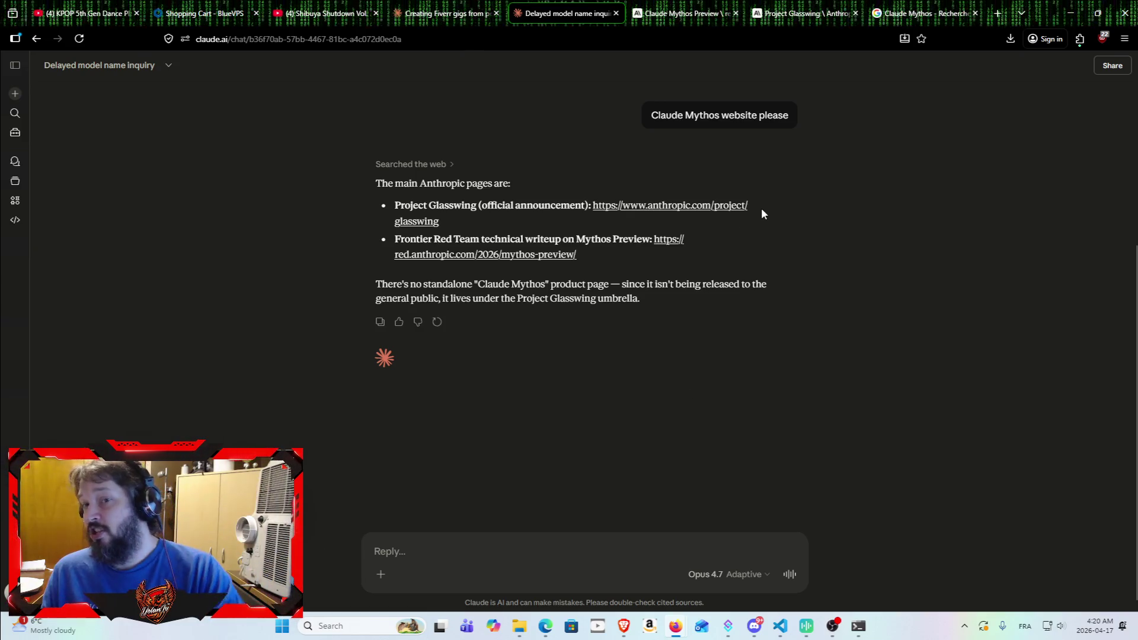
# - Reopen and then close the Mythos Preview article, returning to the Claude chat
pyautogui.click(687, 8)
pyautogui.scroll(-3, 627, 223)
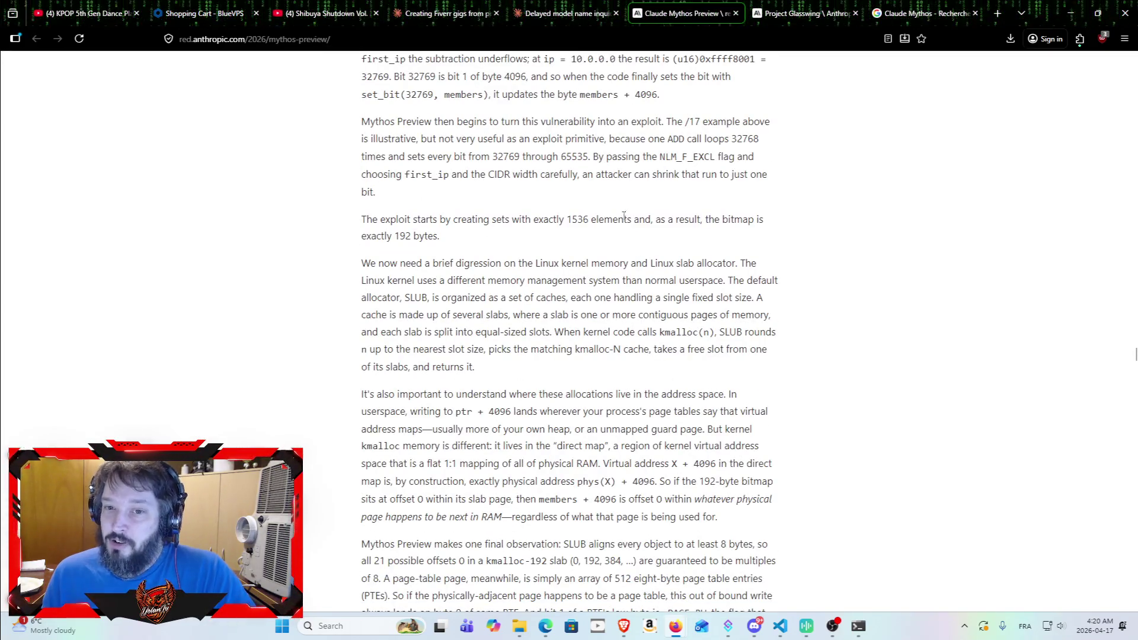
pyautogui.click(736, 14)
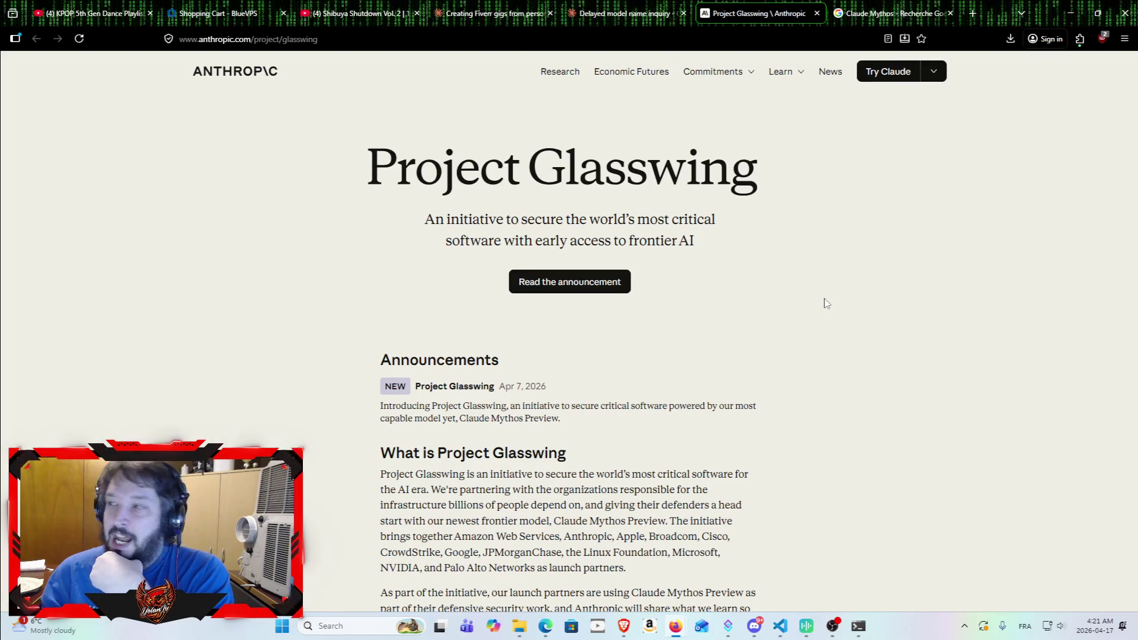
pyautogui.hotkey('ctrl', 'shift', 'Tab')
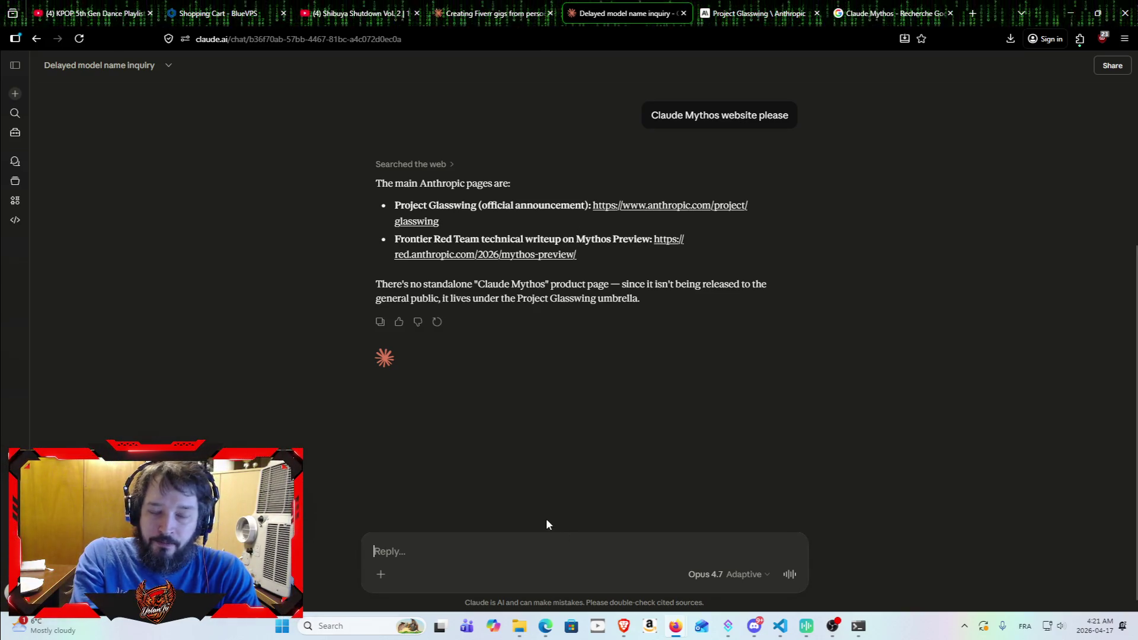
pyautogui.write('name the')
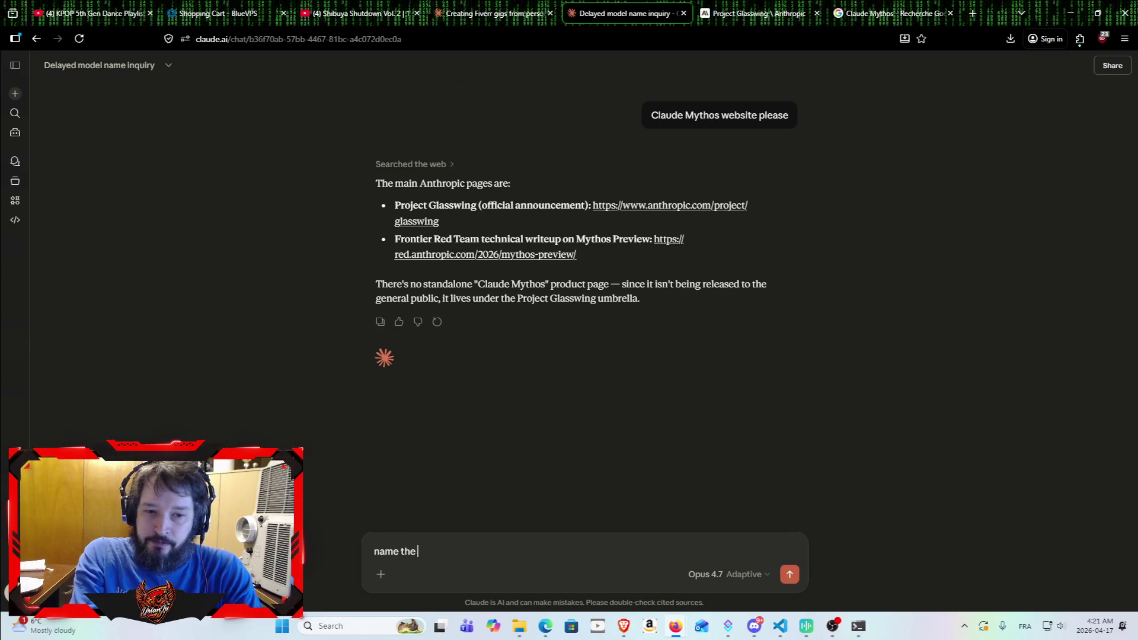
pyautogui.write(' domain where people buy ')
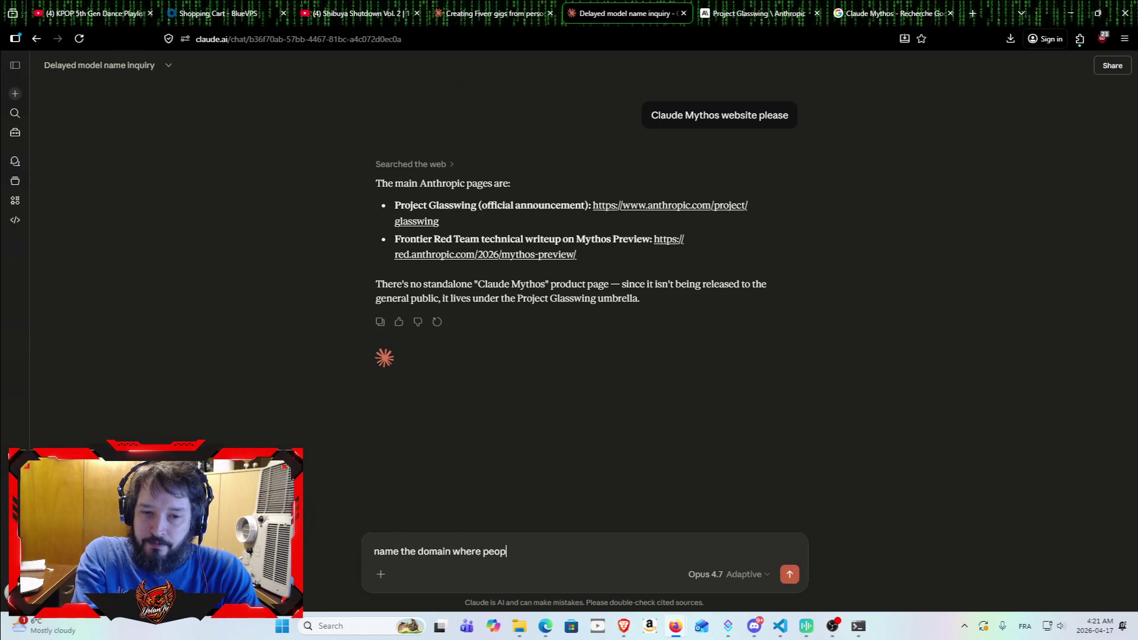
pyautogui.write('share')
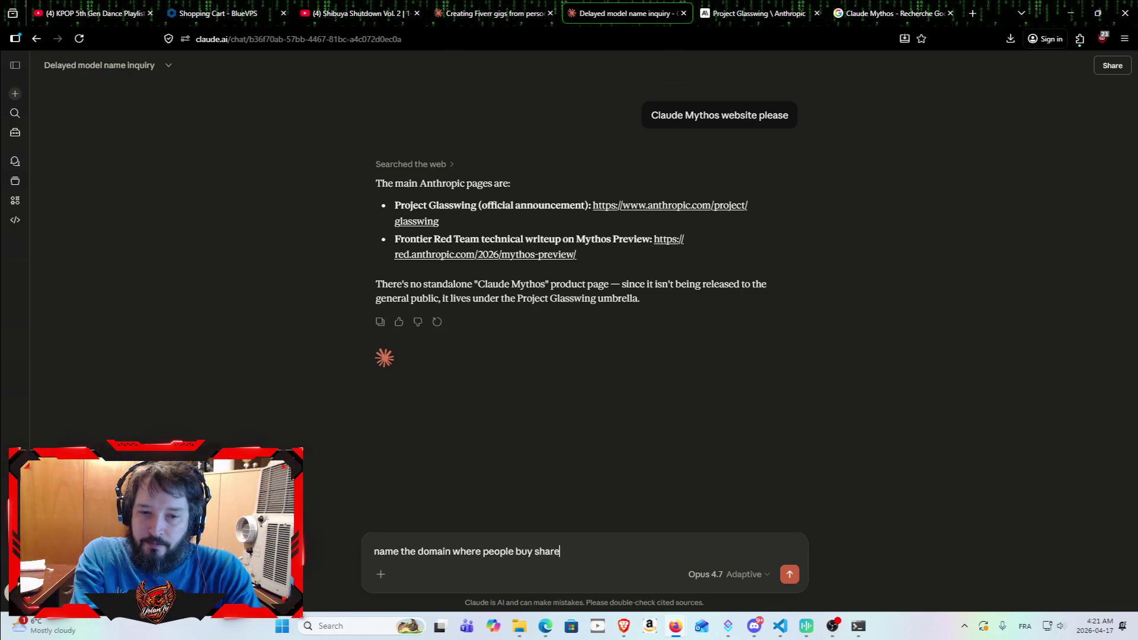
pyautogui.write(' and sell share')
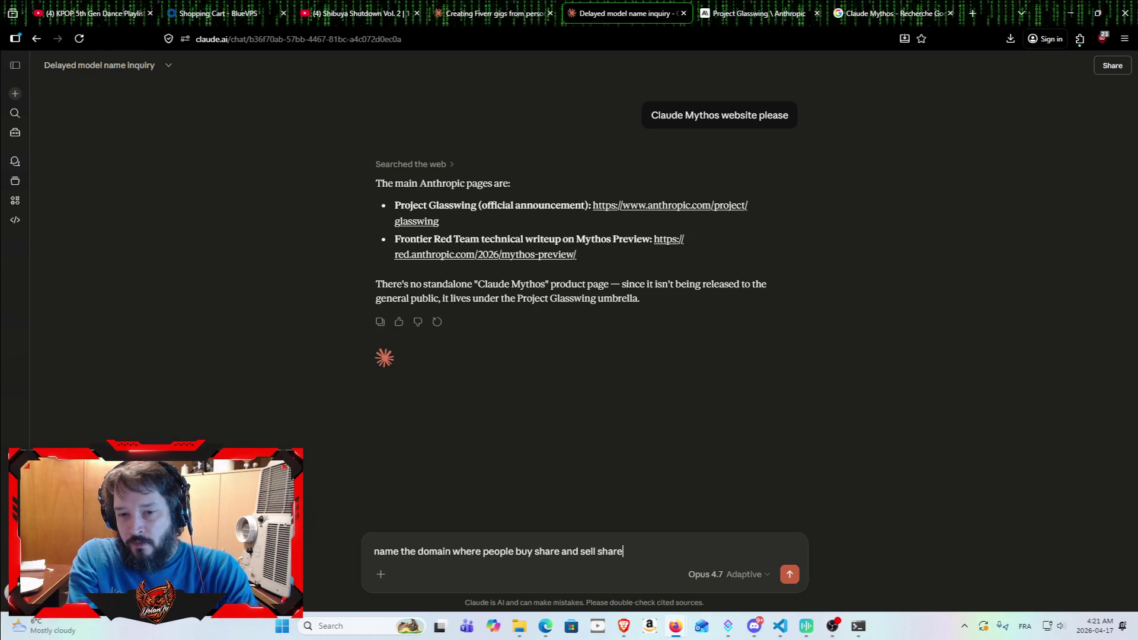
# - Send the question about share-trading domains and highlight it while Claude replies
pyautogui.press('Return')
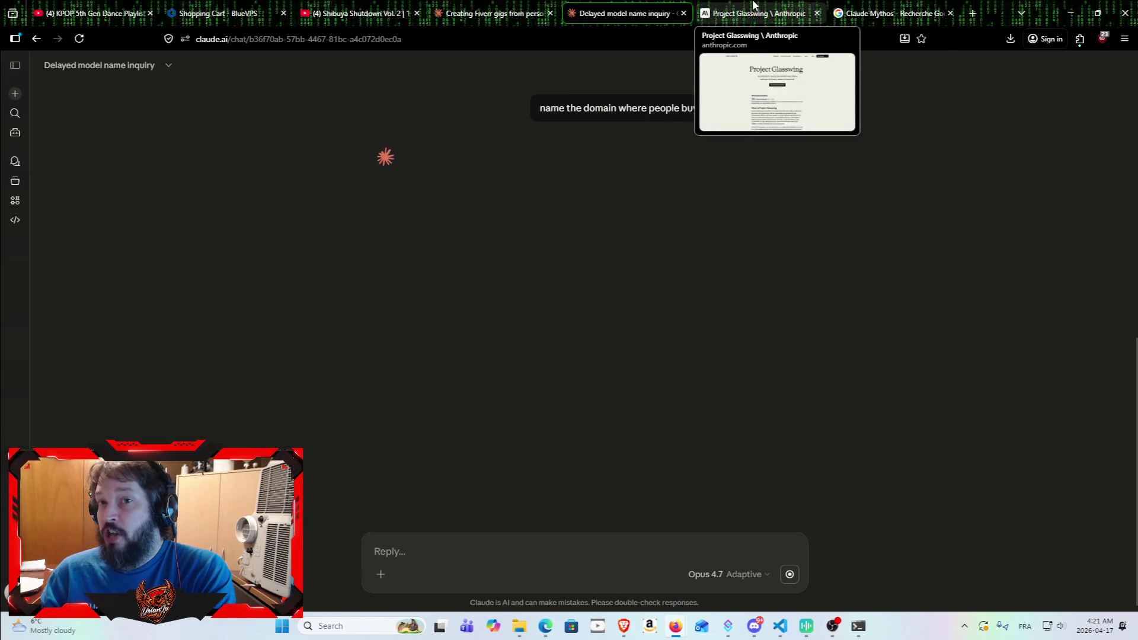
pyautogui.click(753, 13)
pyautogui.click(627, 13)
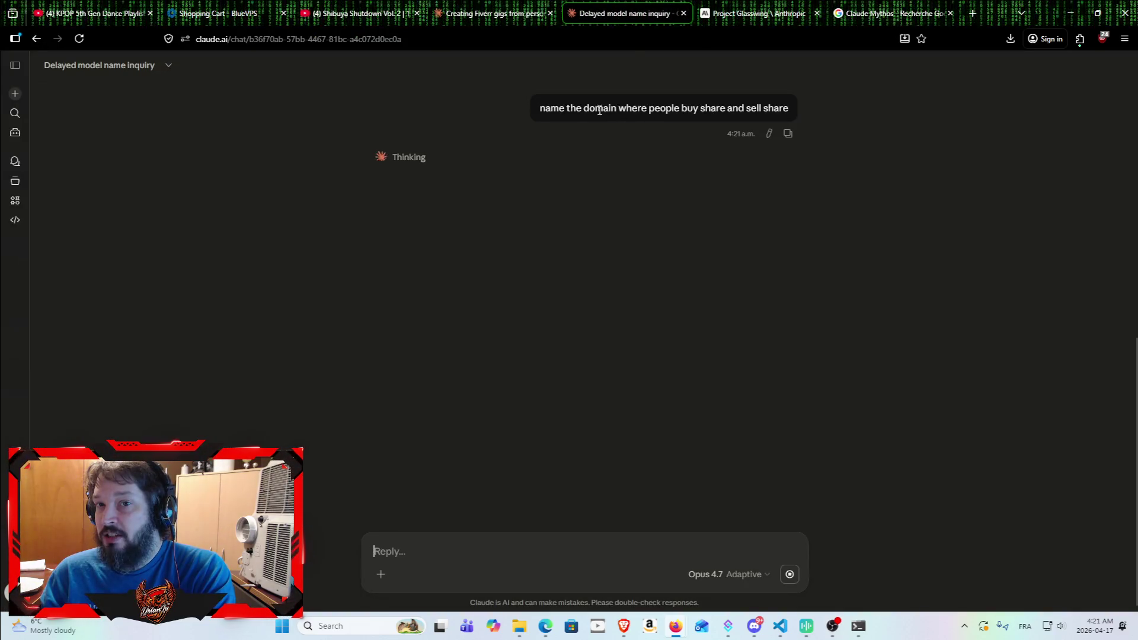
pyautogui.moveTo(539, 109); pyautogui.dragTo(795, 115)
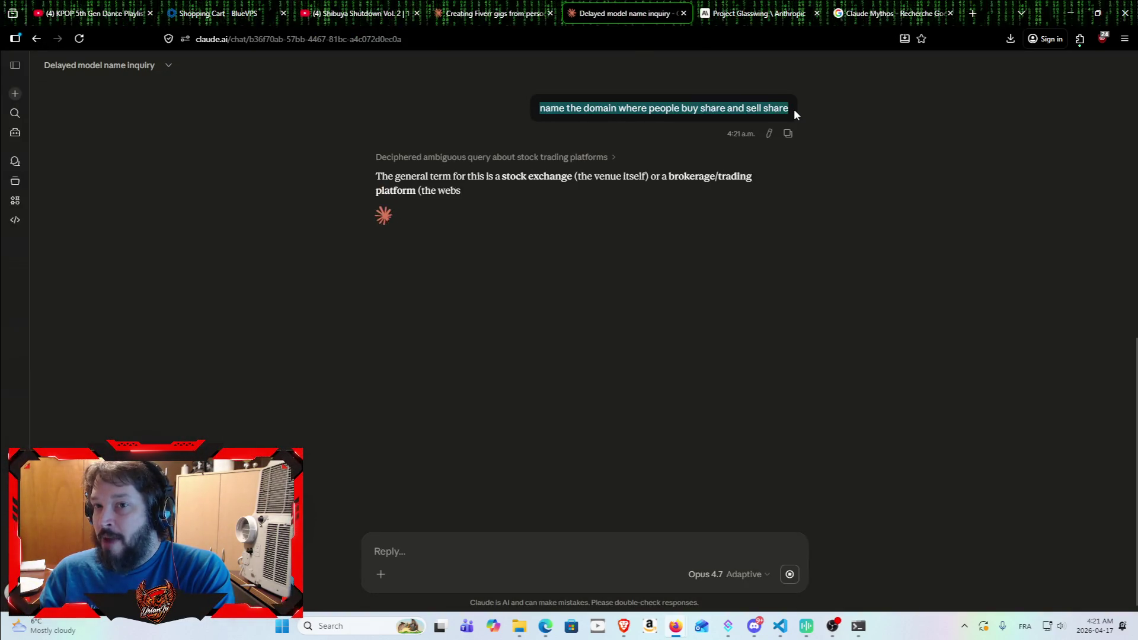
pyautogui.click(818, 284)
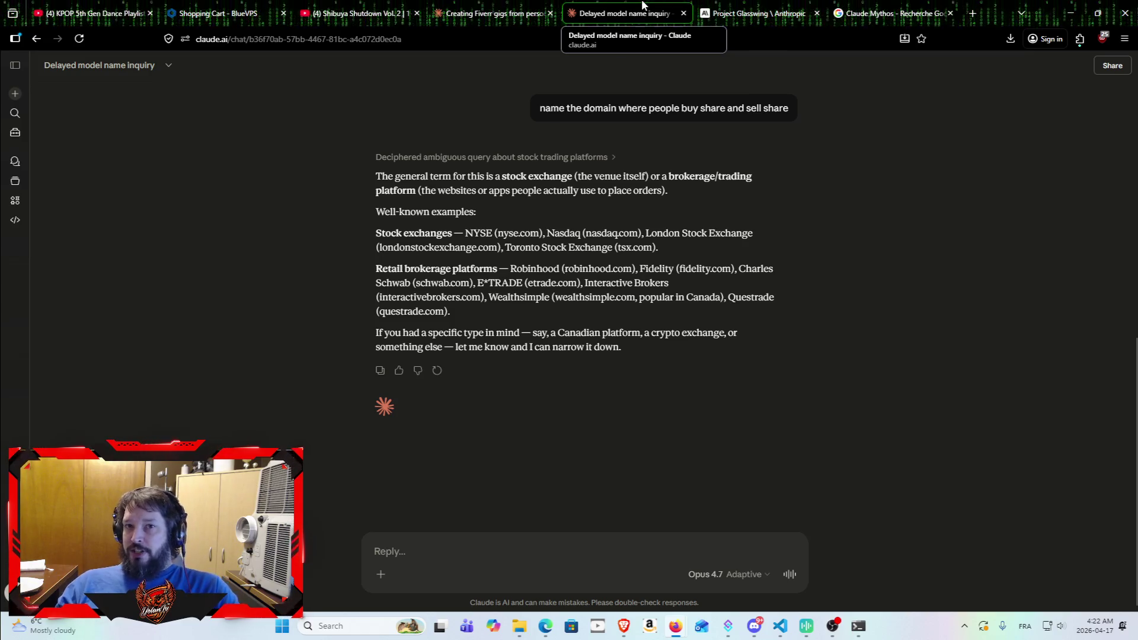
# - Close the Delayed model name inquiry chat after the reply finishes
pyautogui.click(684, 14)
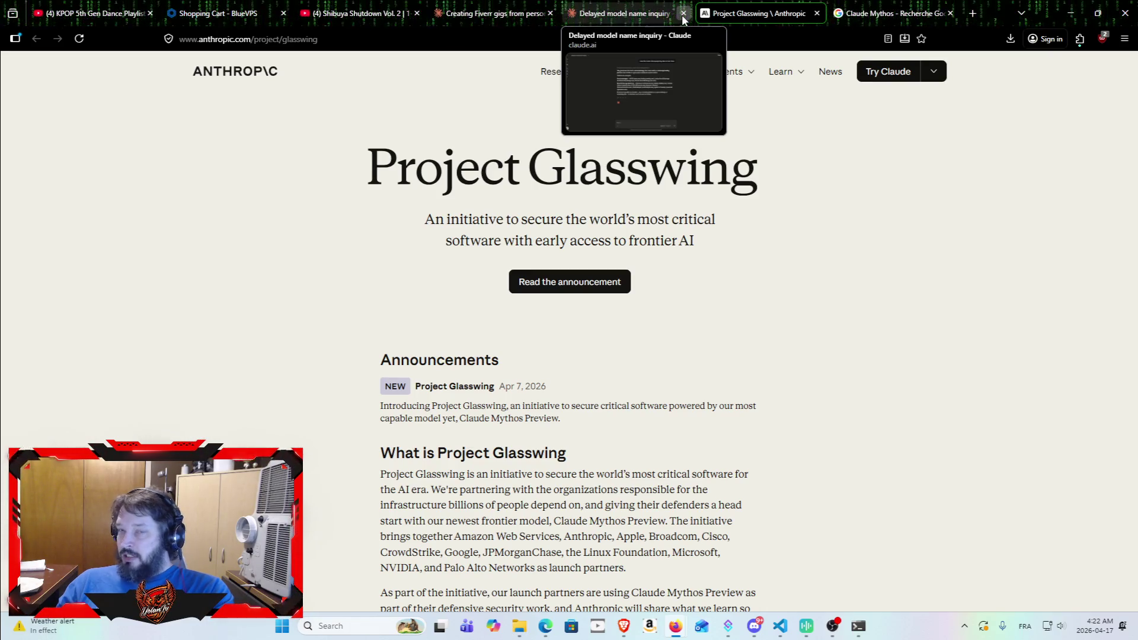
# - Highlight 'Claude Mythos' and the $125 output token price in the Project Glasswing pricing paragraph
pyautogui.click(682, 15)
pyautogui.scroll(-3, 673, 272)
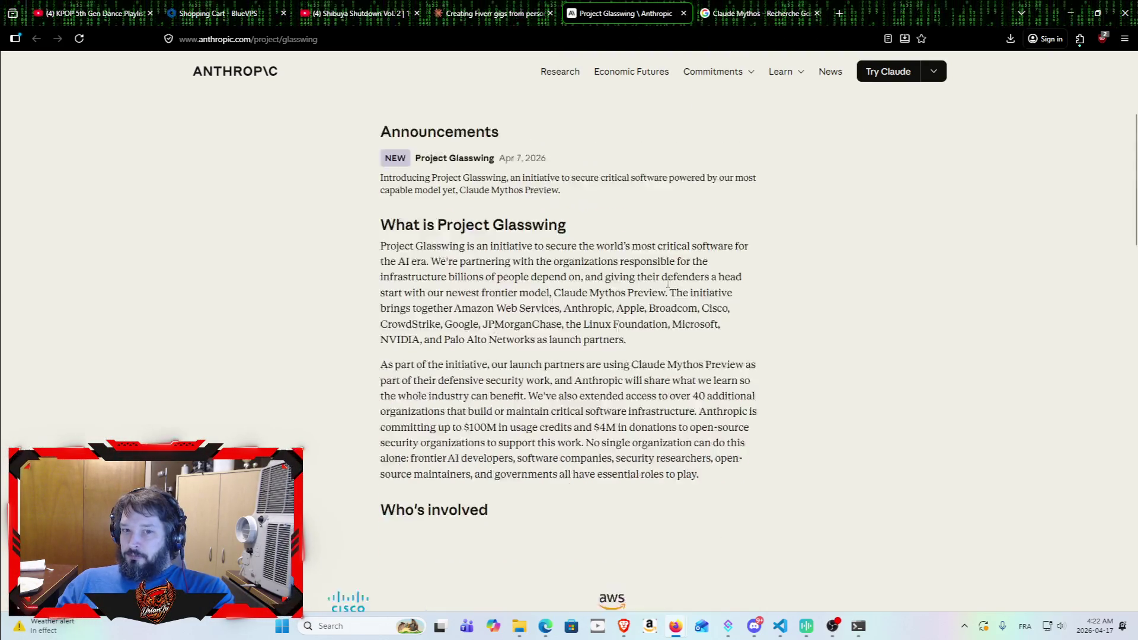
pyautogui.scroll(-3, 673, 272)
pyautogui.scroll(-3, 689, 228)
pyautogui.scroll(-4, 673, 242)
pyautogui.scroll(2, 672, 242)
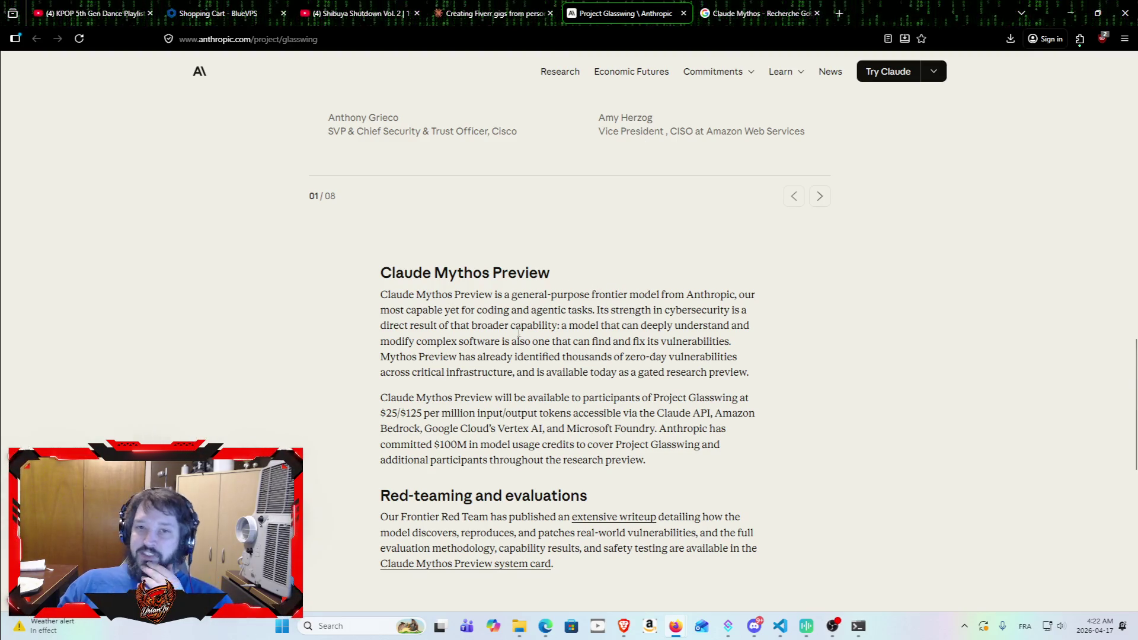
pyautogui.moveTo(364, 401); pyautogui.dragTo(735, 464)
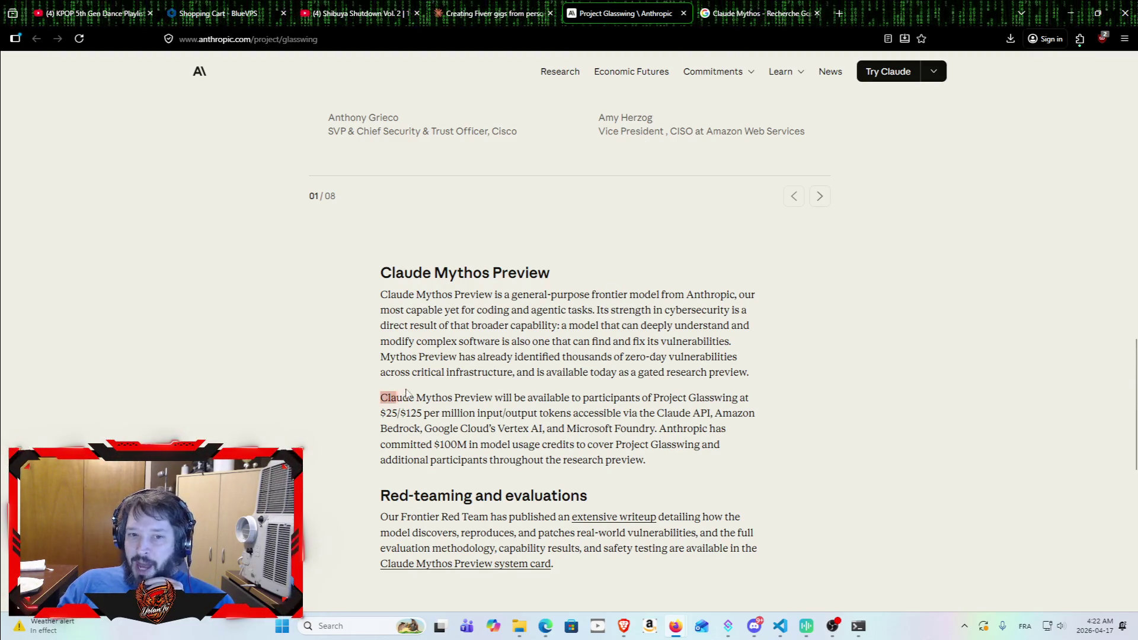
pyautogui.click(736, 462)
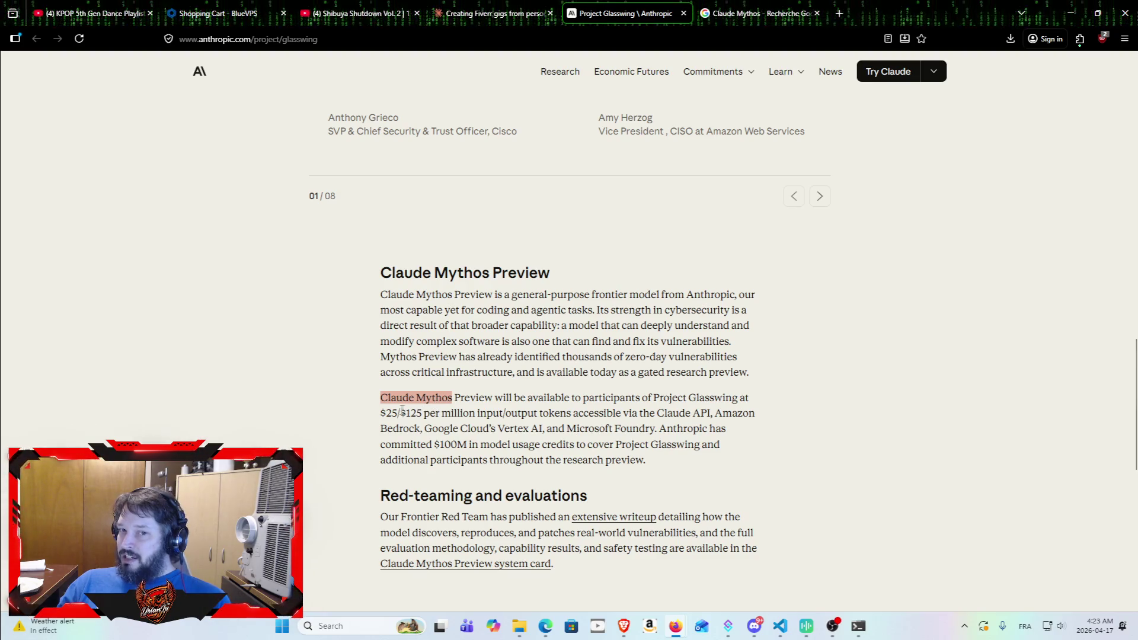
pyautogui.moveTo(400, 413); pyautogui.dragTo(424, 413)
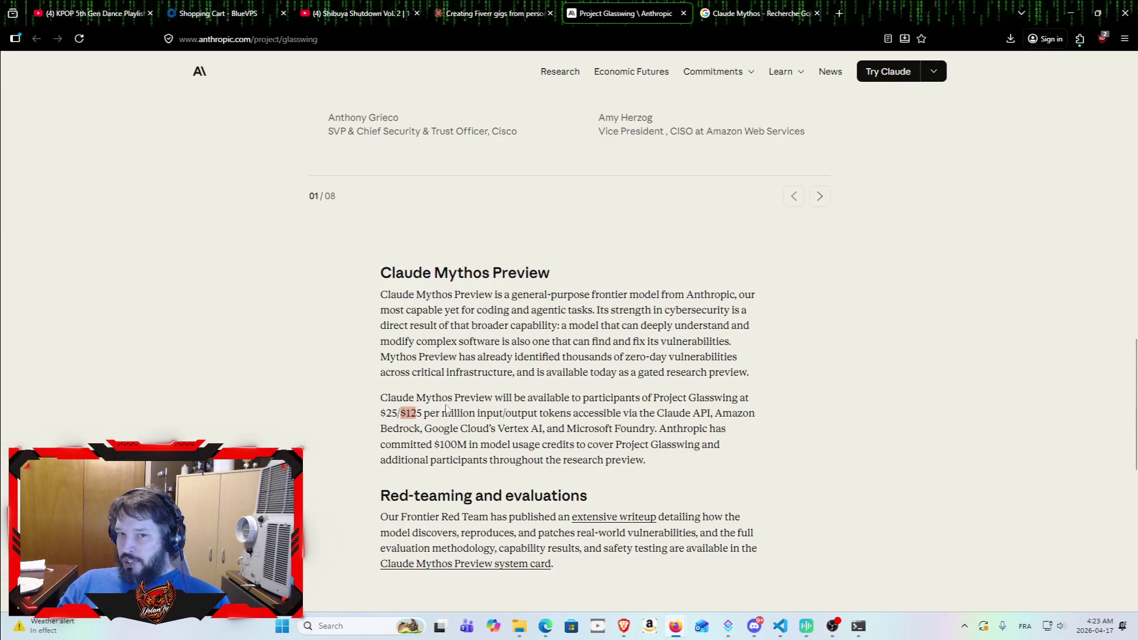
pyautogui.click(402, 412)
pyautogui.moveTo(401, 413); pyautogui.dragTo(423, 413)
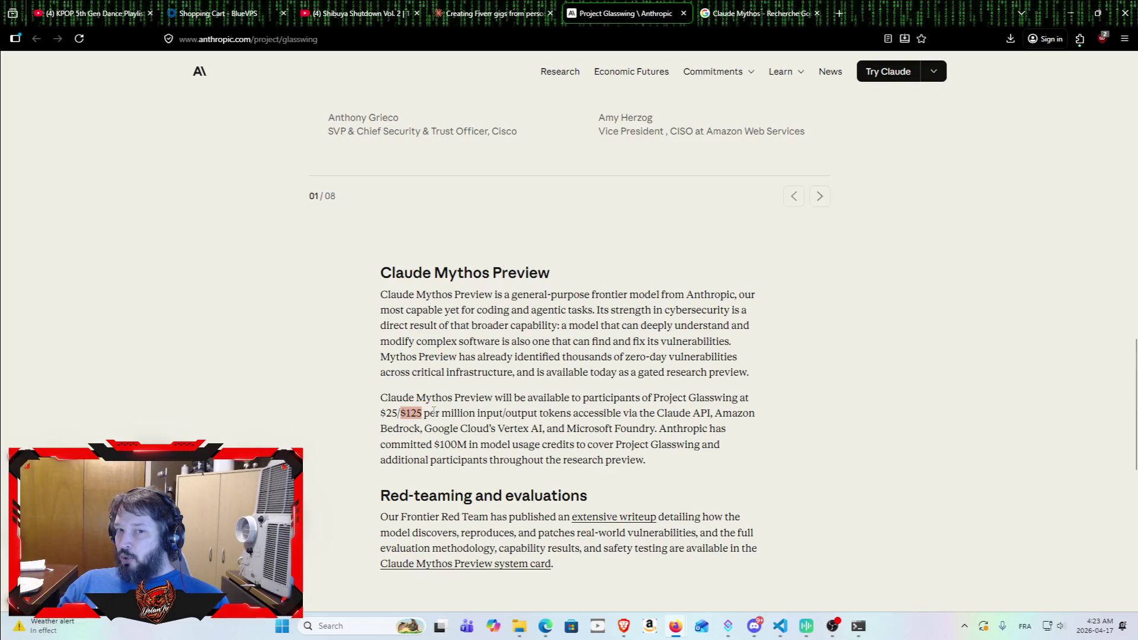
pyautogui.click(421, 413)
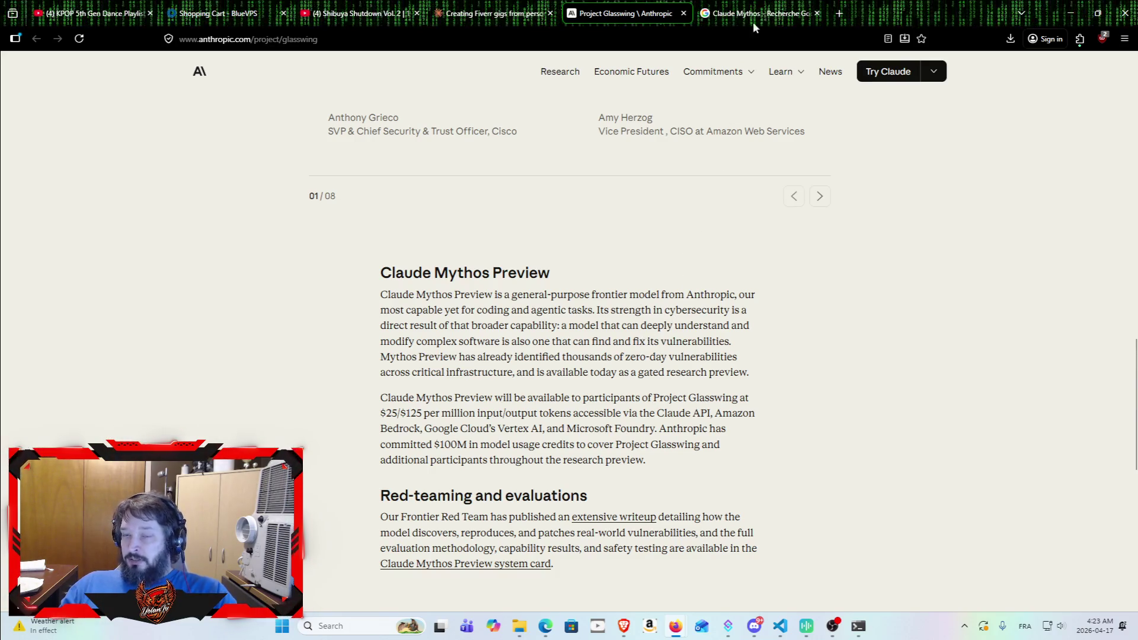
# - Close the Claude Mythos Google search and Project Glasswing pages, returning to the Fiverr gigs chat
pyautogui.click(817, 16)
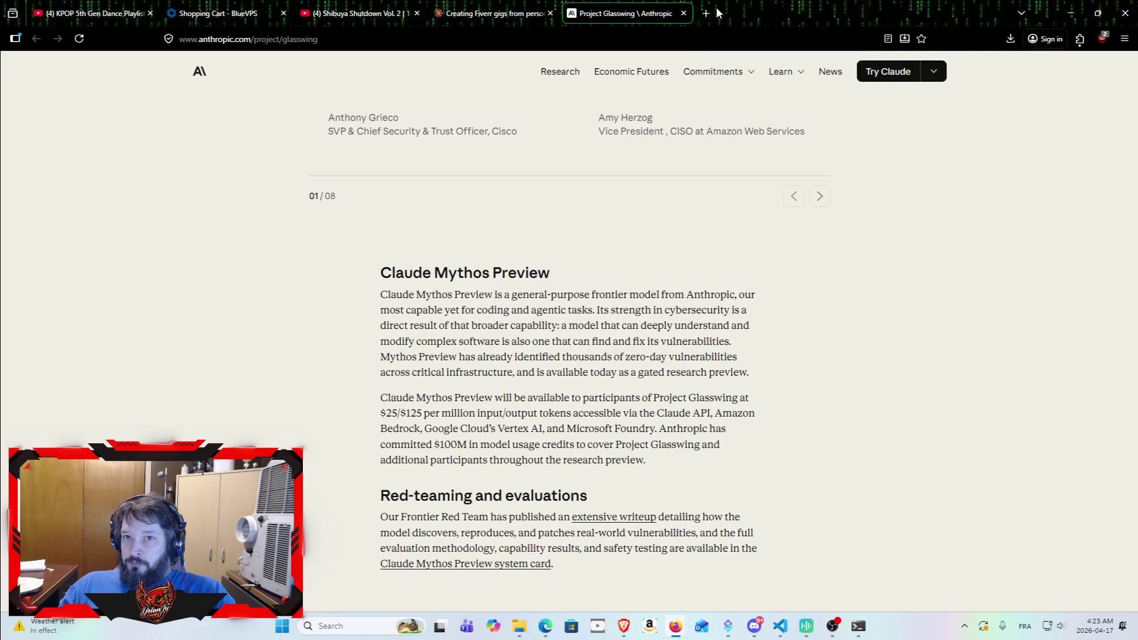
pyautogui.click(684, 14)
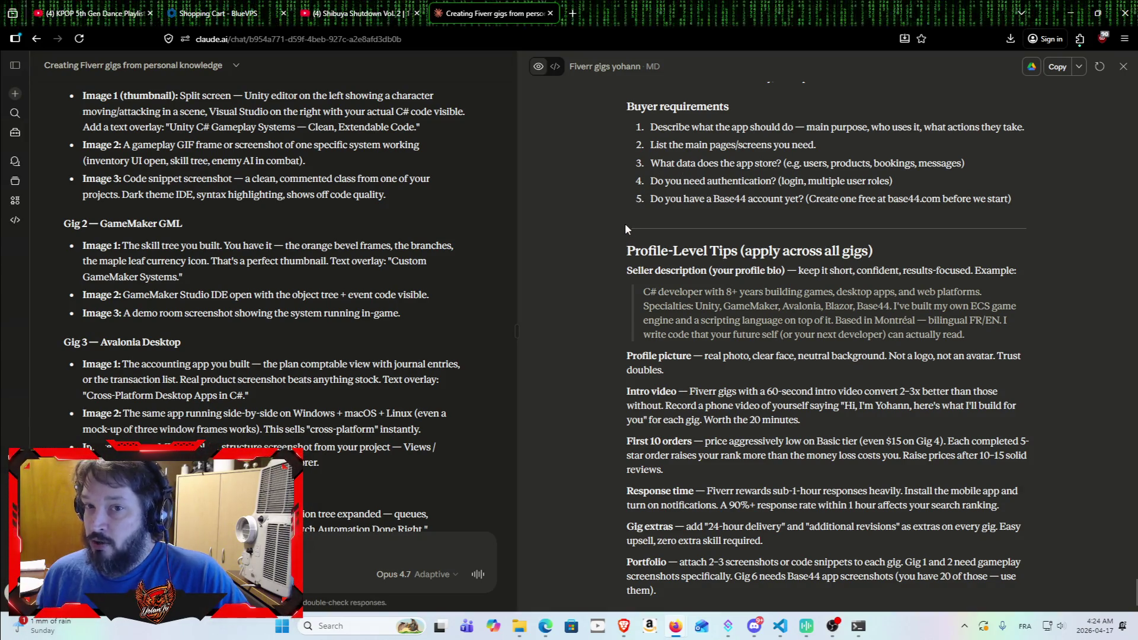
pyautogui.scroll(3, 627, 267)
pyautogui.scroll(-1, 631, 400)
pyautogui.scroll(3, 630, 400)
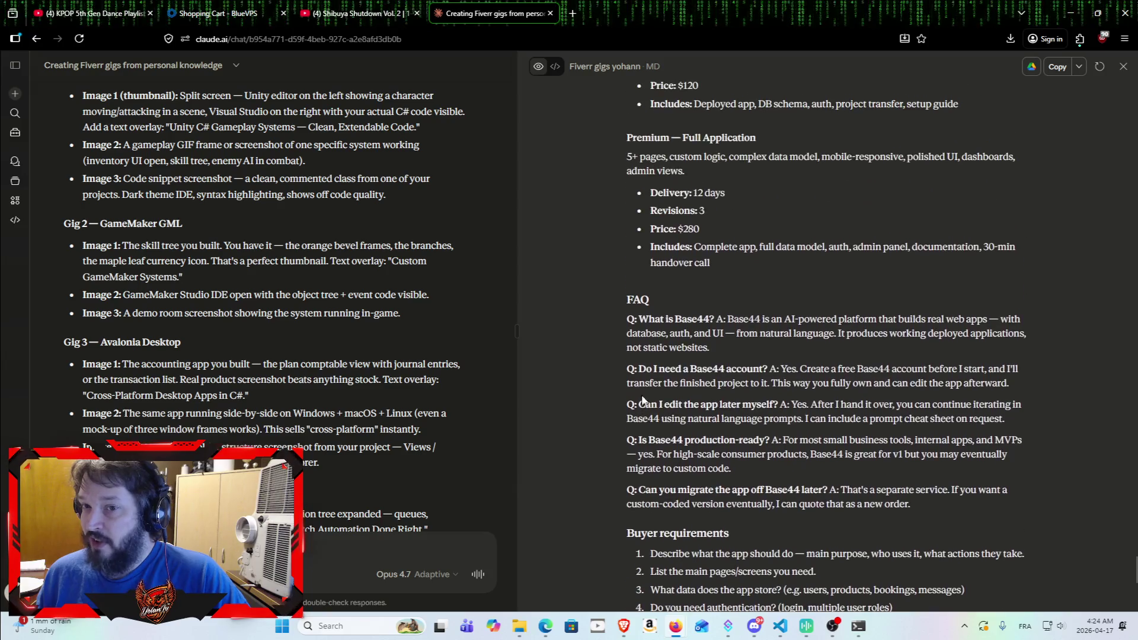
pyautogui.scroll(-2, 635, 355)
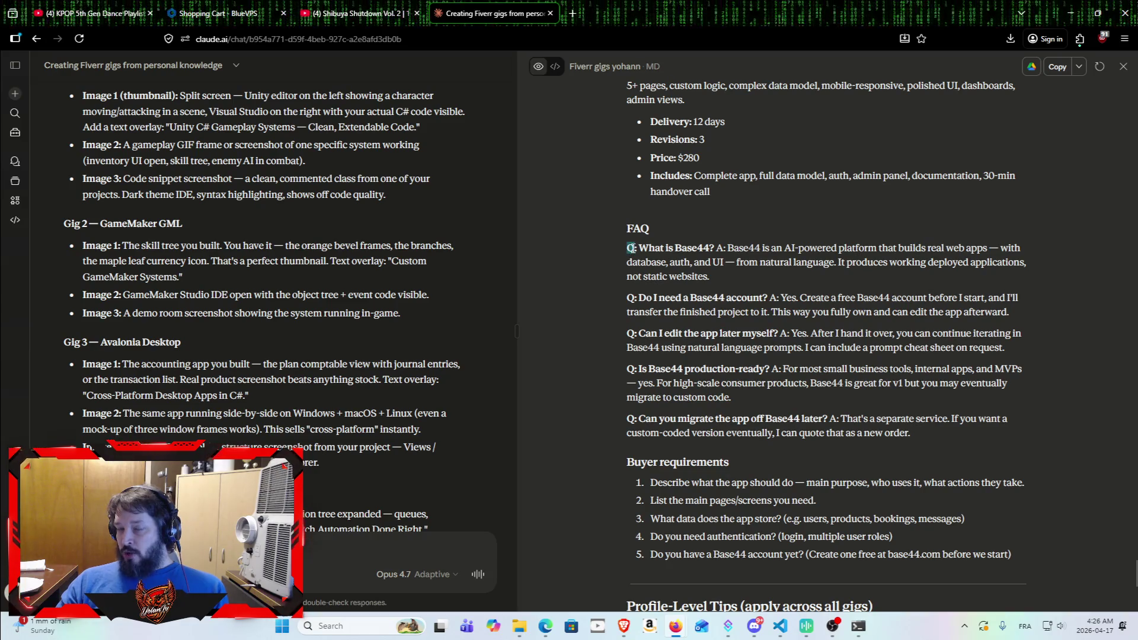
# - Highlight and release the 'What is Base44?' FAQ answer in the Fiverr gigs document
pyautogui.moveTo(629, 256); pyautogui.dragTo(715, 274)
pyautogui.click(715, 274)
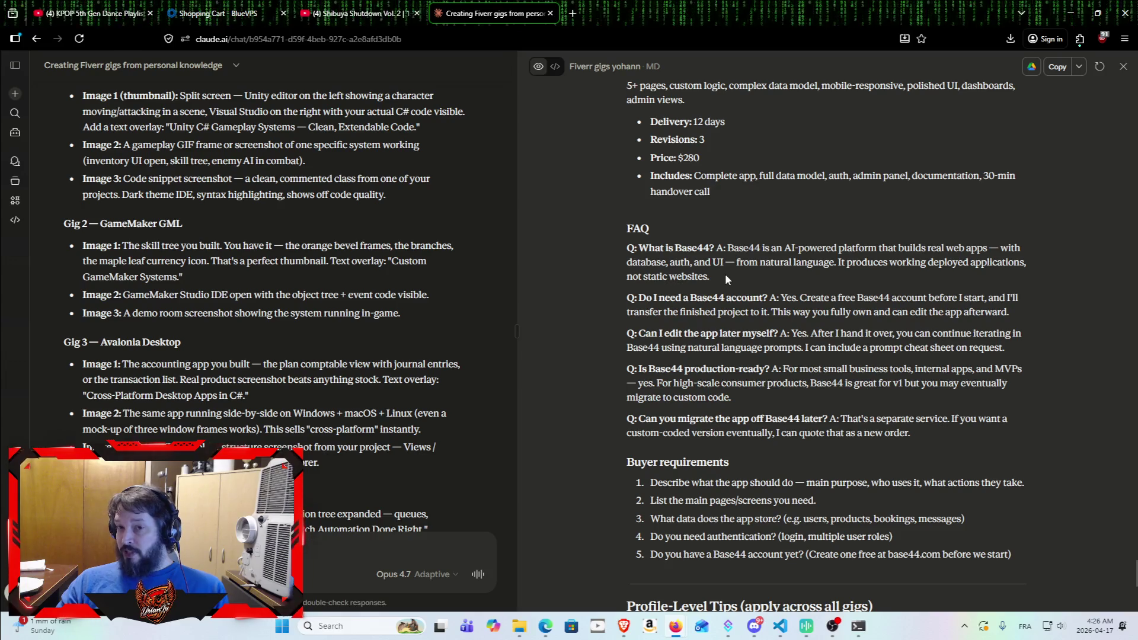
pyautogui.moveTo(724, 273); pyautogui.dragTo(612, 235)
pyautogui.click(613, 230)
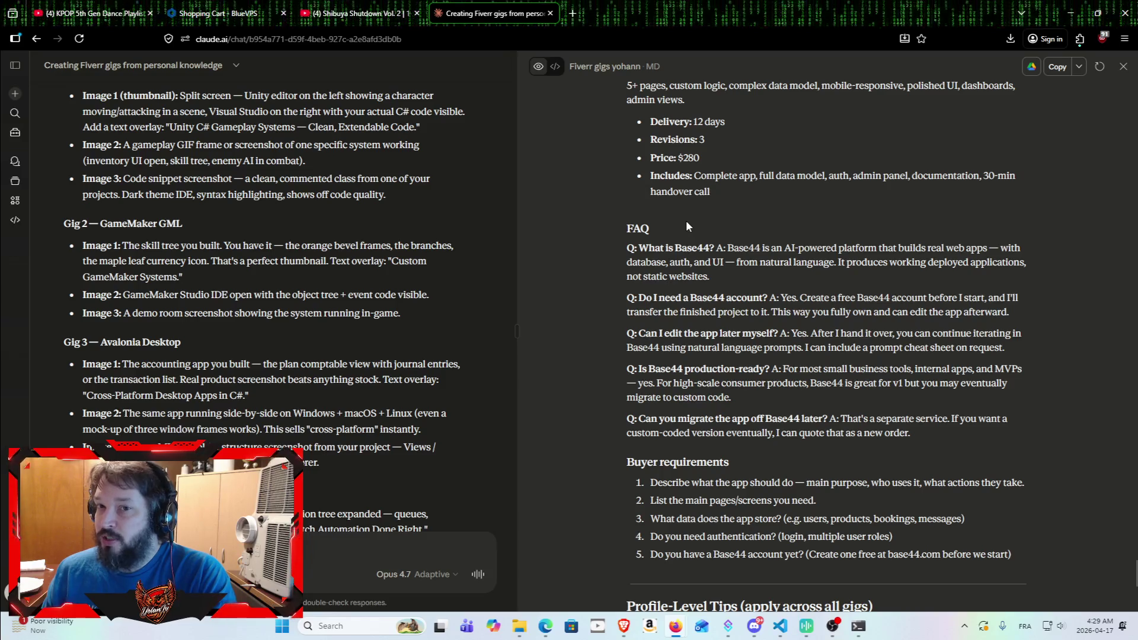
# - Leave a spare blank browser tab beside the Fiverr gigs chat and return to the chat
pyautogui.click(571, 16)
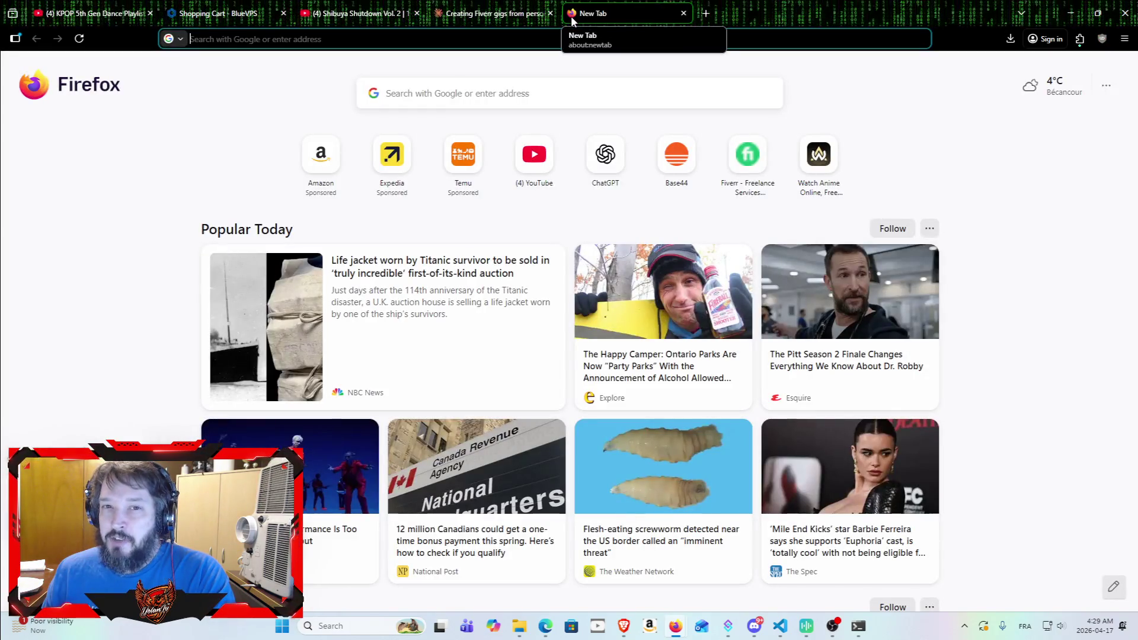
pyautogui.click(498, 14)
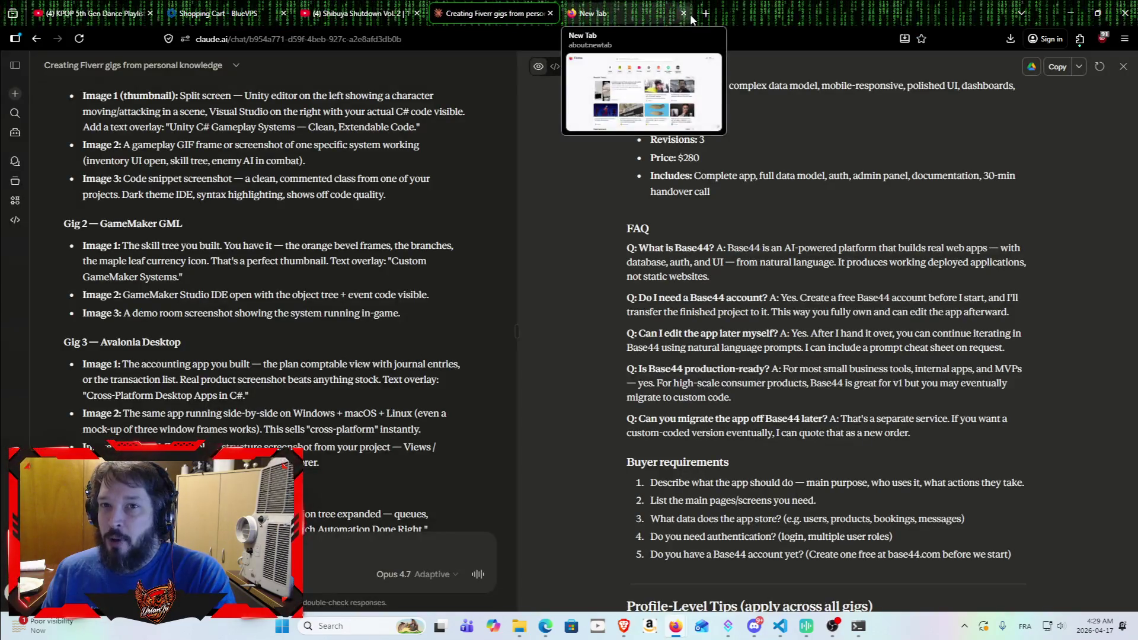
# - Close the unused blank tab, keeping the Fiverr gigs document in view
pyautogui.click(683, 13)
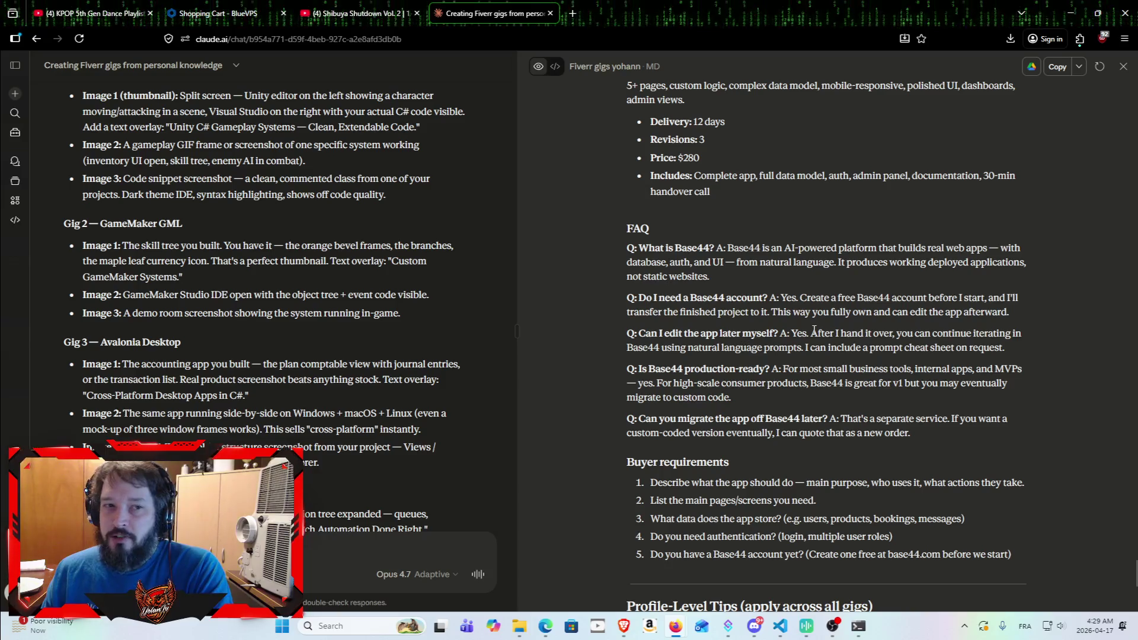
pyautogui.scroll(-3, 931, 282)
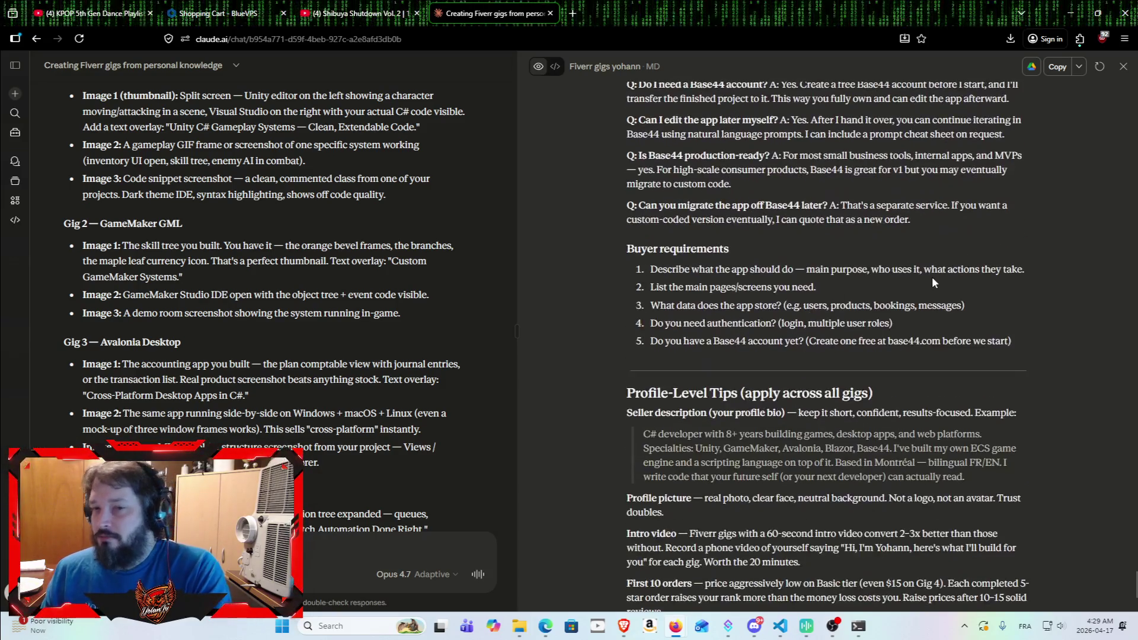